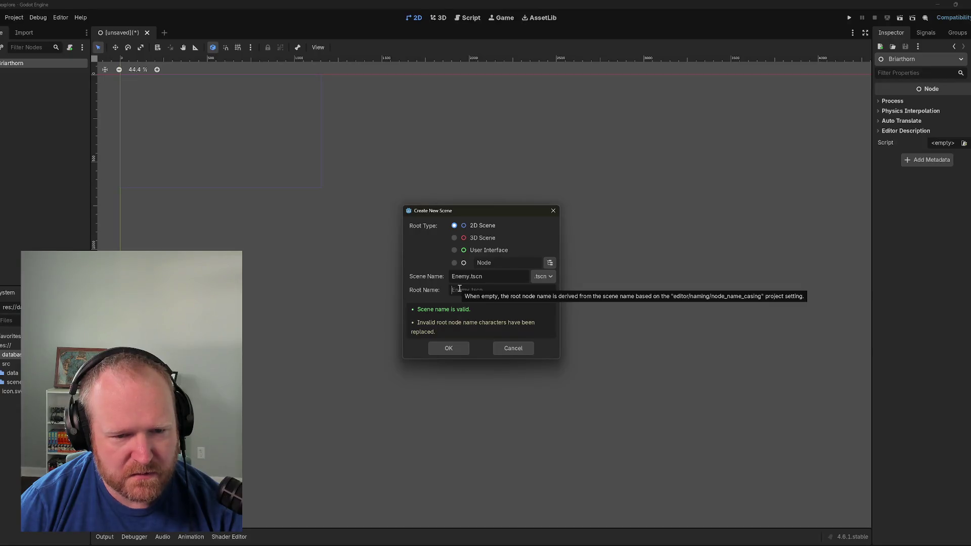
Type 'enemy' as the scene name, clear it, cancel the new scene, and restore the editor window.
{"action": "triple_click", "coordinate": [496, 276]}
{"action": "double_click", "coordinate": [461, 278]}
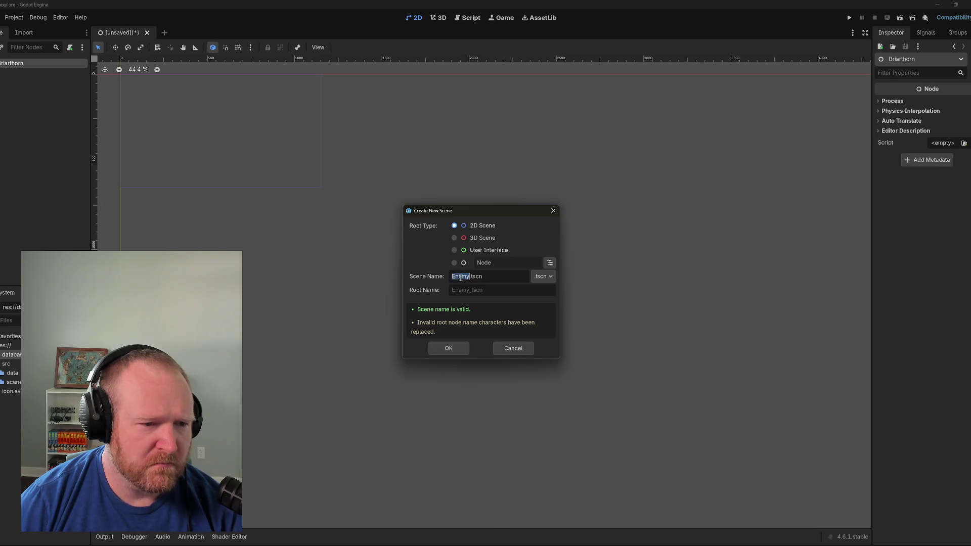
{"action": "type", "text": "enemy"}
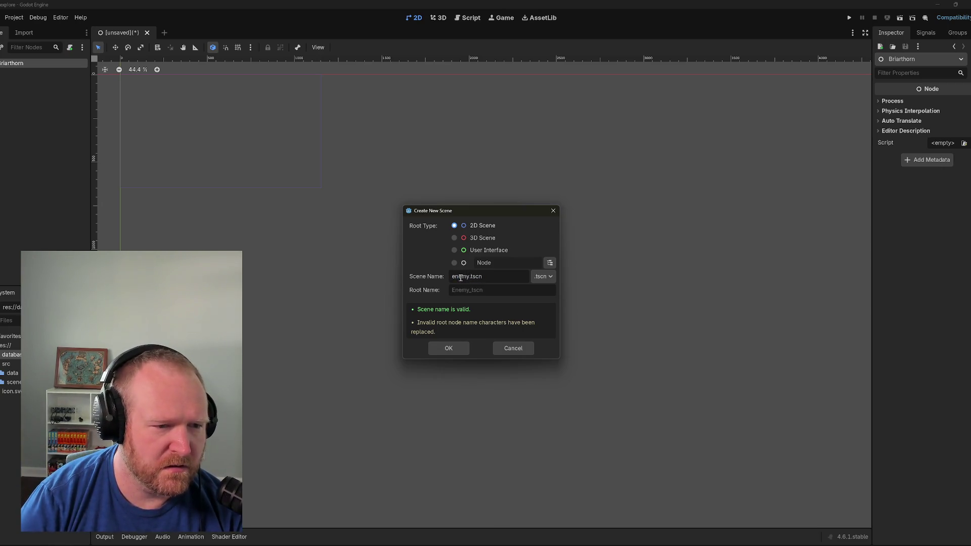
{"action": "key", "text": "ctrl+a"}
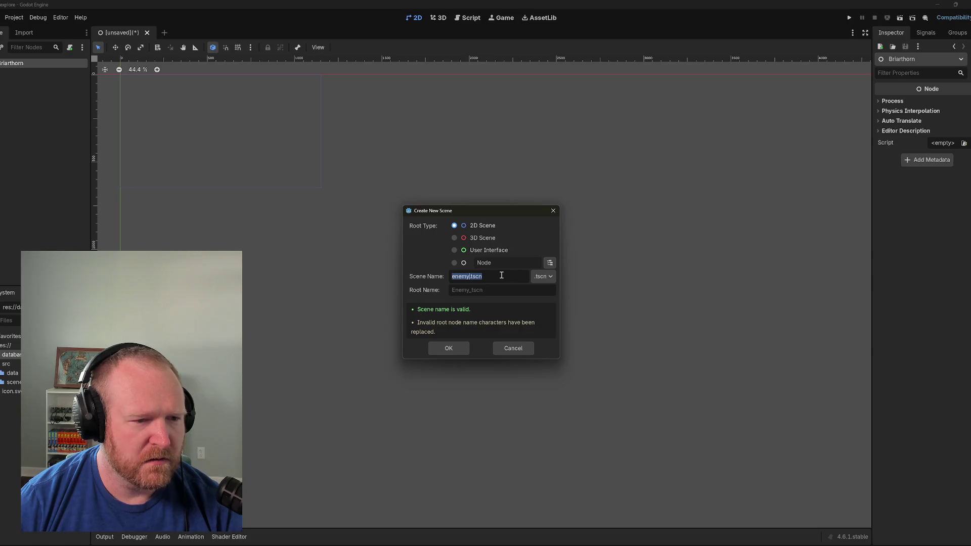
{"action": "key", "text": "BackSpace"}
{"action": "left_click", "coordinate": [518, 352]}
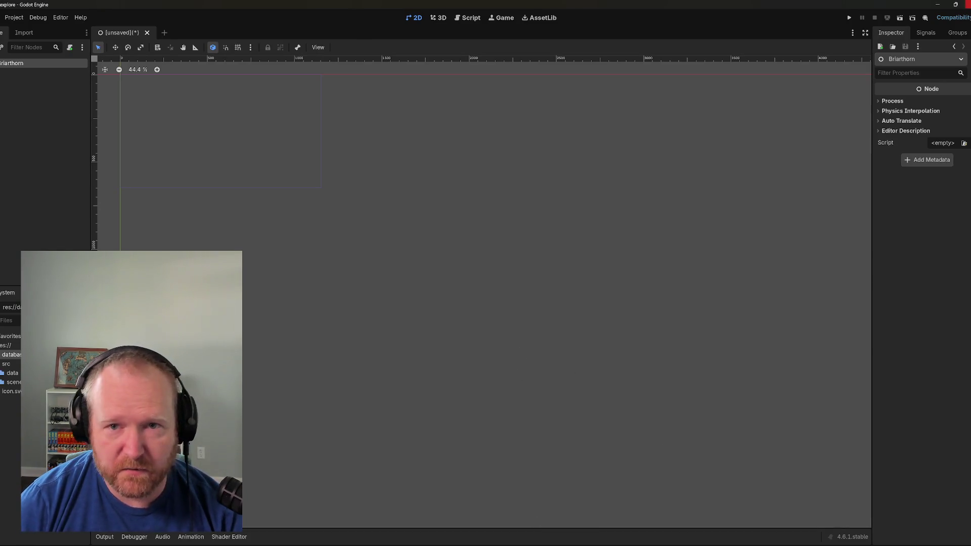
{"action": "left_click", "coordinate": [956, 4]}
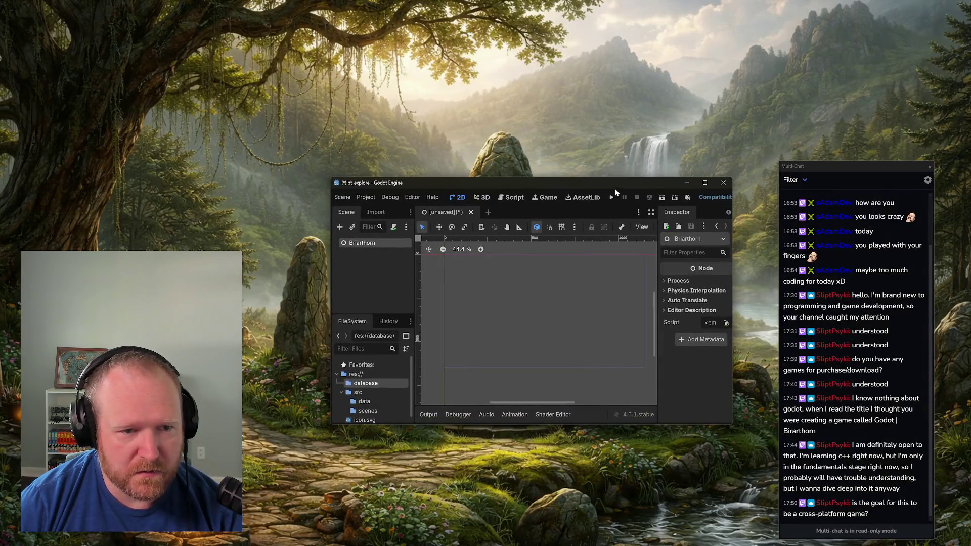
Move the restored editor window up on the desktop and deselect the current node on the empty canvas.
{"action": "mouse_move", "coordinate": [619, 187]}
{"action": "left_mouse_down"}
{"action": "mouse_move", "coordinate": [741, 3]}
{"action": "mouse_move", "coordinate": [630, 4]}
{"action": "mouse_move", "coordinate": [607, 23]}
{"action": "mouse_move", "coordinate": [636, 30]}
{"action": "left_mouse_up"}
{"action": "left_click", "coordinate": [562, 186]}
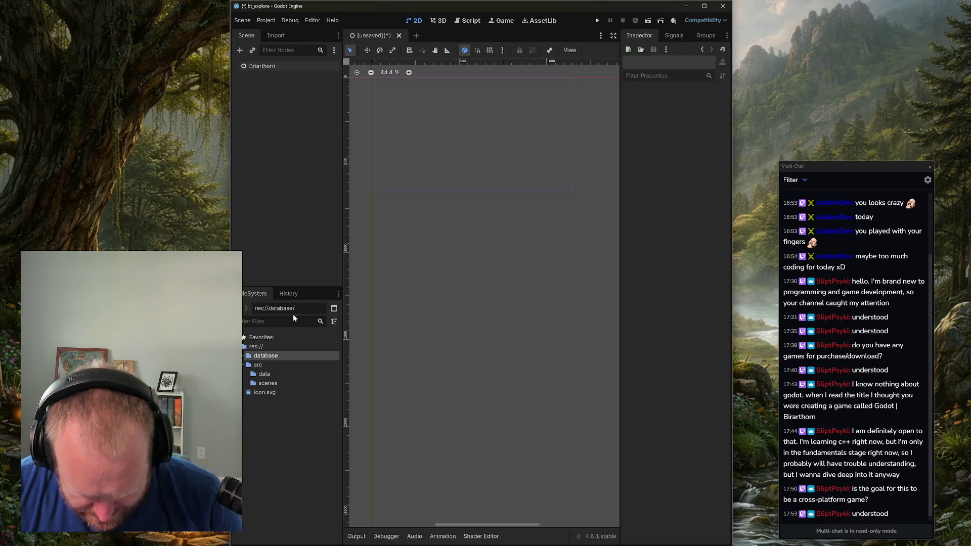
Create a folder named 'scenes' inside res://database and select it.
{"action": "right_click", "coordinate": [276, 356]}
{"action": "mouse_move", "coordinate": [315, 365]}
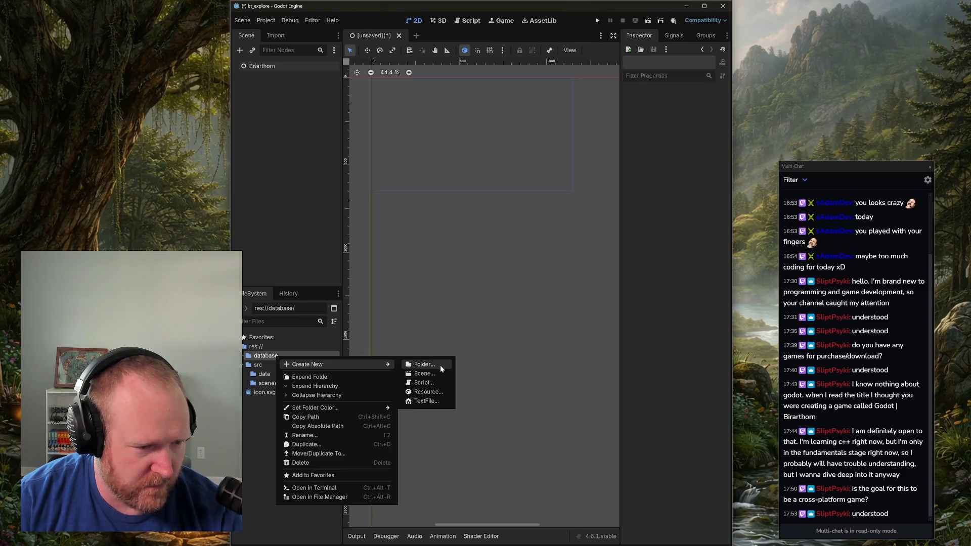
{"action": "left_click", "coordinate": [441, 365]}
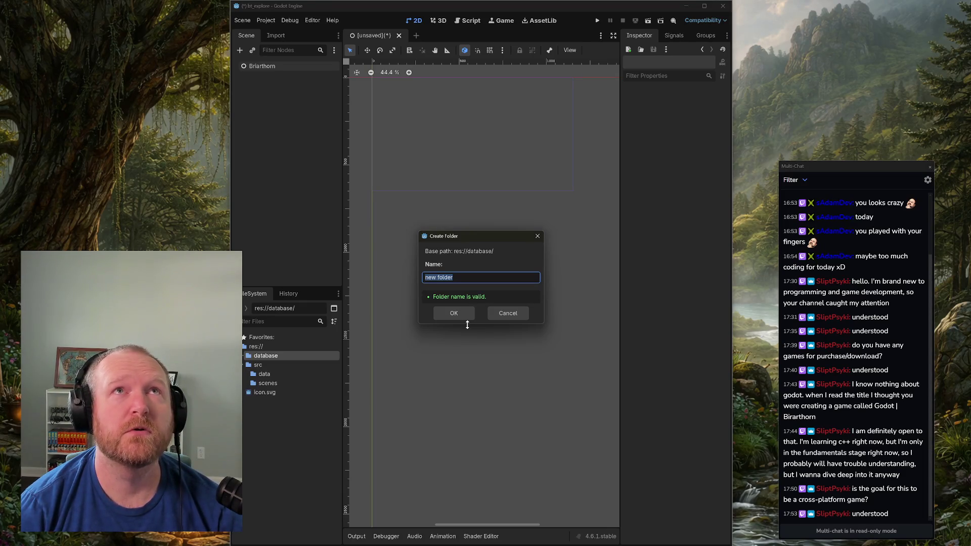
{"action": "type", "text": "Fighter"}
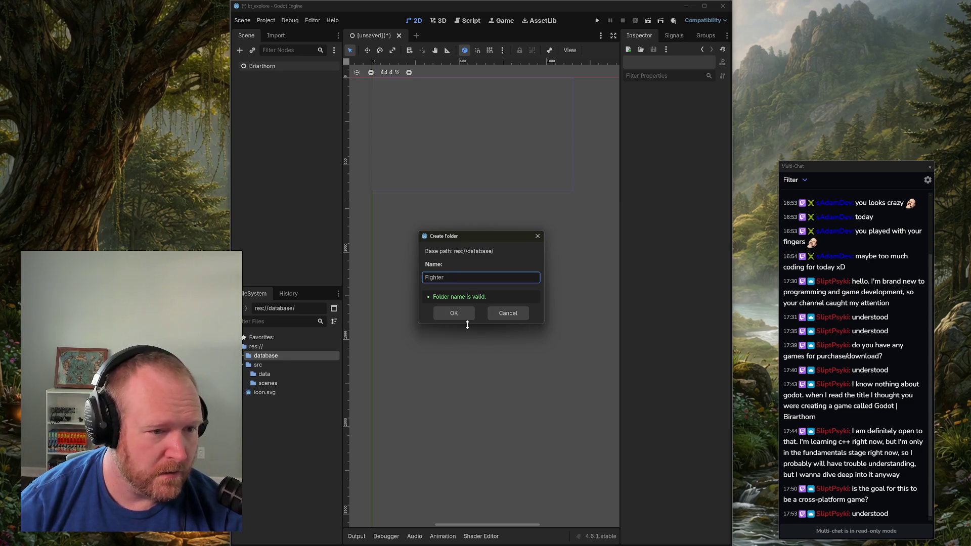
{"action": "key", "text": "BackSpace"}
{"action": "key", "text": "BackSpace"}
{"action": "key", "text": "BackSpace"}
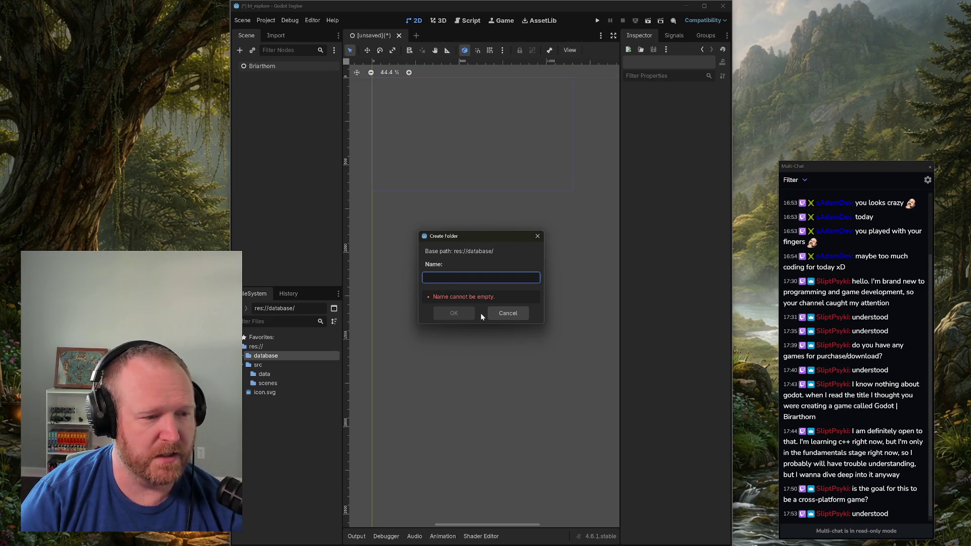
{"action": "type", "text": "scenes"}
{"action": "left_click", "coordinate": [471, 313]}
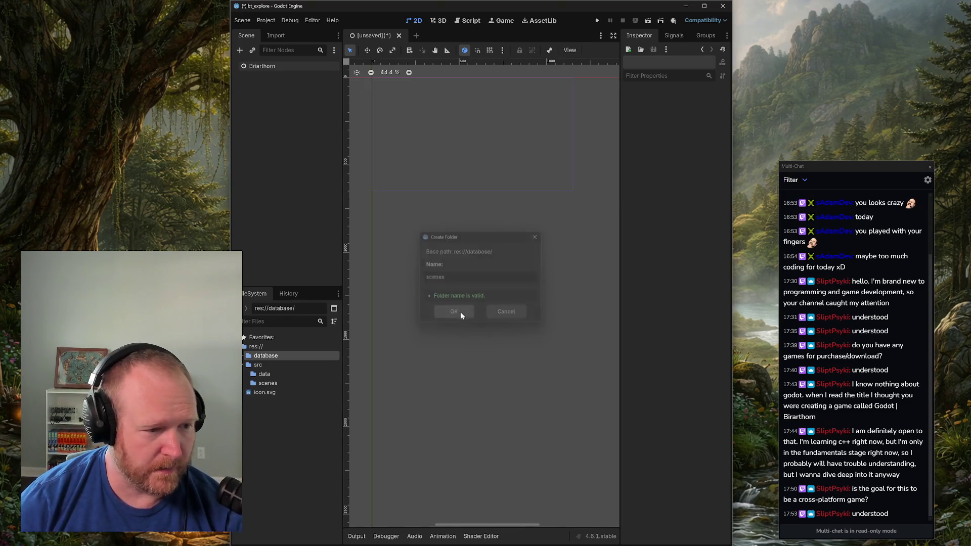
{"action": "left_click", "coordinate": [268, 365]}
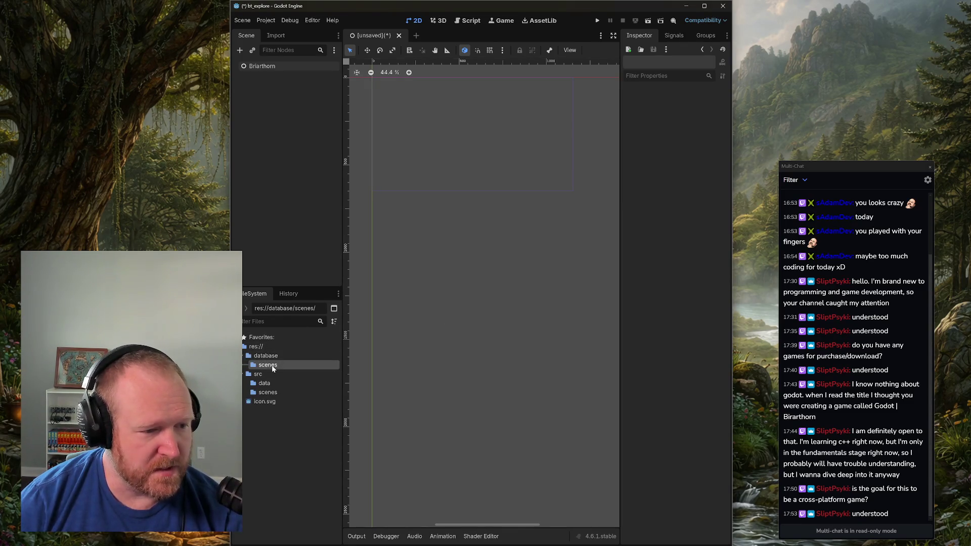
Create a 2D scene named 'Fighter' in res://database/scenes and select Fighter.tscn.
{"action": "right_click", "coordinate": [272, 365]}
{"action": "mouse_move", "coordinate": [316, 376]}
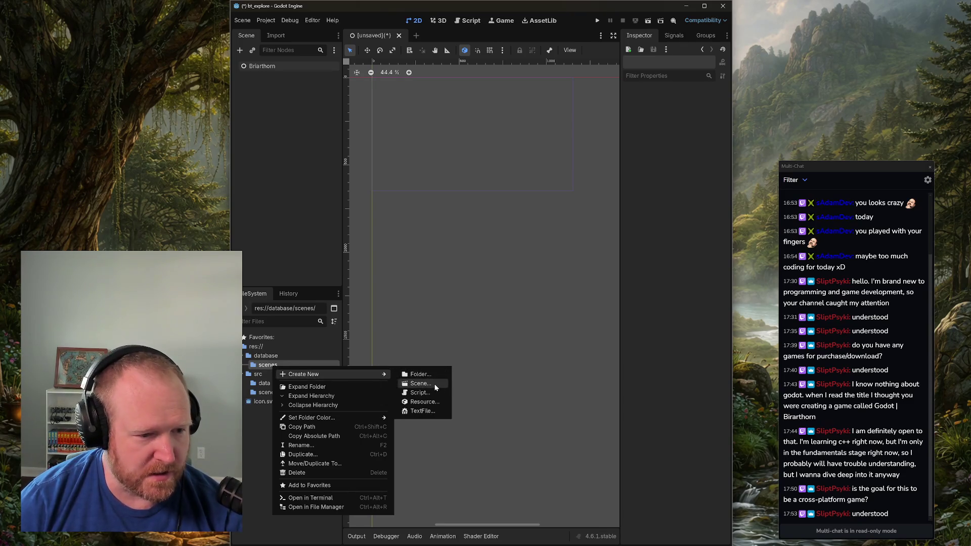
{"action": "left_click", "coordinate": [436, 387]}
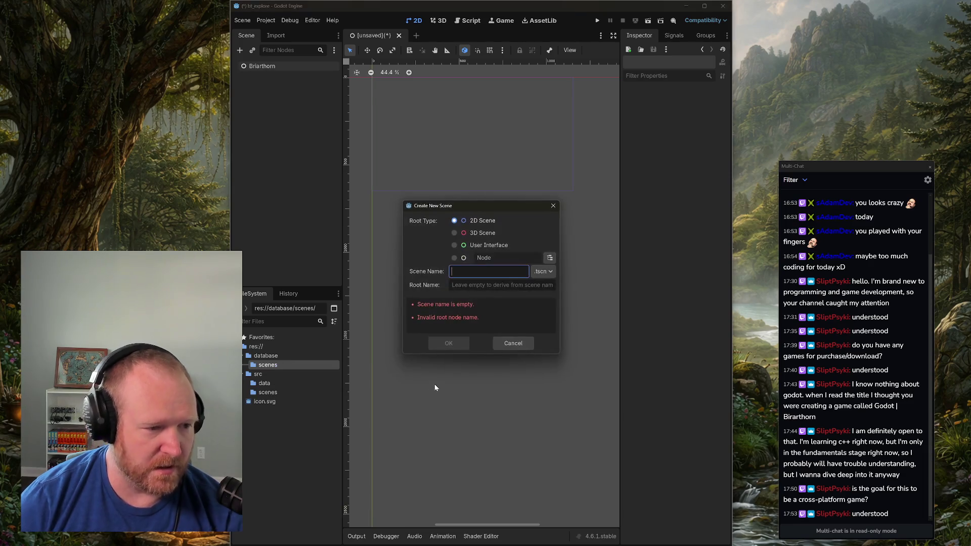
{"action": "type", "text": "Fighter"}
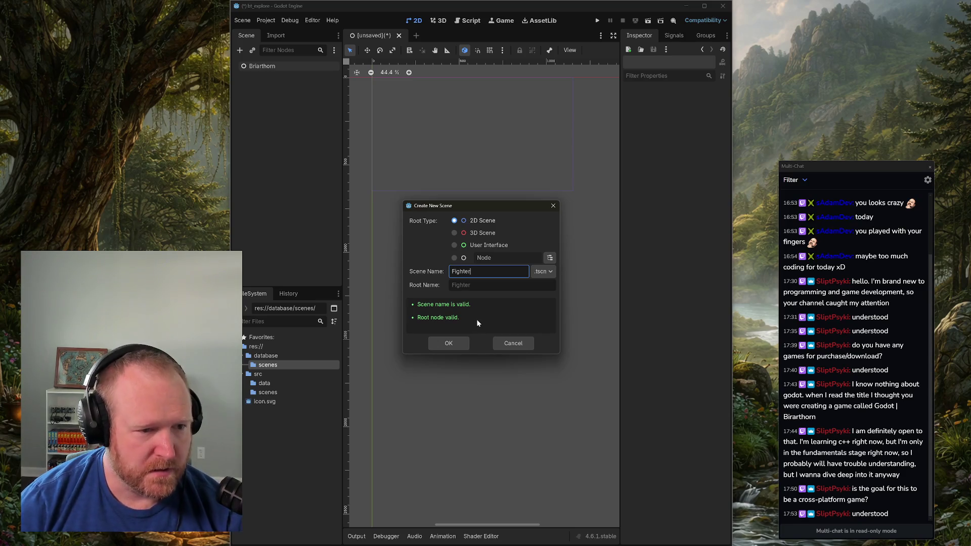
{"action": "left_click", "coordinate": [453, 343]}
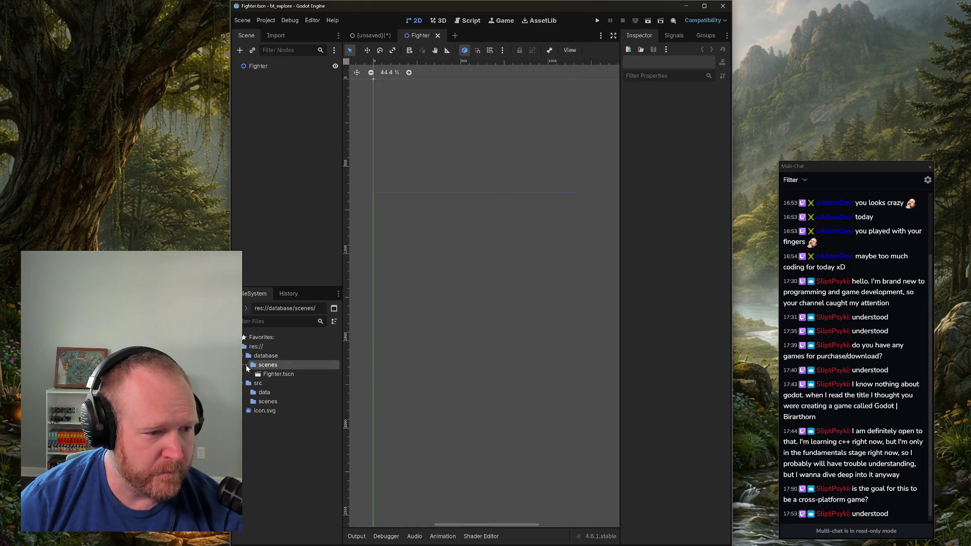
{"action": "left_click", "coordinate": [281, 375]}
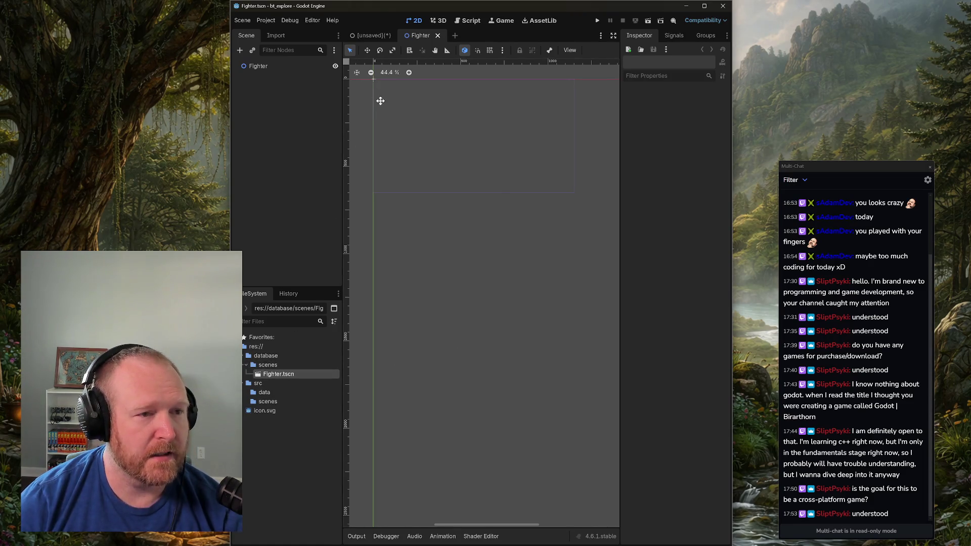
Zoom the canvas in around the origin and close the Inspector, Signals and Groups docks.
{"action": "left_click_drag", "start_coordinate": [380, 101], "coordinate": [486, 195]}
{"action": "scroll", "coordinate": [484, 174], "scroll_direction": "up", "scroll_amount": 8}
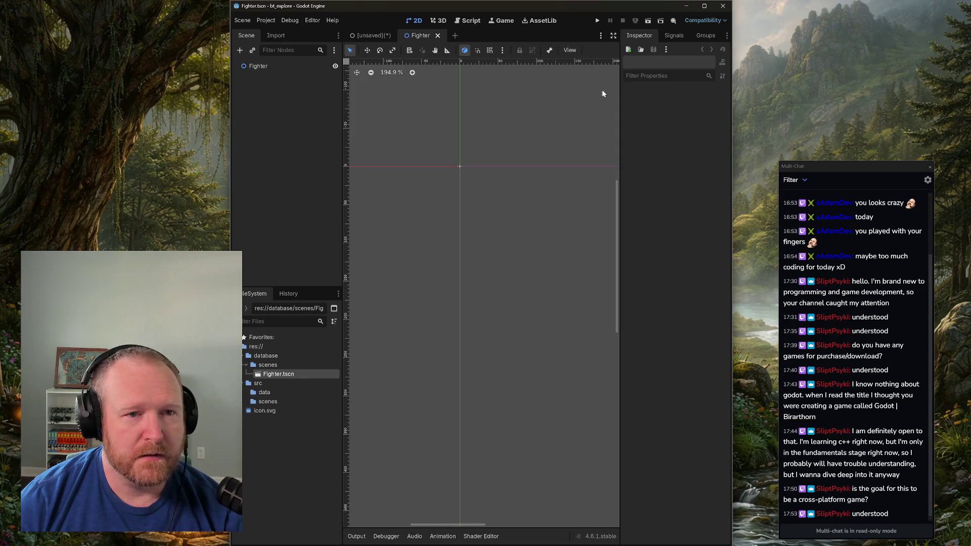
{"action": "left_click", "coordinate": [727, 36]}
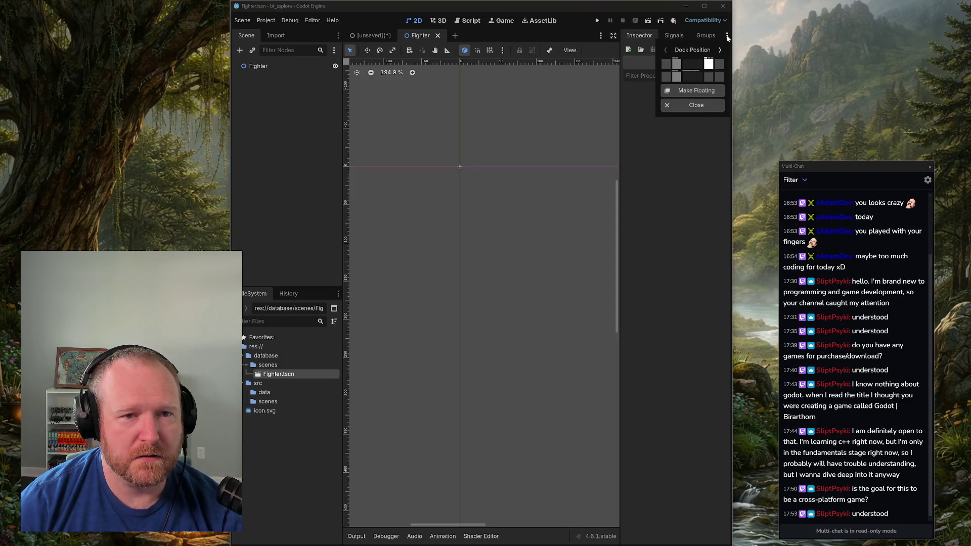
{"action": "left_click", "coordinate": [678, 106]}
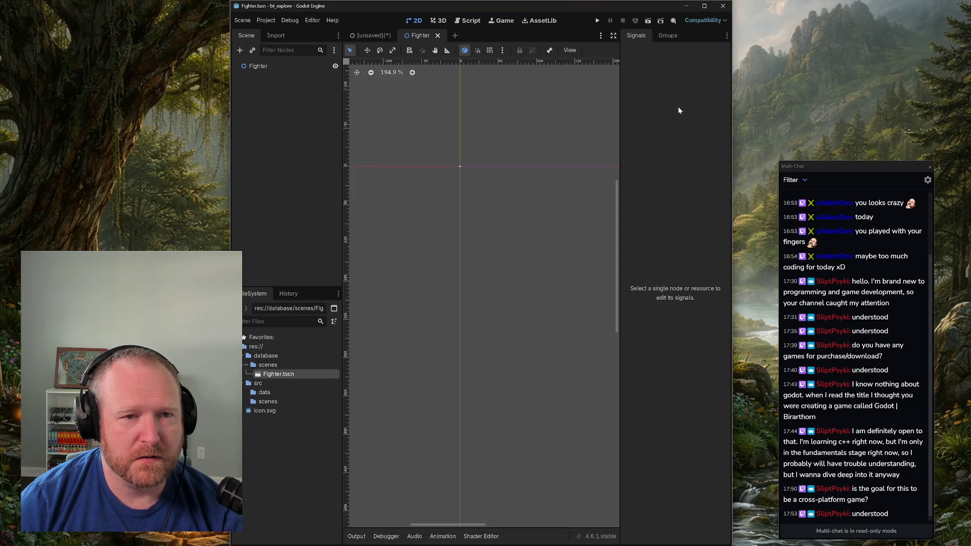
{"action": "left_click", "coordinate": [727, 37]}
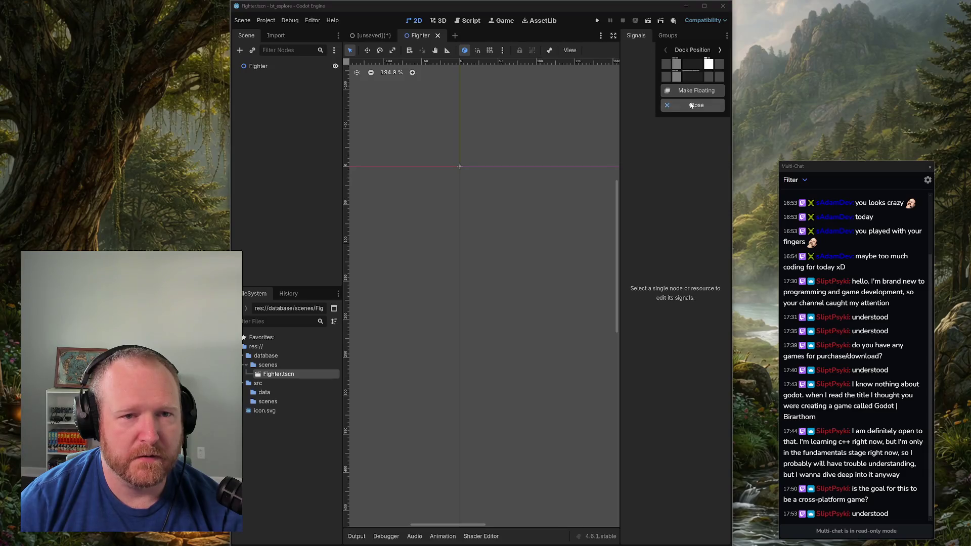
{"action": "left_click", "coordinate": [693, 105]}
{"action": "left_click", "coordinate": [727, 36]}
{"action": "left_click", "coordinate": [679, 107]}
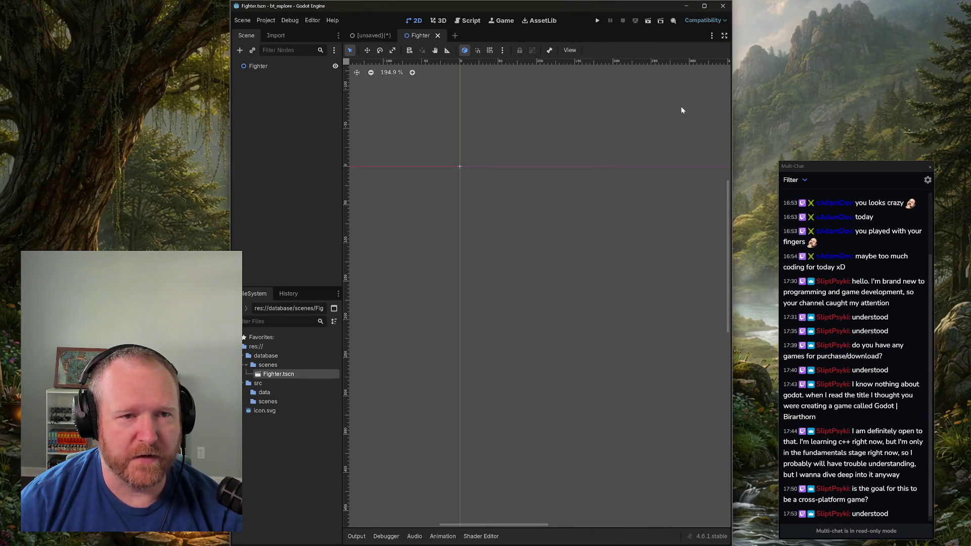
Select the Fighter root node and reopen the Inspector dock from Editor > Editor Docks.
{"action": "left_click", "coordinate": [256, 66]}
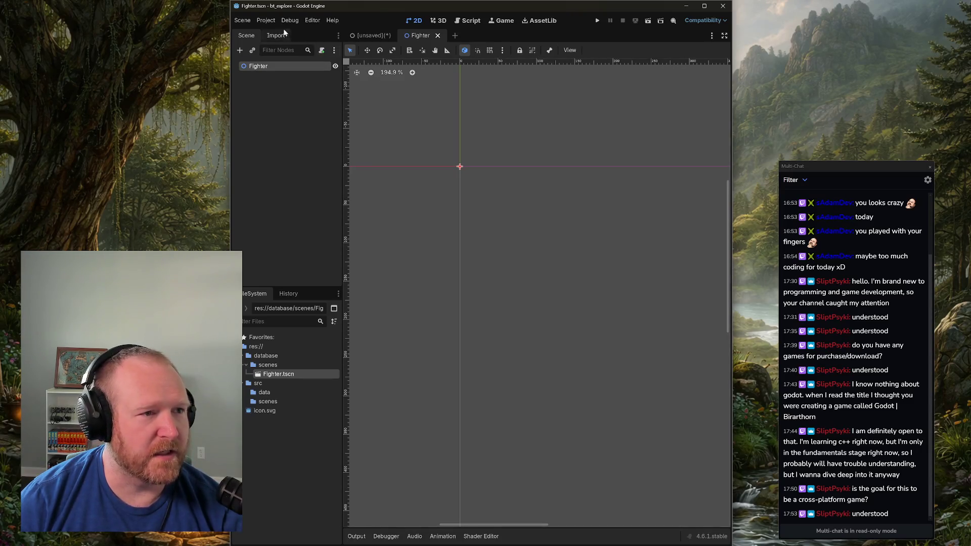
{"action": "left_click", "coordinate": [313, 20]}
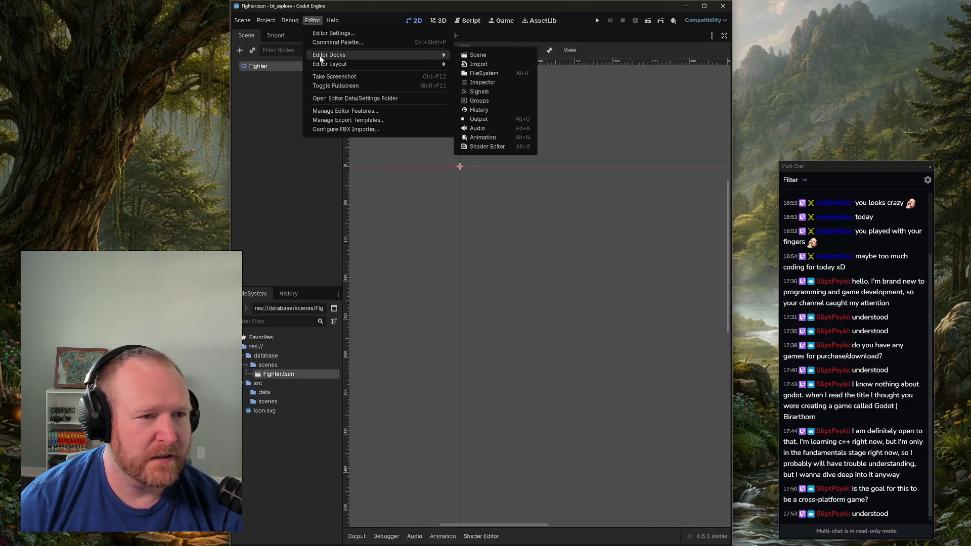
{"action": "mouse_move", "coordinate": [433, 54]}
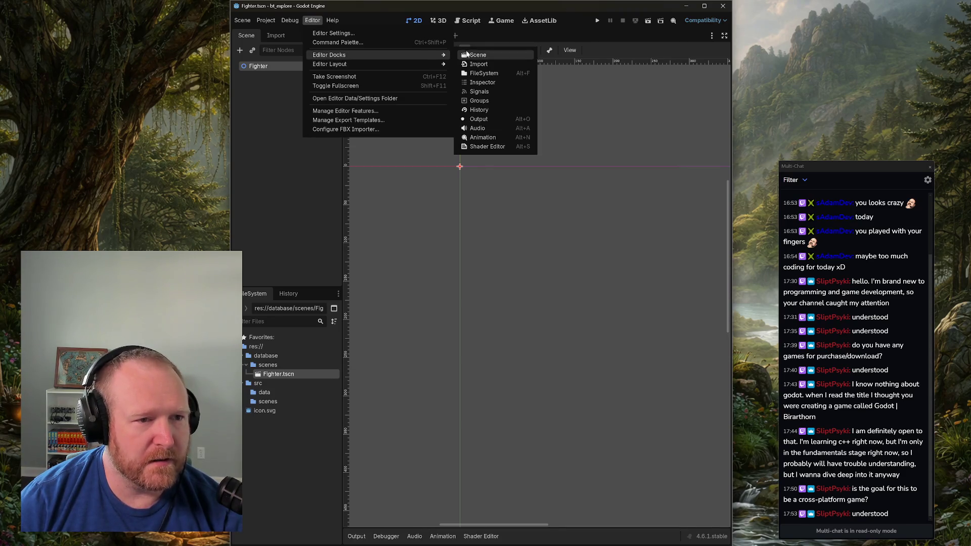
{"action": "left_click", "coordinate": [496, 83]}
{"action": "left_click", "coordinate": [515, 262]}
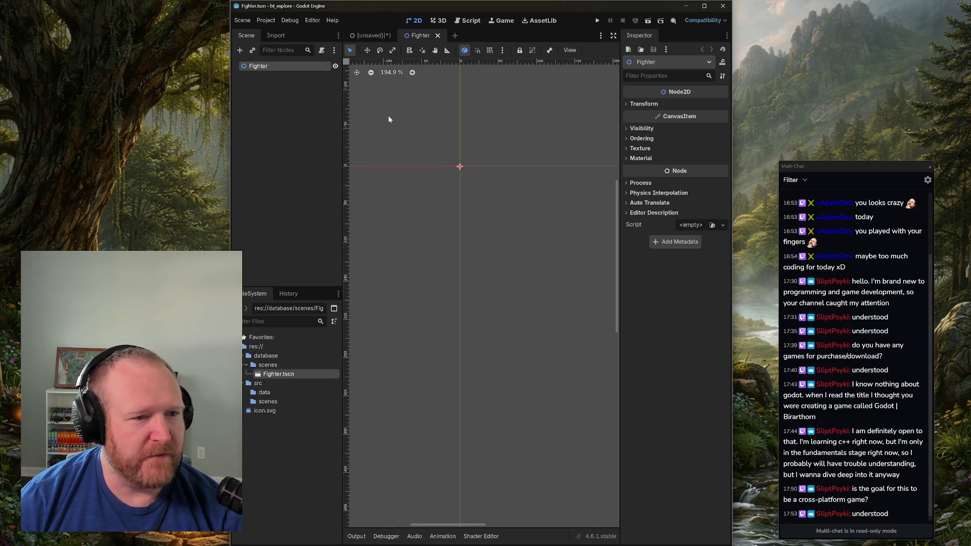
Add a Polygon2D child node under Fighter, found by searching 'Poly'.
{"action": "scroll", "coordinate": [446, 146], "scroll_direction": "up", "scroll_amount": 8}
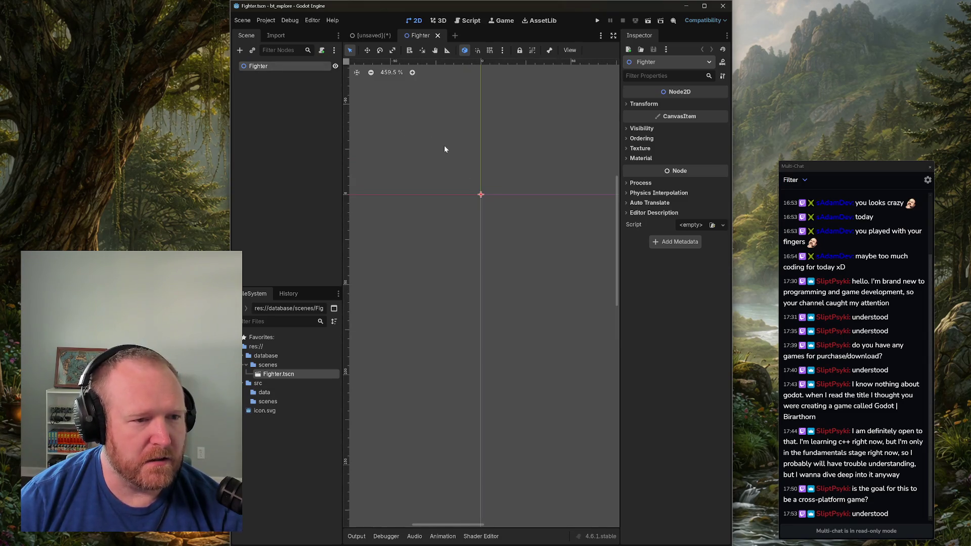
{"action": "right_click", "coordinate": [272, 69]}
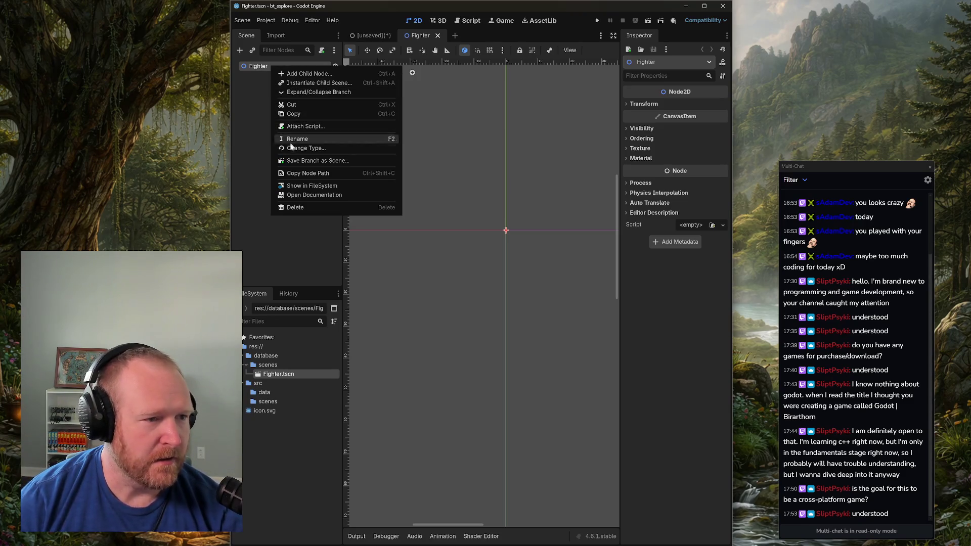
{"action": "left_click", "coordinate": [295, 73]}
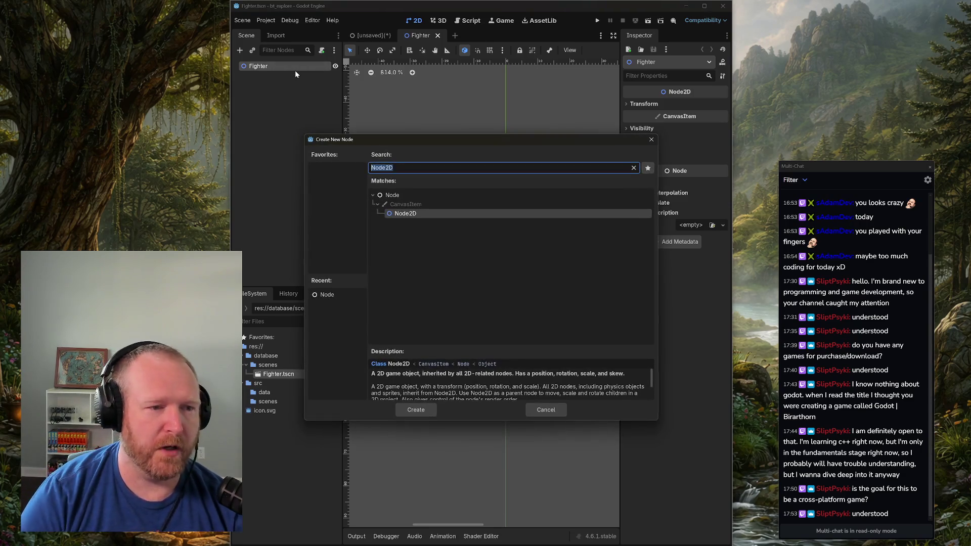
{"action": "type", "text": "Poly"}
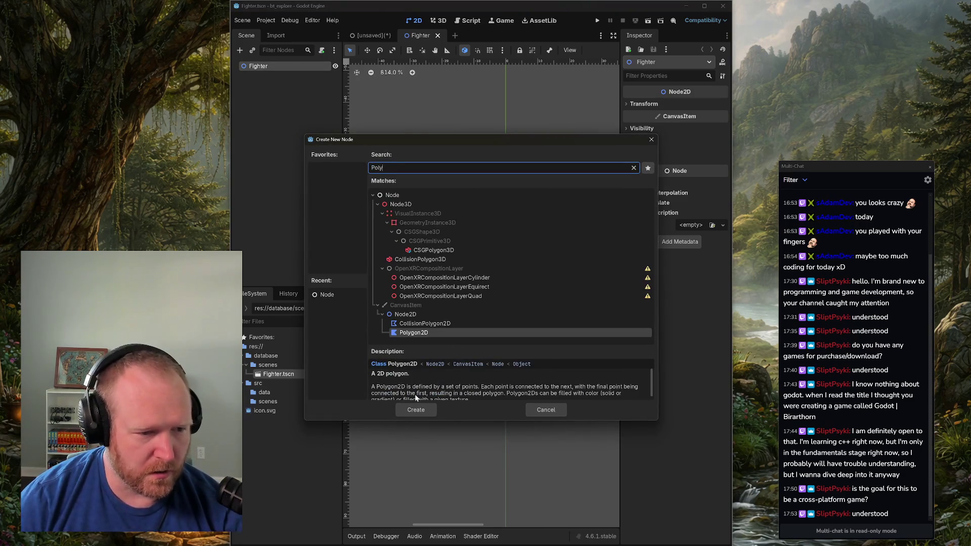
{"action": "left_click", "coordinate": [417, 410]}
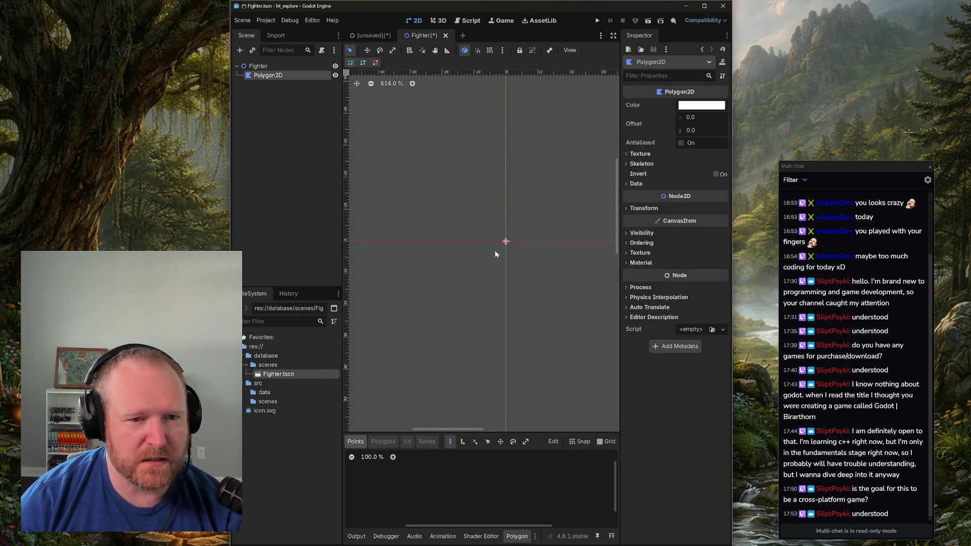
Set the Polygon2D's Data > Polygon array to 3 points and recenter the canvas on the origin.
{"action": "left_click", "coordinate": [636, 185]}
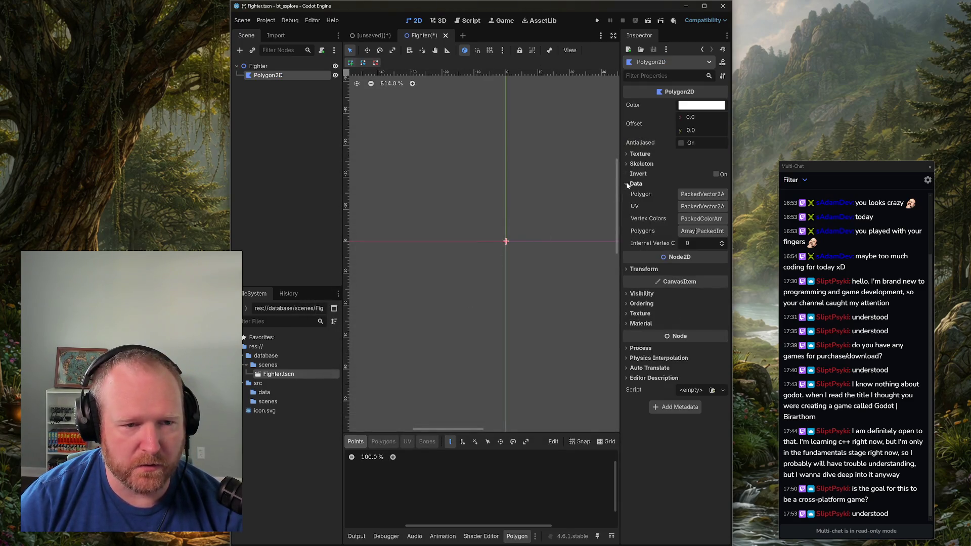
{"action": "left_click", "coordinate": [703, 196]}
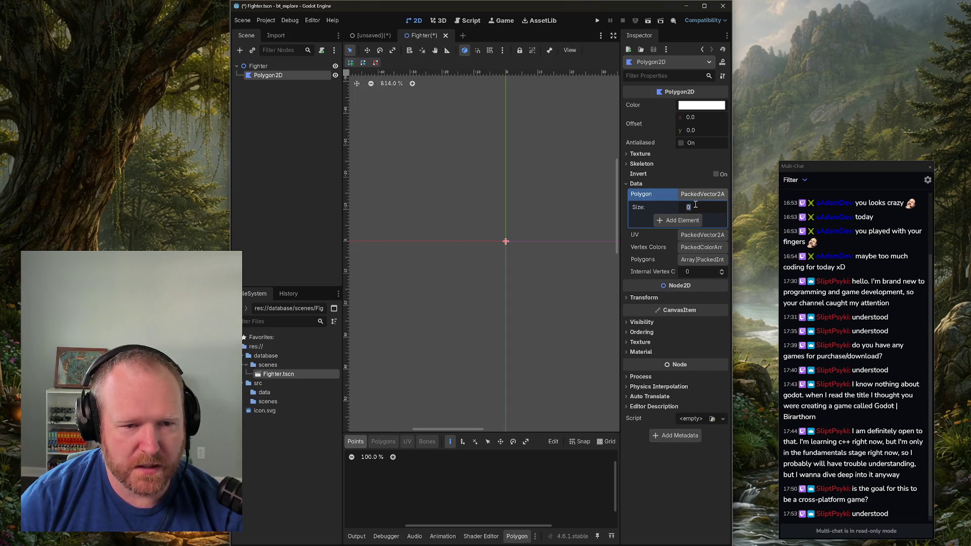
{"action": "type", "text": "3"}
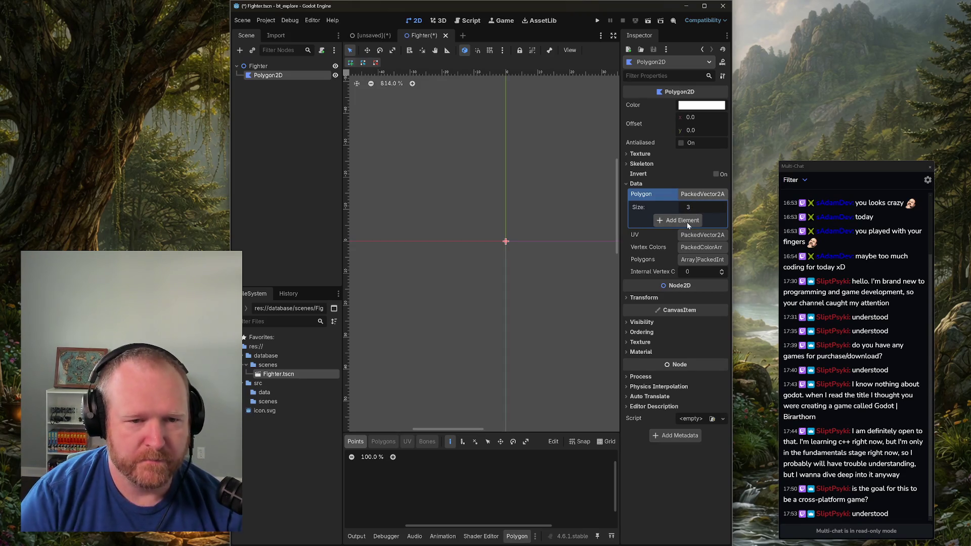
{"action": "key", "text": "Return"}
{"action": "scroll", "coordinate": [476, 238], "scroll_direction": "up", "scroll_amount": 10}
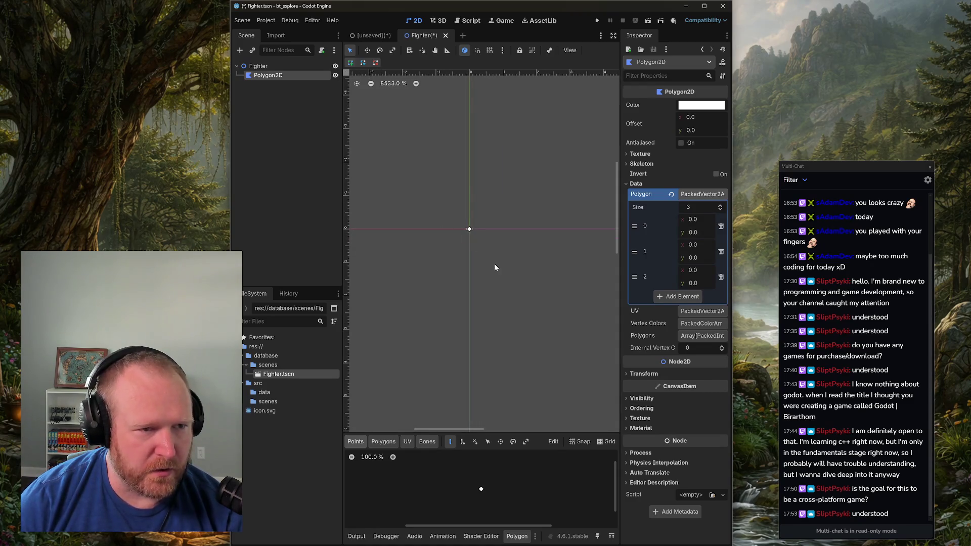
{"action": "left_click_drag", "start_coordinate": [494, 268], "coordinate": [530, 302]}
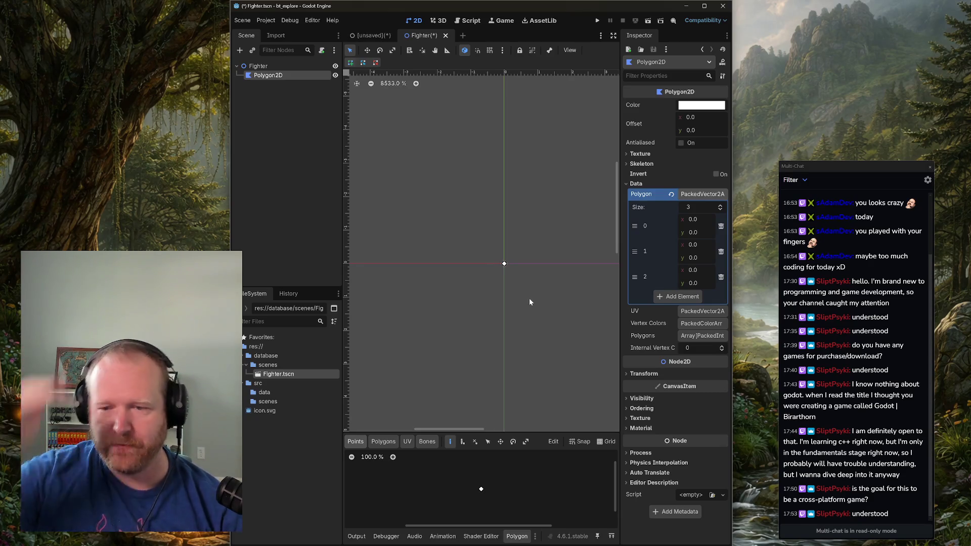
Set point 0's y to -0.5 and point 1 to (-0.25, 0.5).
{"action": "left_click", "coordinate": [704, 233]}
{"action": "key", "text": "BackSpace"}
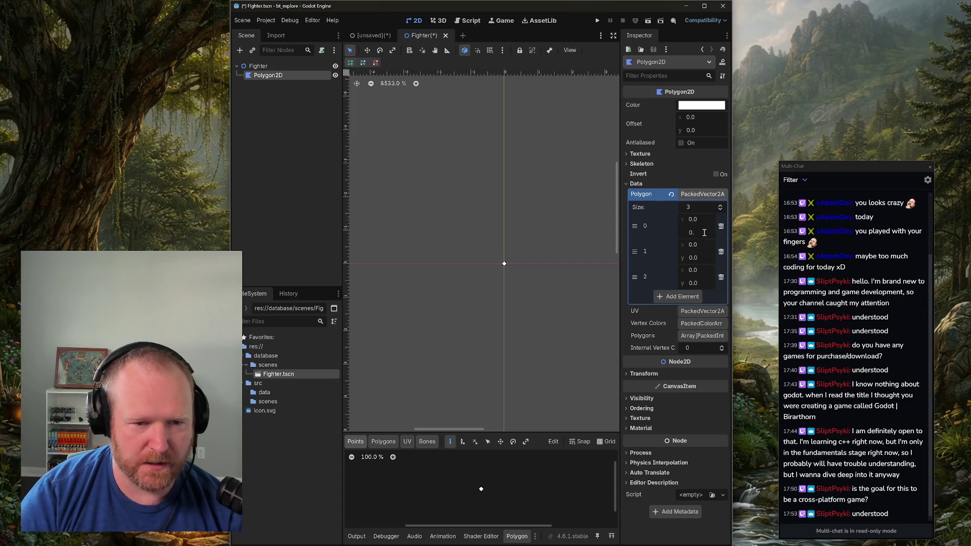
{"action": "type", "text": "-."}
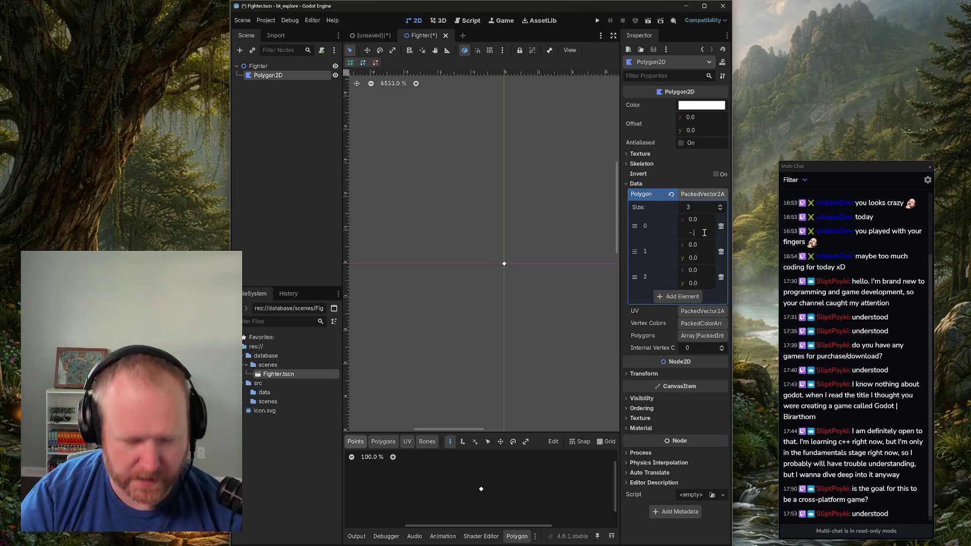
{"action": "type", "text": "5"}
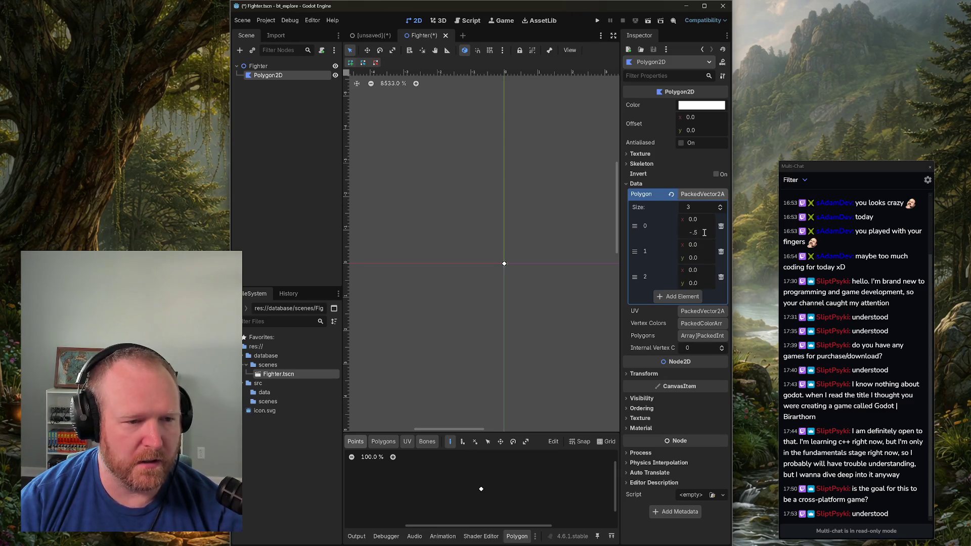
{"action": "key", "text": "Return"}
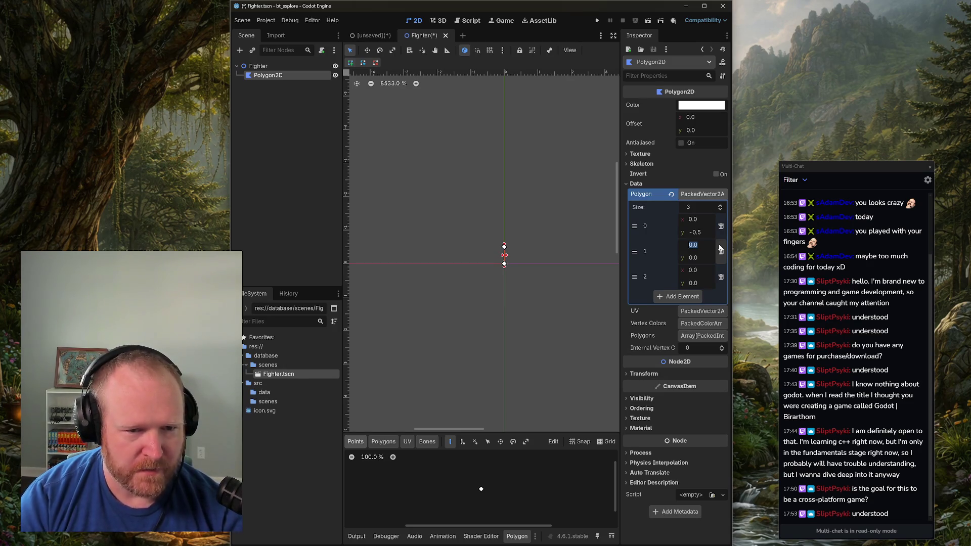
{"action": "type", "text": "-"}
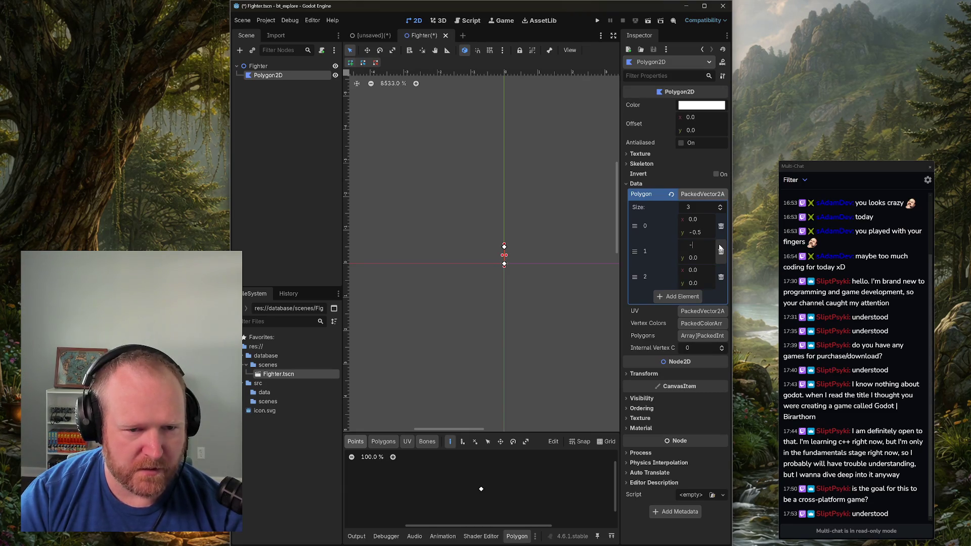
{"action": "type", "text": ".25"}
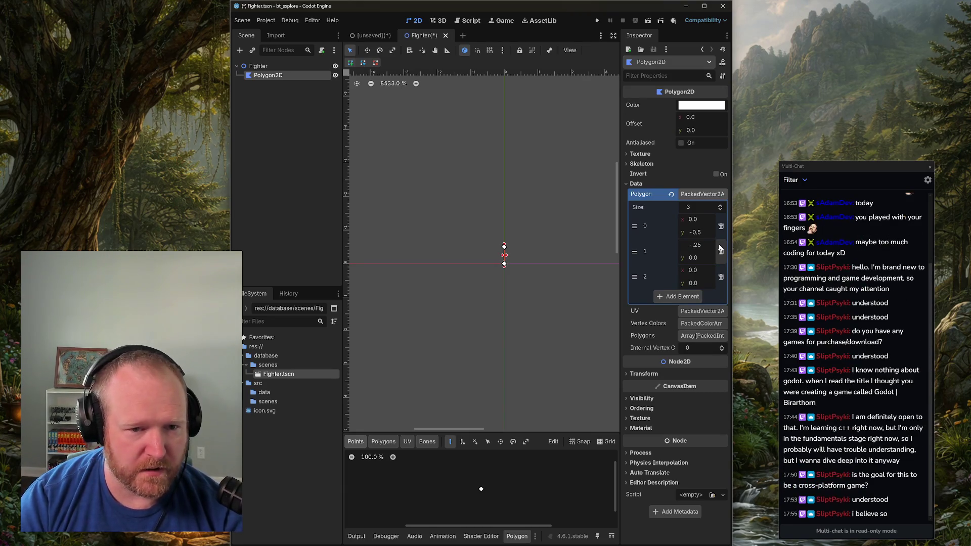
{"action": "key", "text": "Return"}
{"action": "left_click", "coordinate": [698, 258]}
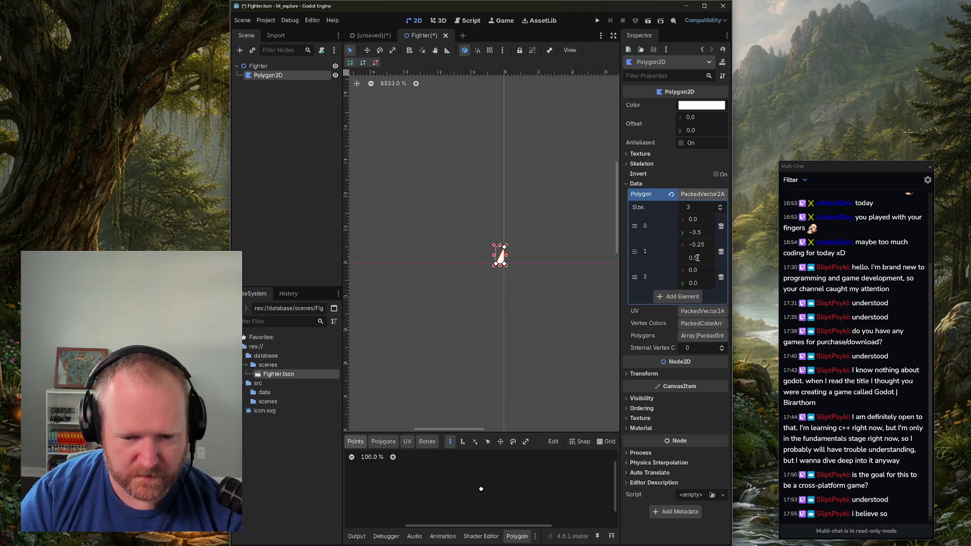
{"action": "key", "text": "Return"}
Set point 2 to (0.25, 0.5) and deselect the polygon to view the triangle.
{"action": "left_click", "coordinate": [702, 271]}
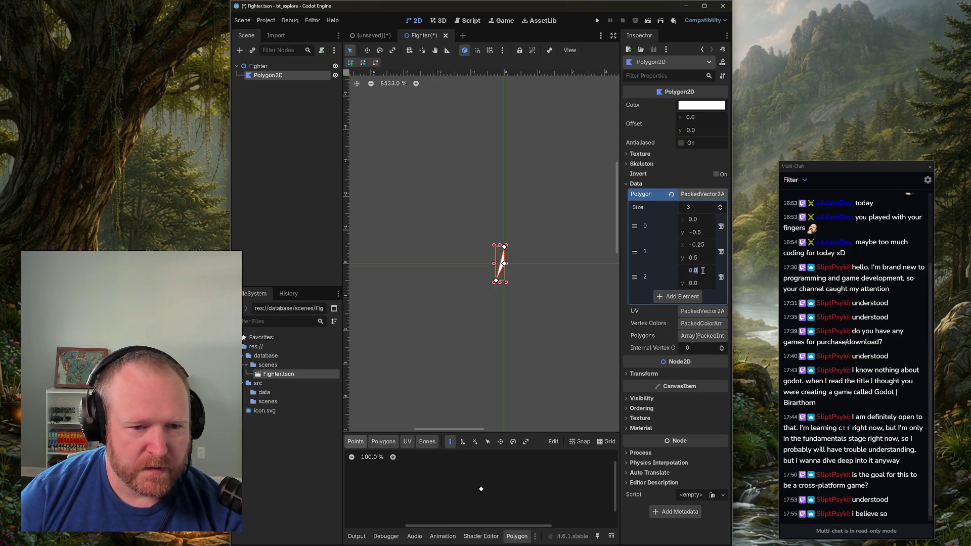
{"action": "type", "text": "0.2"}
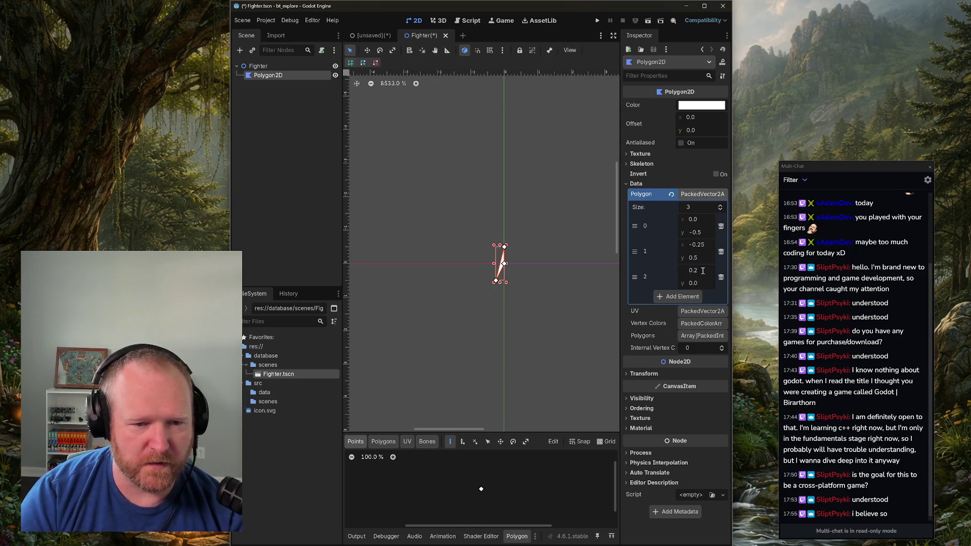
{"action": "type", "text": "5"}
{"action": "key", "text": "Return"}
{"action": "left_click", "coordinate": [706, 285]}
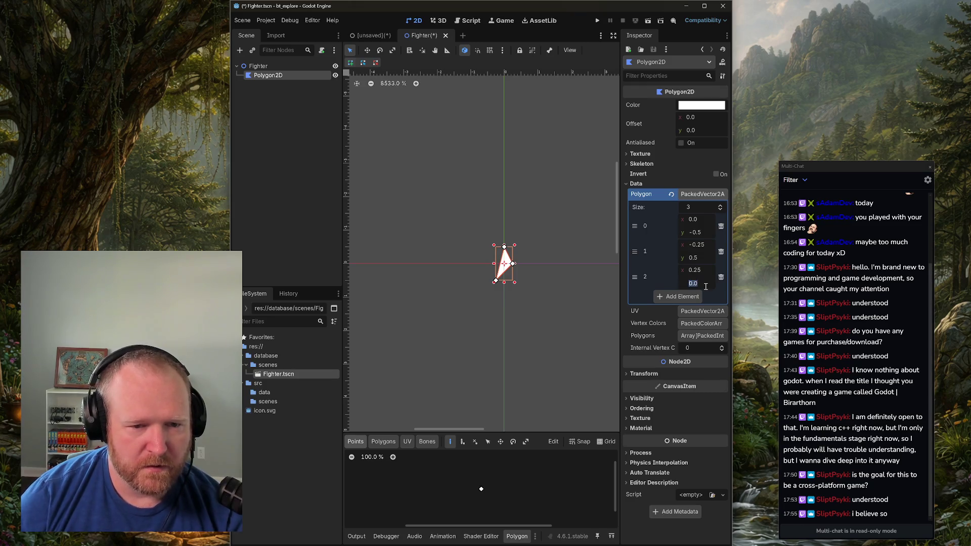
{"action": "type", "text": "0.5"}
{"action": "key", "text": "Return"}
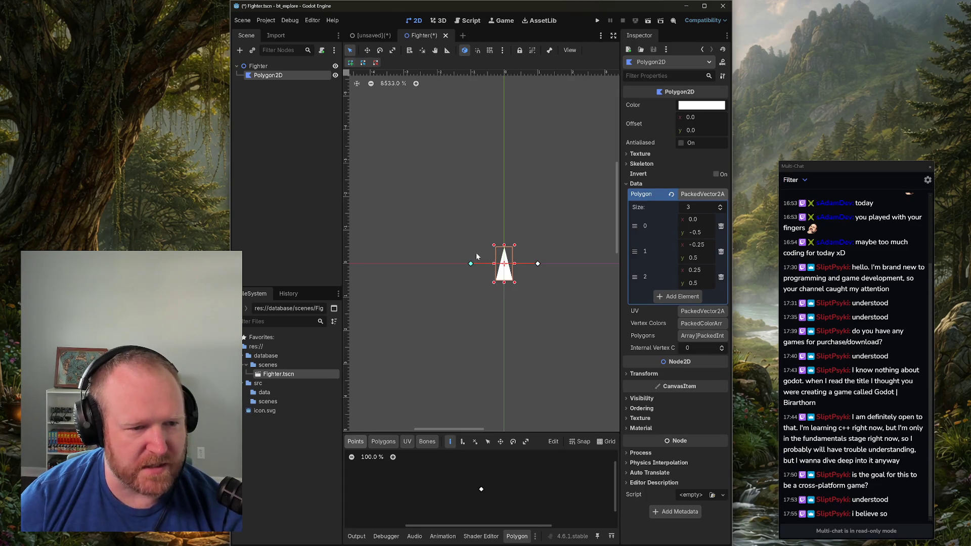
{"action": "left_click", "coordinate": [567, 277]}
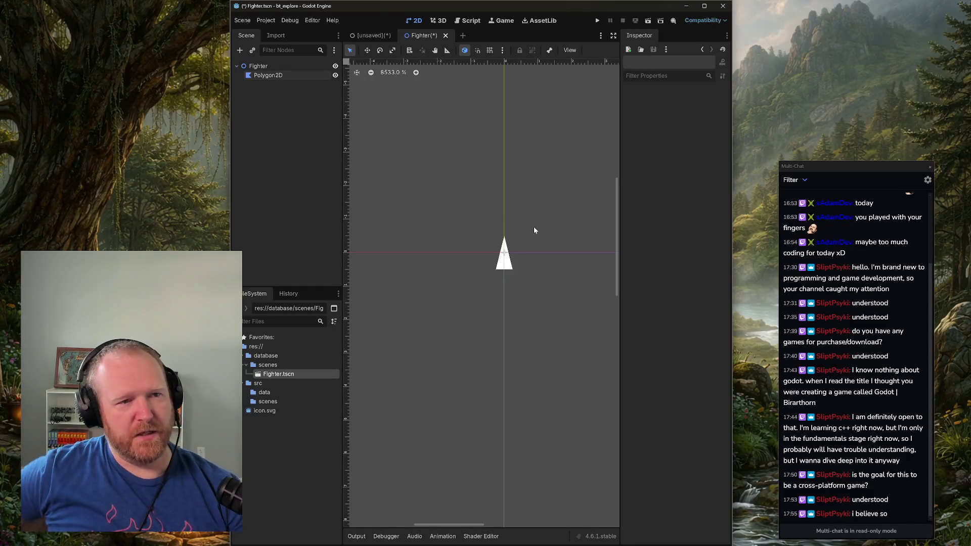
Save the Fighter scene with Ctrl+S and collapse the database/scenes folder.
{"action": "key", "text": "ctrl+s"}
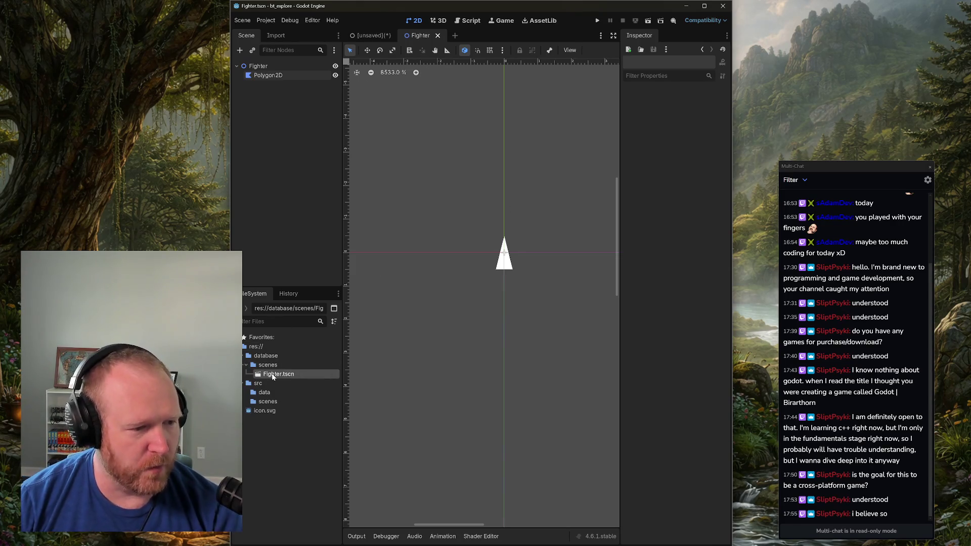
{"action": "left_click", "coordinate": [246, 365]}
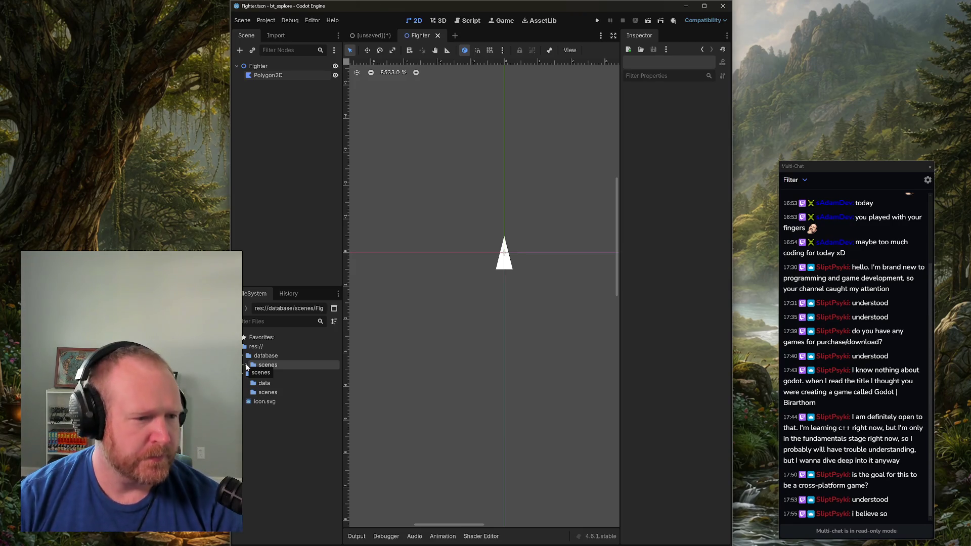
{"action": "right_click", "coordinate": [262, 356]}
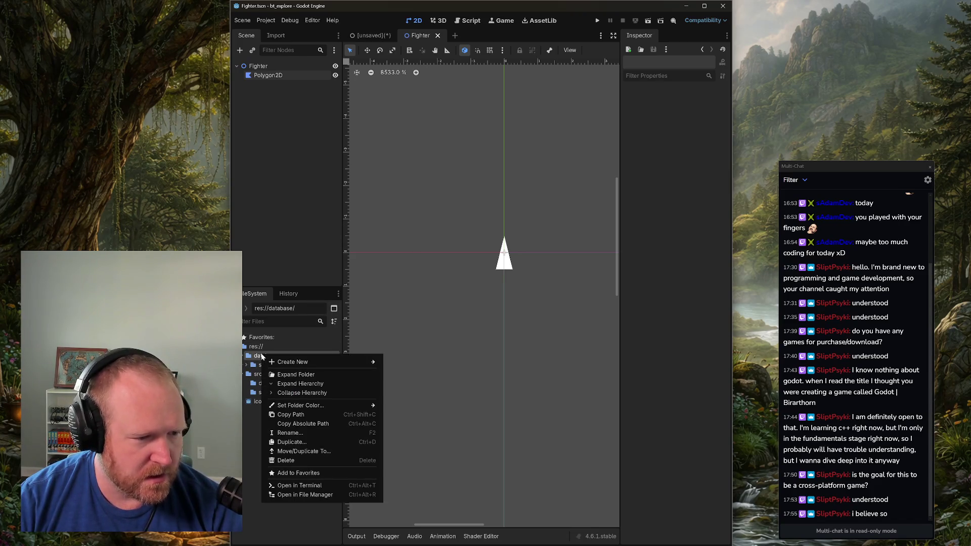
{"action": "left_click", "coordinate": [249, 371]}
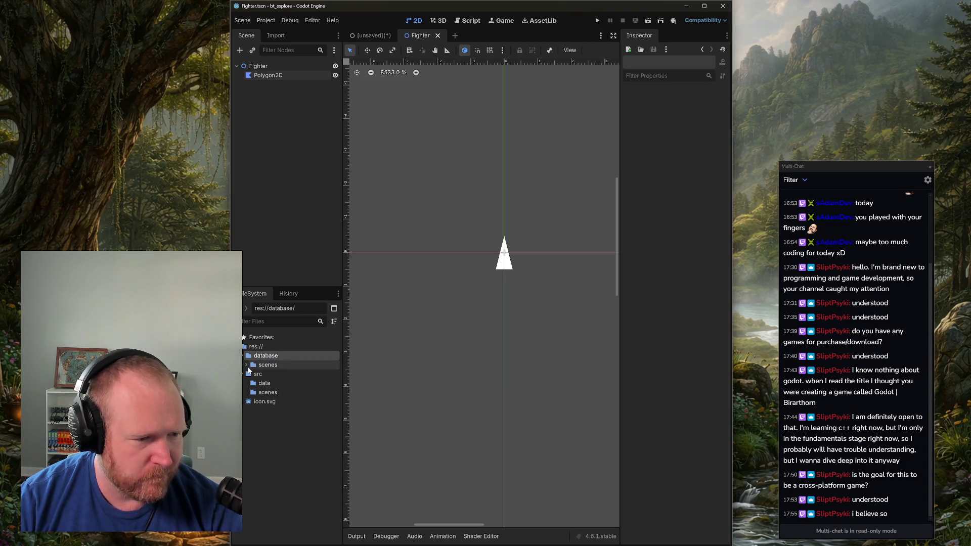
Create a folder named 'resources' inside res://database and select it.
{"action": "right_click", "coordinate": [275, 355]}
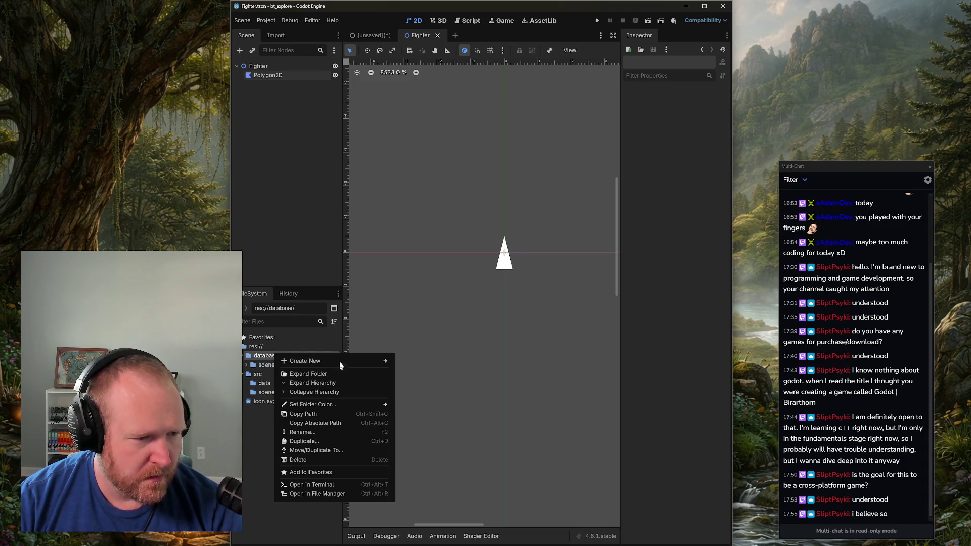
{"action": "mouse_move", "coordinate": [340, 364]}
{"action": "left_click", "coordinate": [436, 364]}
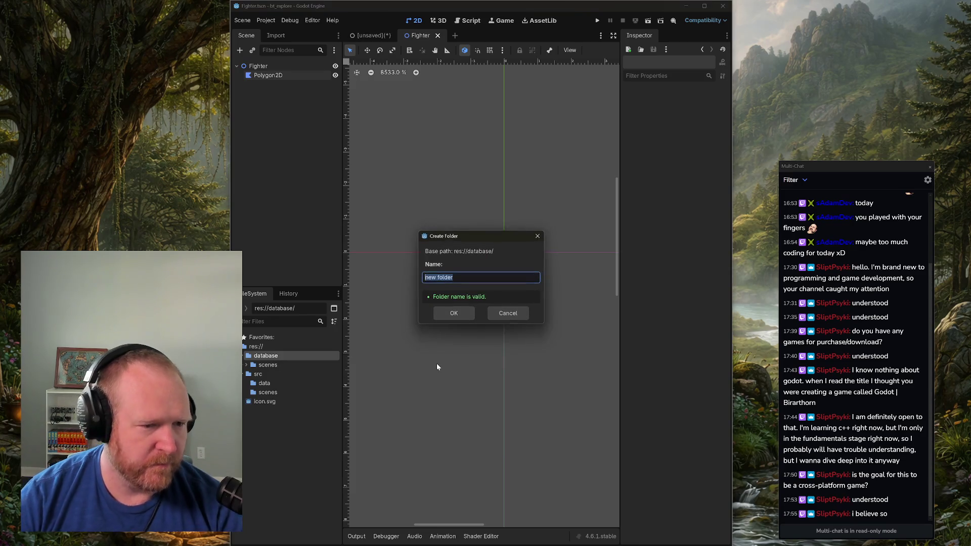
{"action": "type", "text": "resources"}
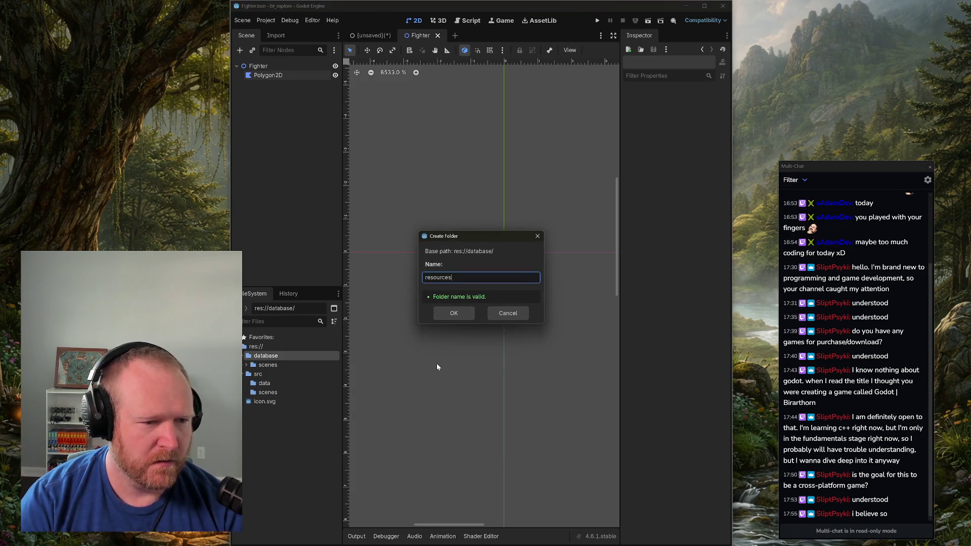
{"action": "key", "text": "Return"}
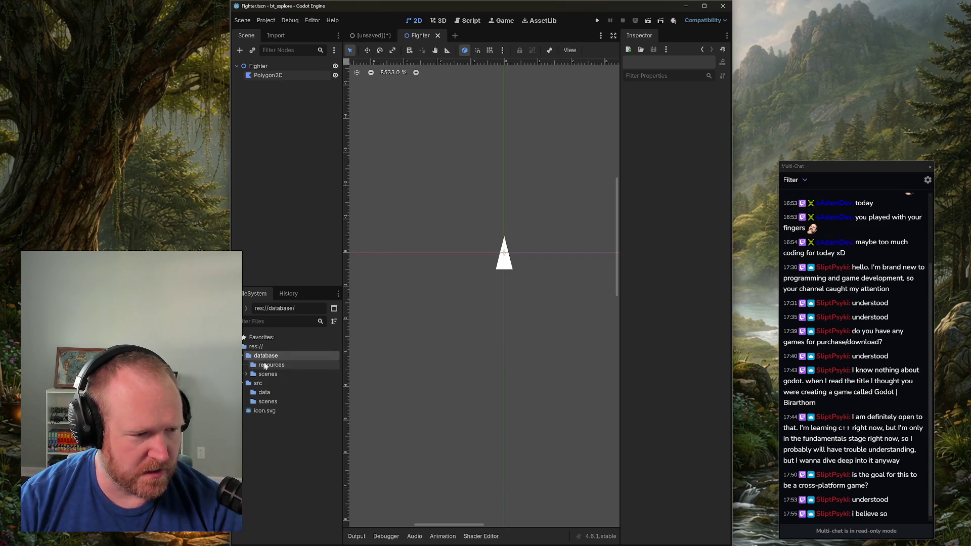
{"action": "left_click", "coordinate": [266, 365]}
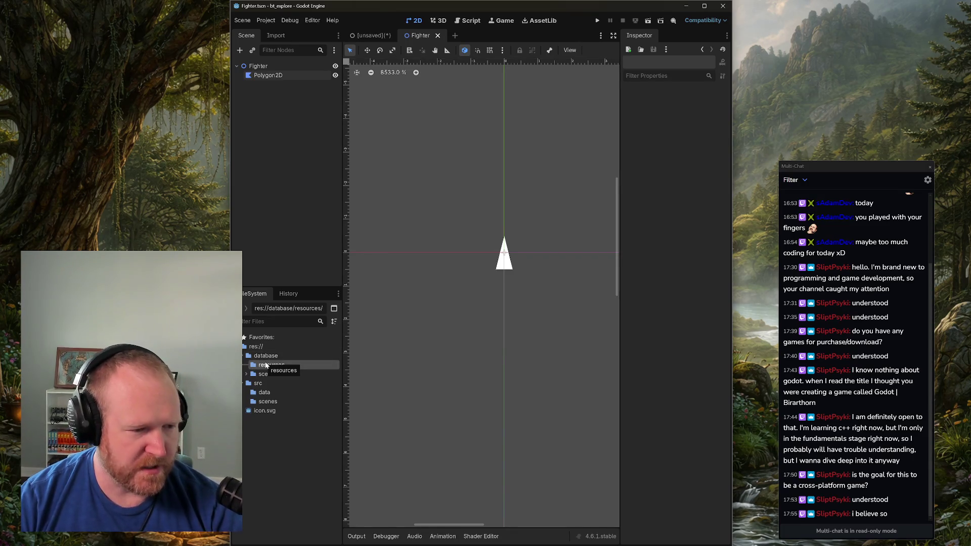
Start creating a new resource inside the resources folder.
{"action": "right_click", "coordinate": [266, 365]}
{"action": "mouse_move", "coordinate": [282, 371]}
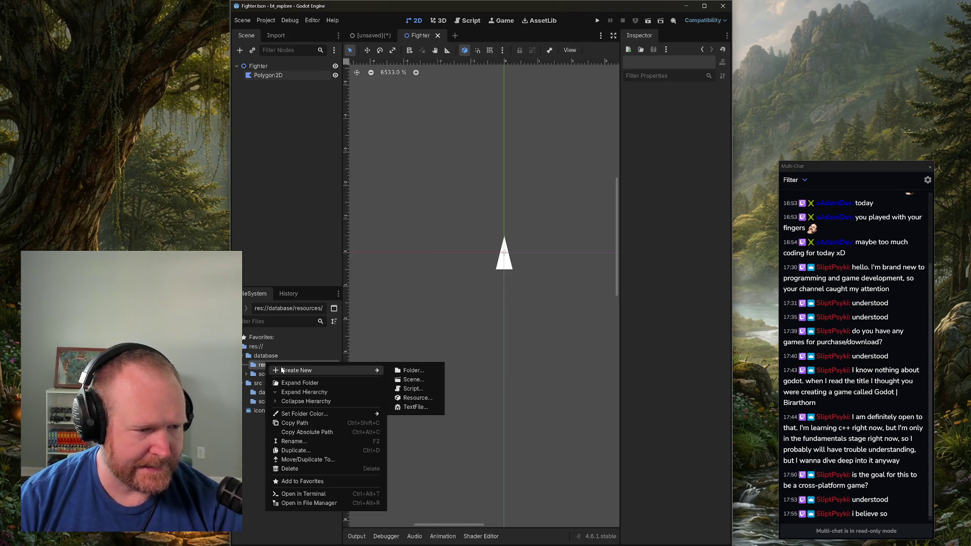
{"action": "left_click", "coordinate": [424, 399]}
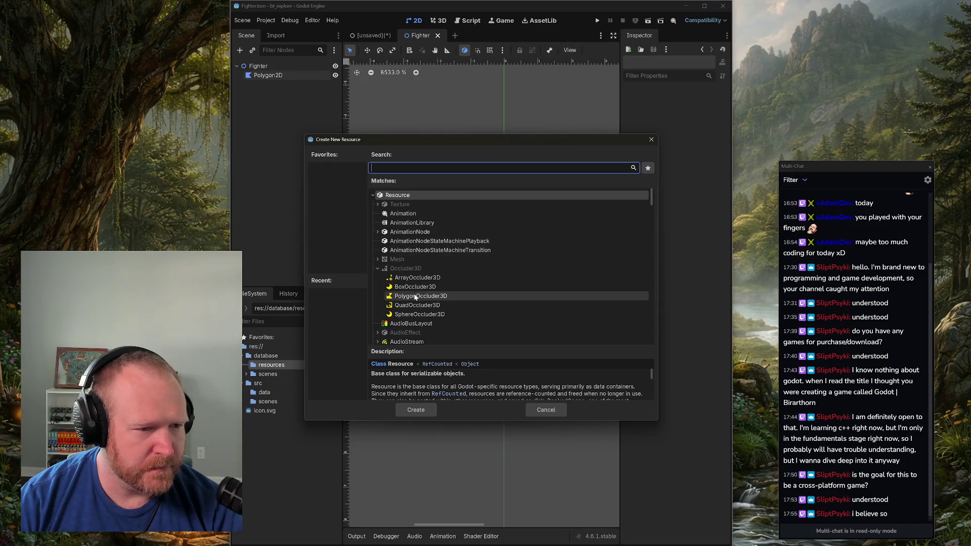
Create a plain Resource and save it as enemy.tres in res://database/resources.
{"action": "scroll", "coordinate": [417, 313], "scroll_direction": "down", "scroll_amount": 2}
{"action": "scroll", "coordinate": [416, 314], "scroll_direction": "down", "scroll_amount": 10}
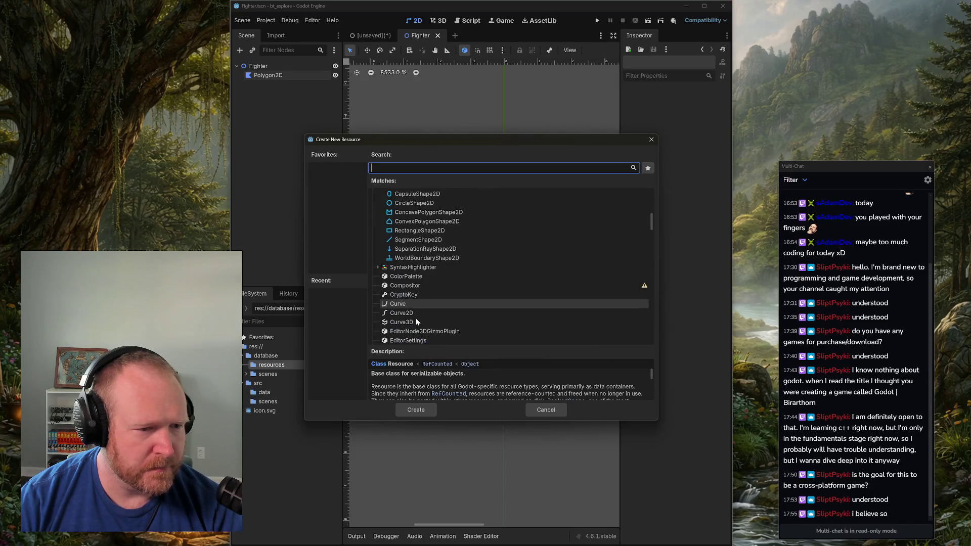
{"action": "scroll", "coordinate": [416, 322], "scroll_direction": "up", "scroll_amount": 13}
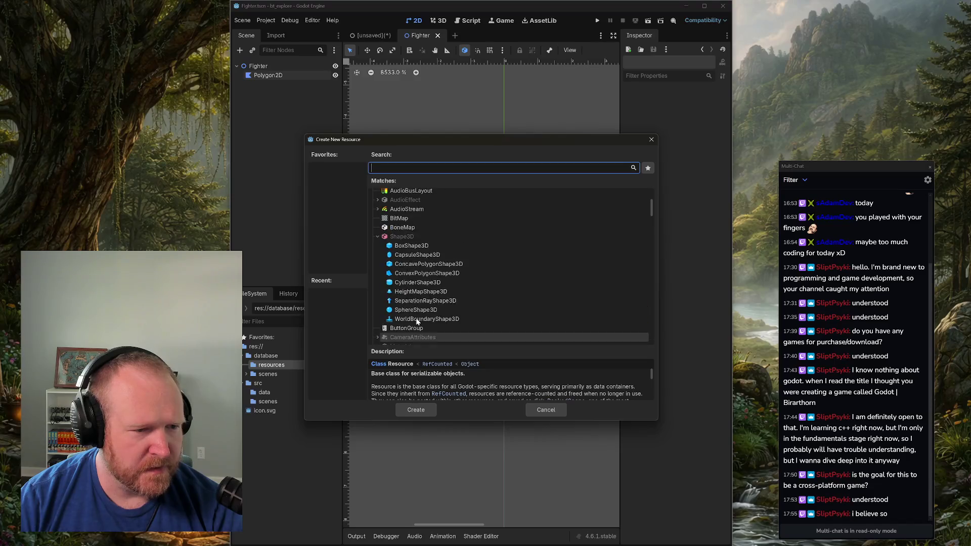
{"action": "left_click", "coordinate": [420, 410]}
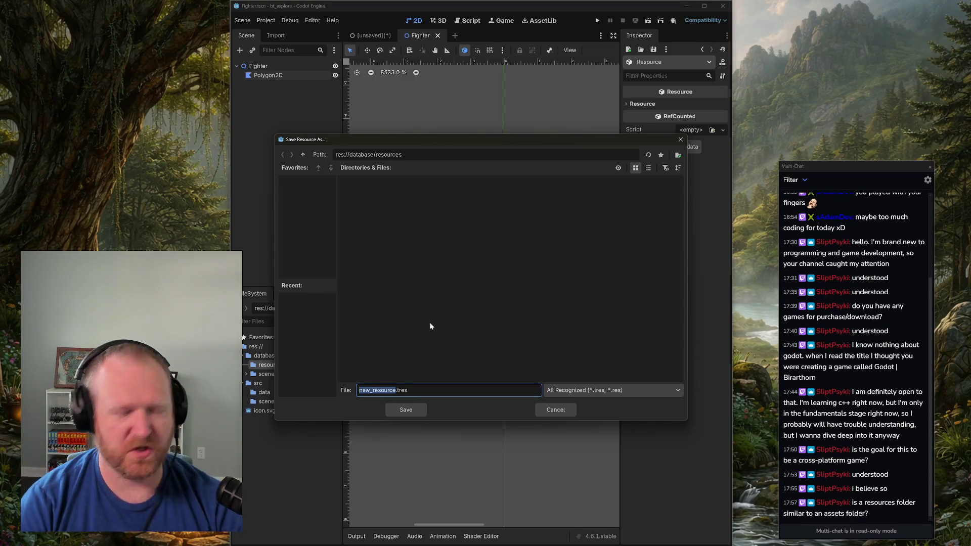
{"action": "type", "text": "enemy"}
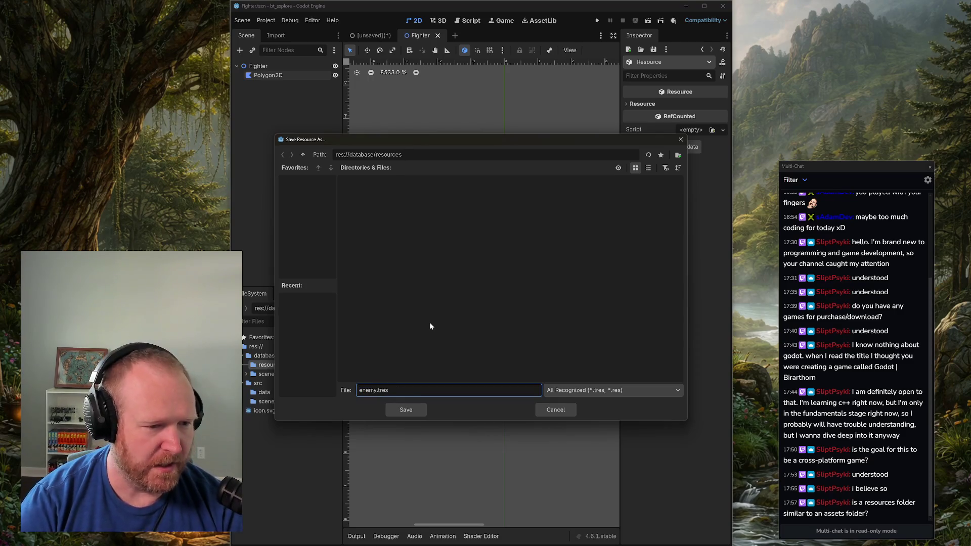
{"action": "left_click", "coordinate": [407, 409]}
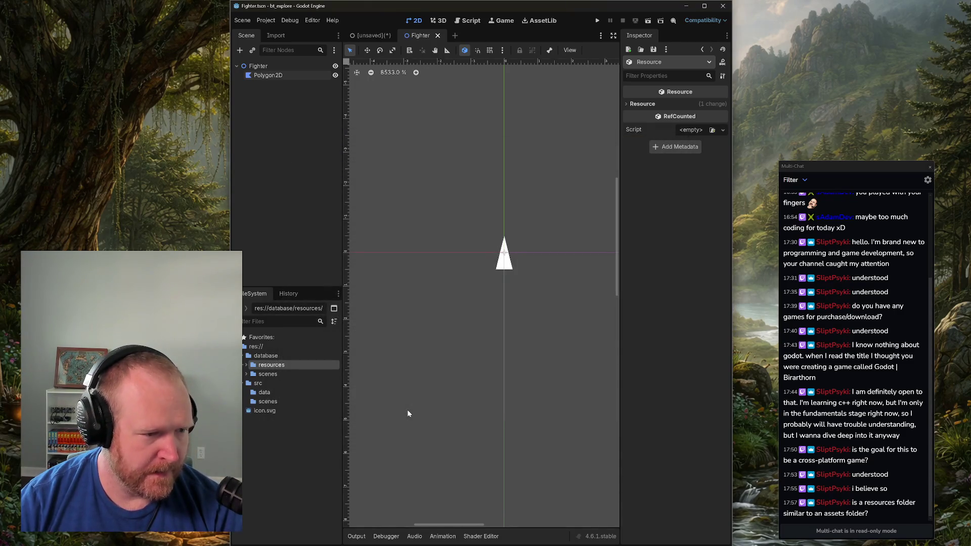
Rename enemy.tres in the resources folder to fighter_enemy.tres.
{"action": "left_click", "coordinate": [246, 364]}
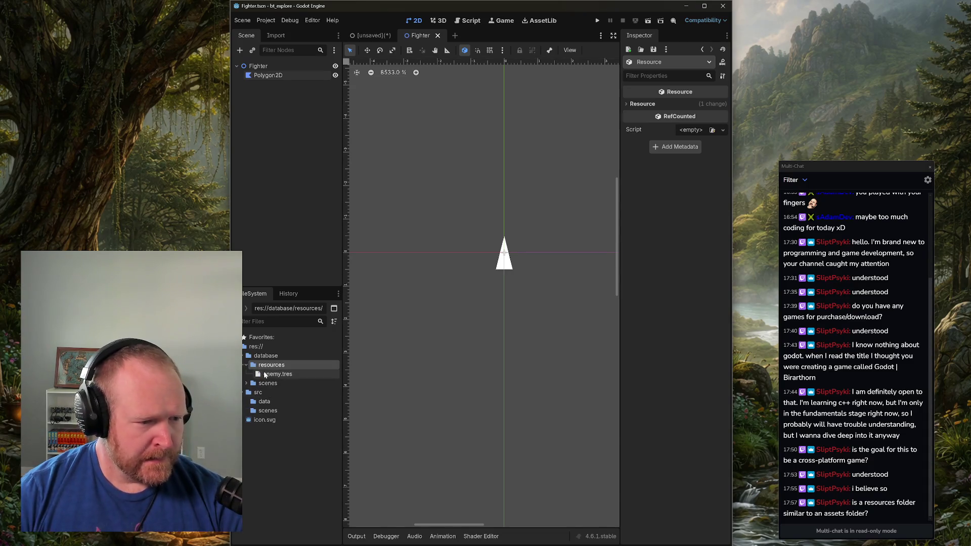
{"action": "right_click", "coordinate": [265, 374]}
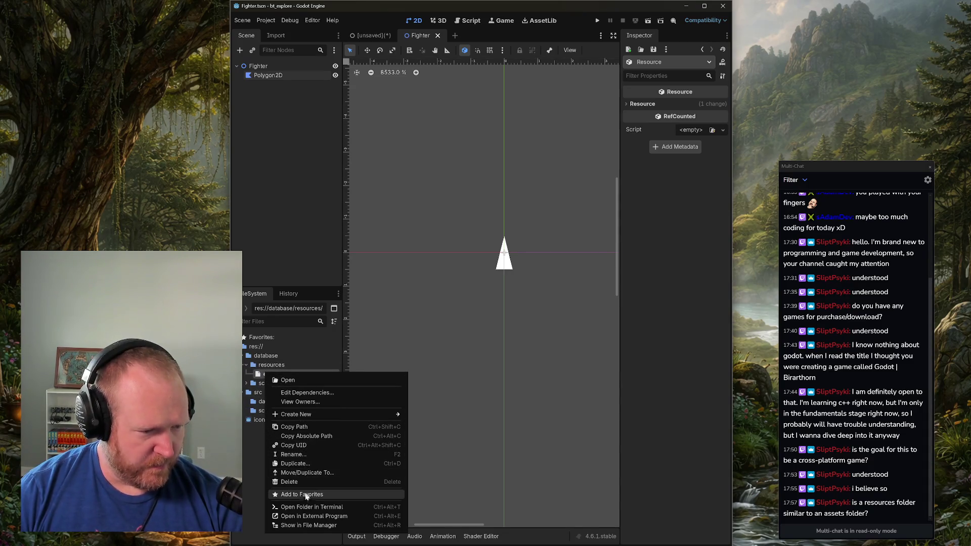
{"action": "left_click", "coordinate": [293, 454]}
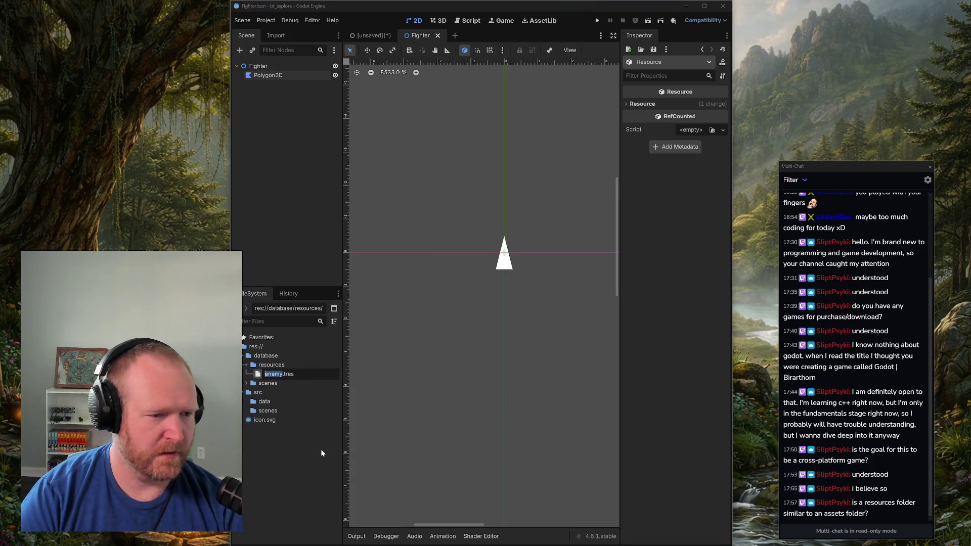
{"action": "type", "text": "fighter_enemy"}
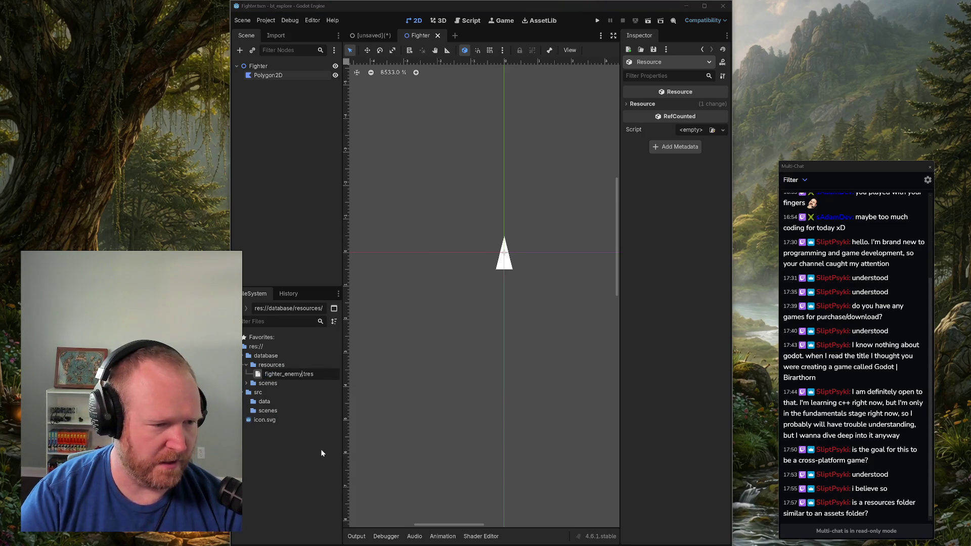
{"action": "key", "text": "Return"}
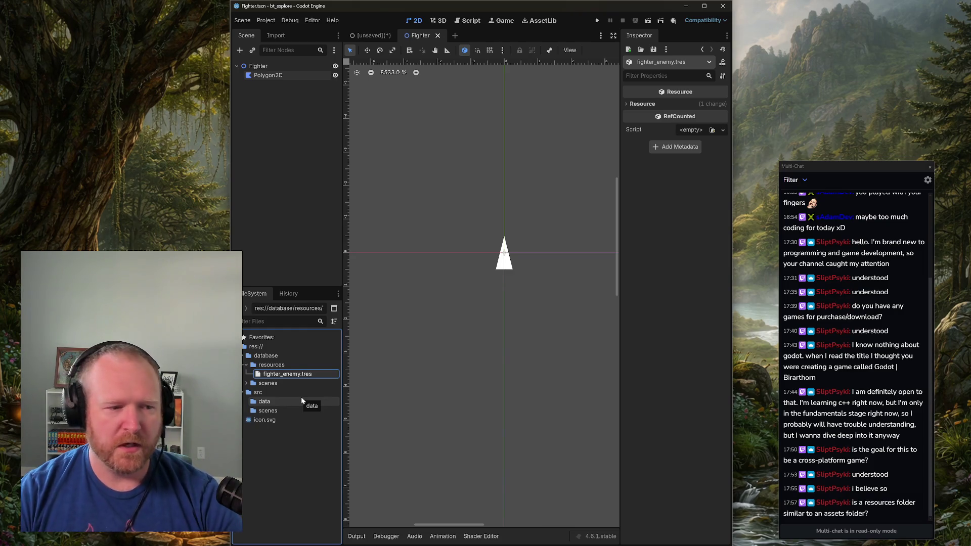
{"action": "left_click", "coordinate": [247, 383]}
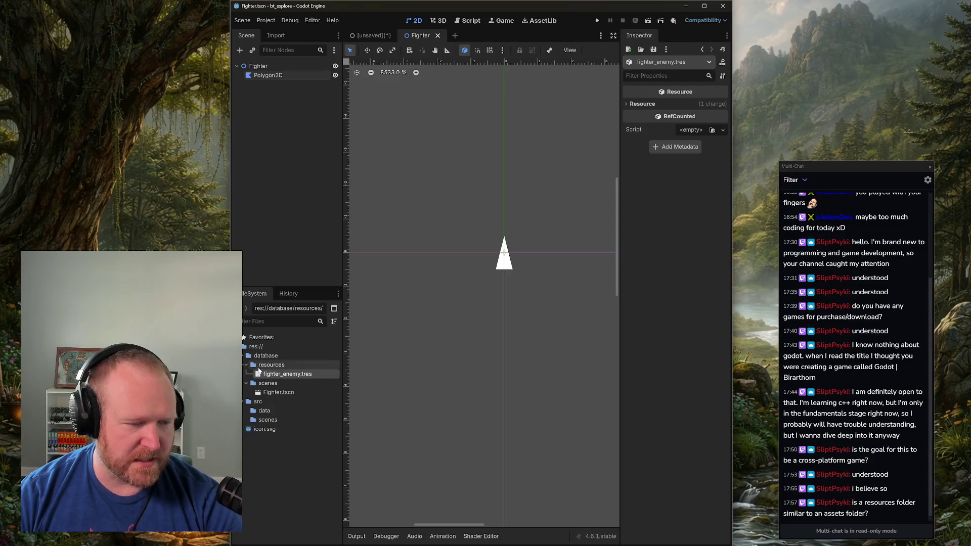
Select Fighter.tscn in database/scenes, then re-expand resources and select fighter_enemy.tres.
{"action": "left_click", "coordinate": [277, 393]}
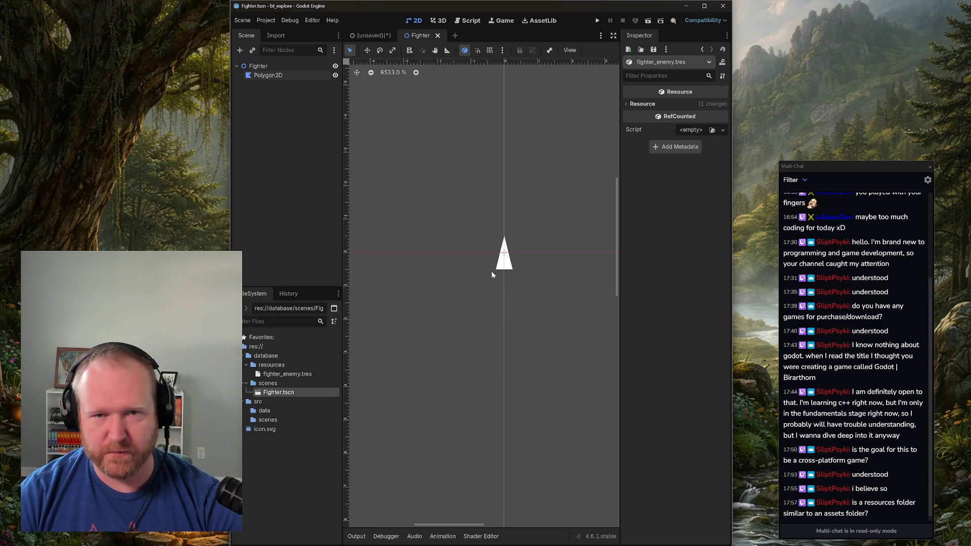
{"action": "left_click", "coordinate": [246, 365]}
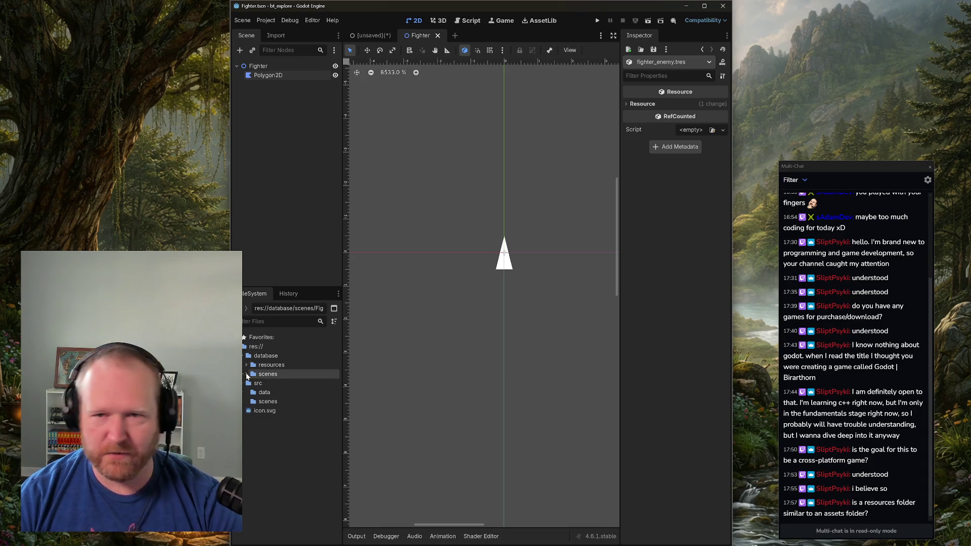
{"action": "double_click", "coordinate": [259, 365]}
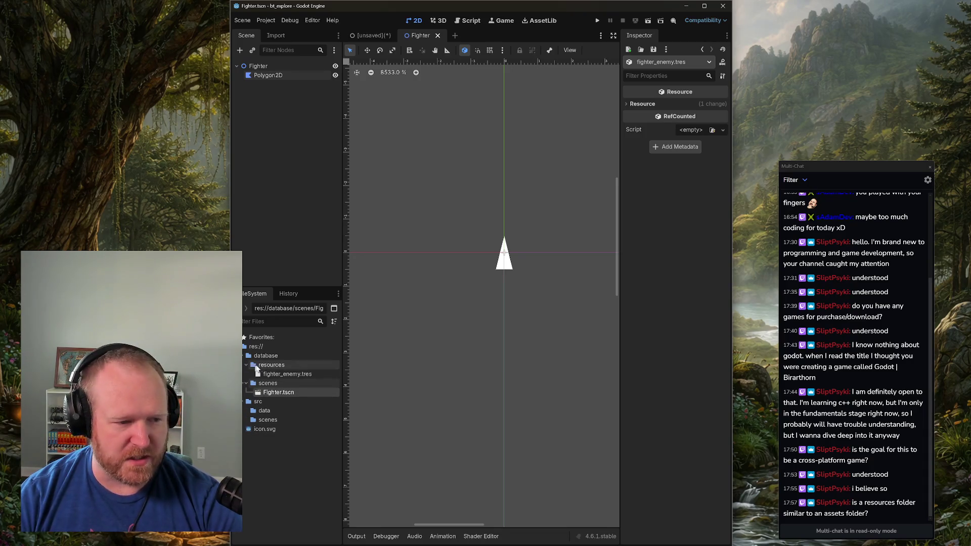
{"action": "left_click", "coordinate": [286, 374]}
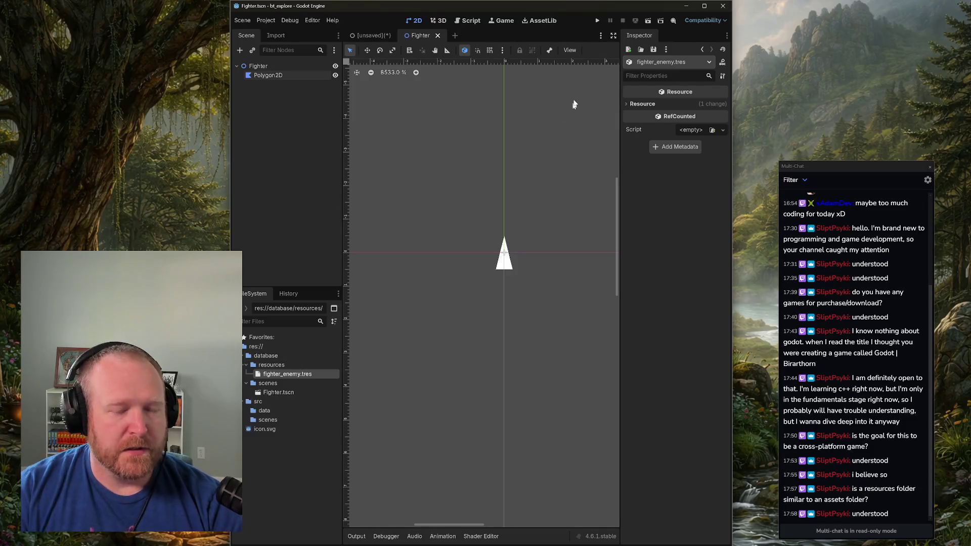
Expand fighter_enemy.tres's Resource section, then try loading a script and cancel the file dialog.
{"action": "left_click", "coordinate": [628, 104]}
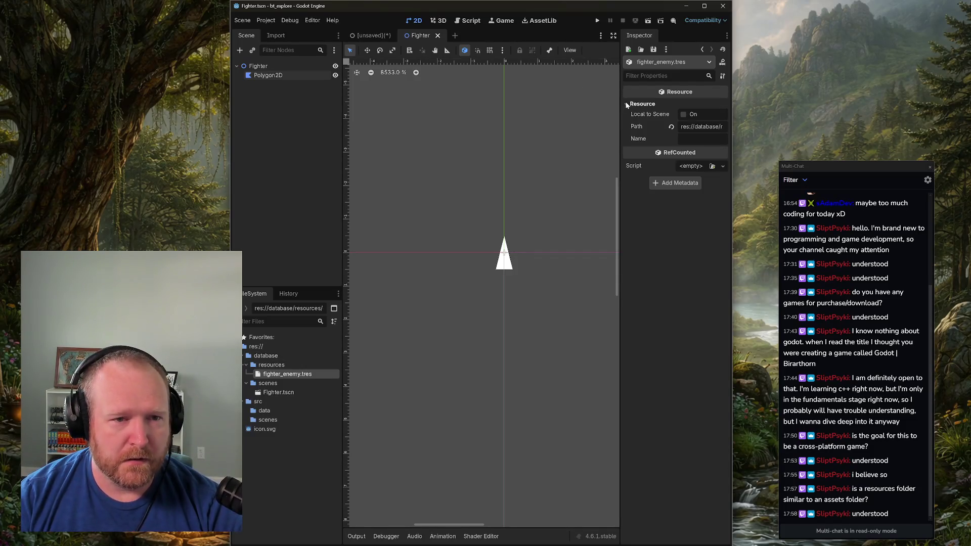
{"action": "left_click", "coordinate": [695, 168]}
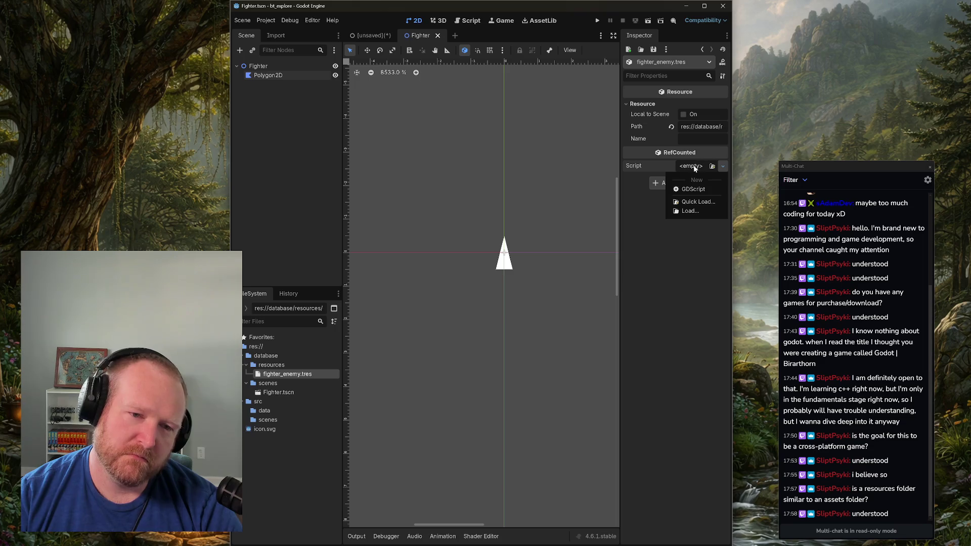
{"action": "left_click", "coordinate": [647, 209]}
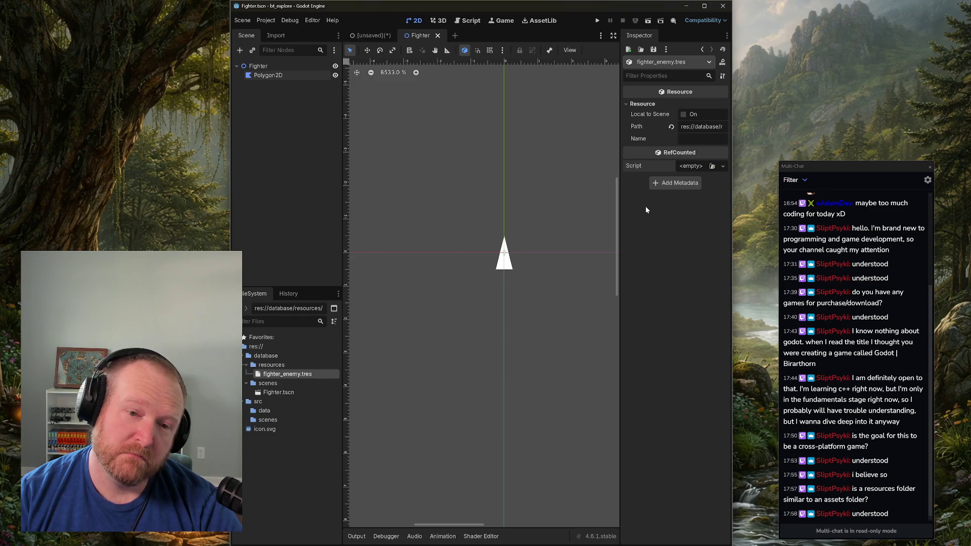
{"action": "left_click", "coordinate": [692, 166]}
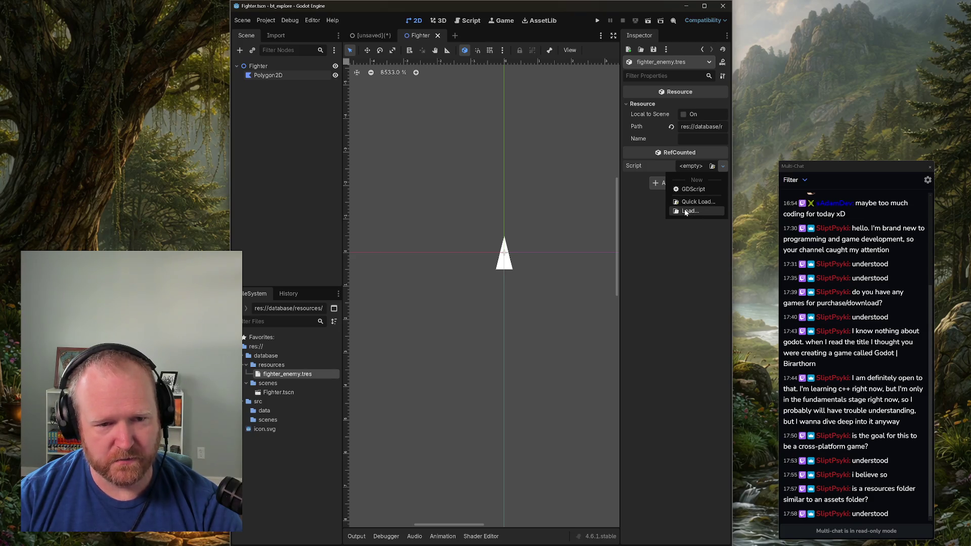
{"action": "left_click", "coordinate": [686, 212]}
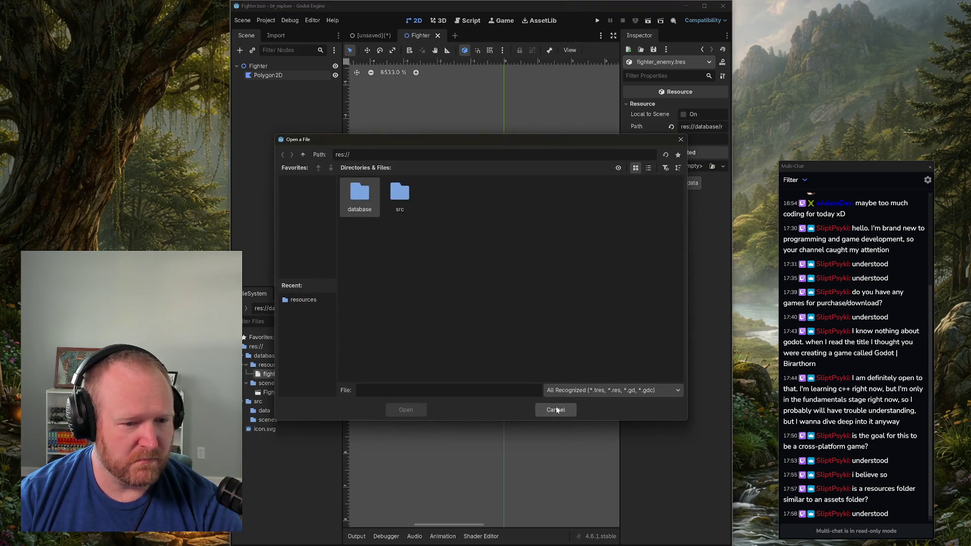
{"action": "left_click", "coordinate": [555, 410]}
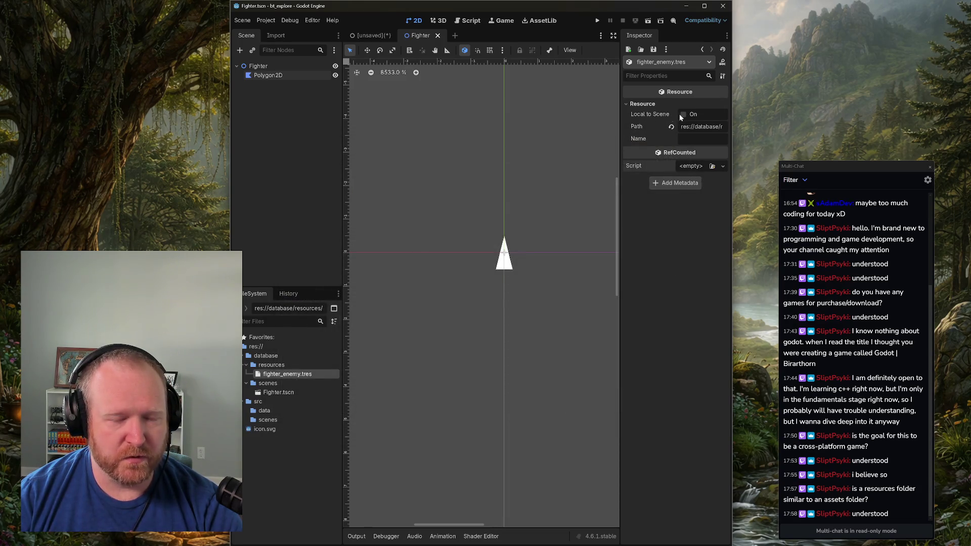
{"action": "mouse_move", "coordinate": [660, 116]}
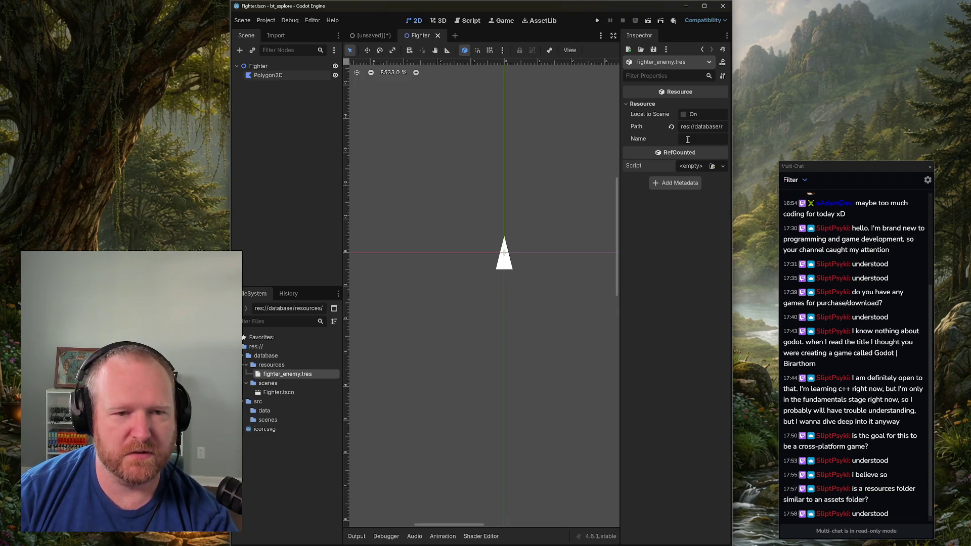
Attach a new built-in GDScript to fighter_enemy.tres, open it, and save the scene with Ctrl+S.
{"action": "left_click", "coordinate": [696, 166]}
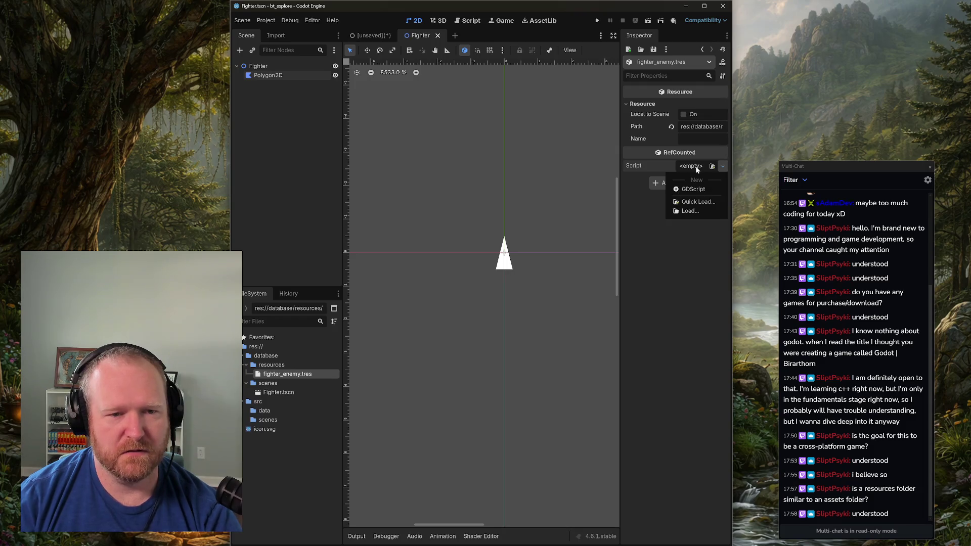
{"action": "left_click", "coordinate": [695, 194]}
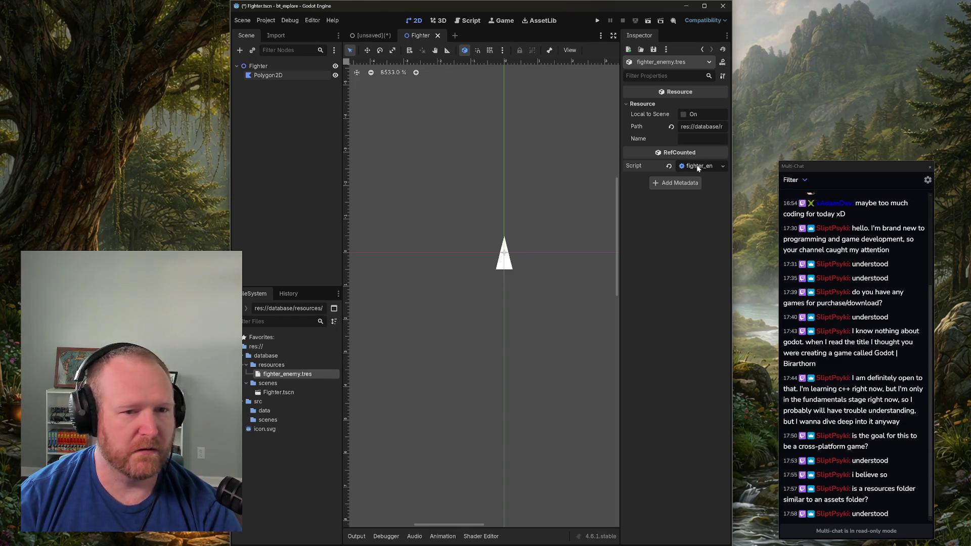
{"action": "left_click", "coordinate": [697, 166]}
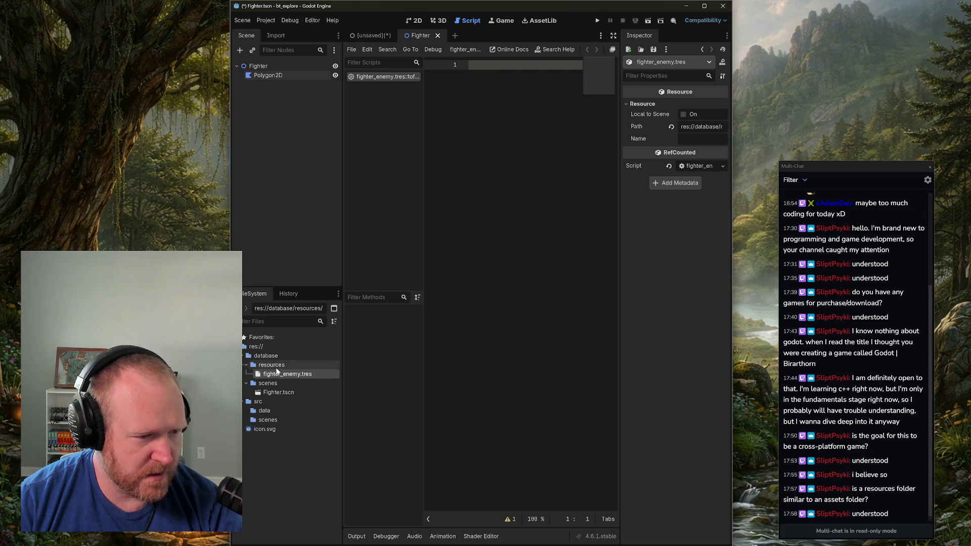
{"action": "key", "text": "ctrl+s"}
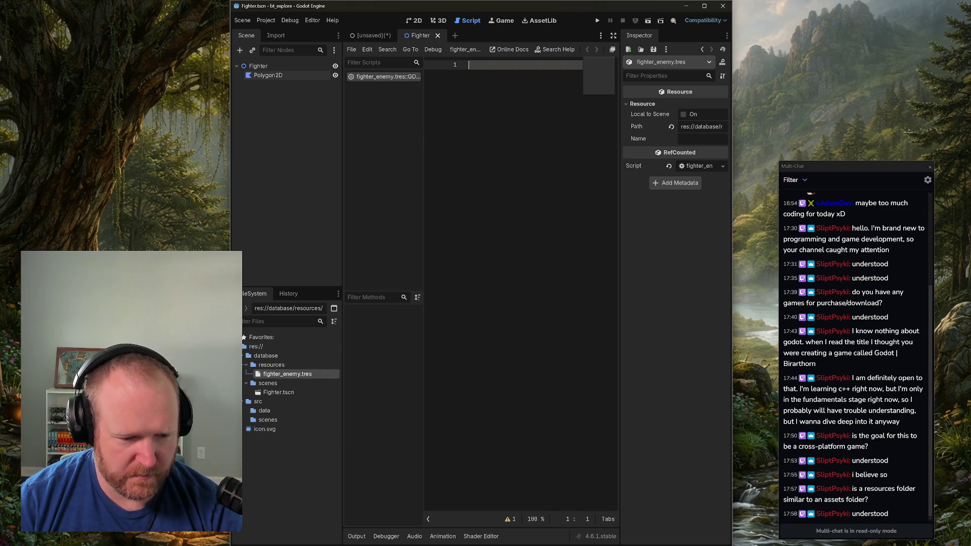
{"action": "mouse_move", "coordinate": [570, 544]}
{"action": "left_click", "coordinate": [569, 511]}
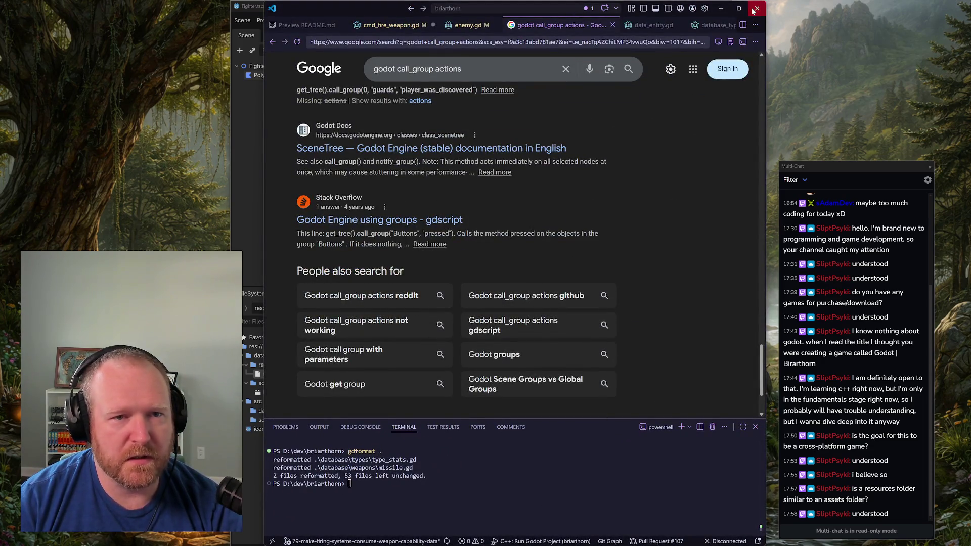
Open the D:\dev\bt-explore folder in a new VS Code window.
{"action": "left_click", "coordinate": [586, 527]}
{"action": "right_click", "coordinate": [569, 544]}
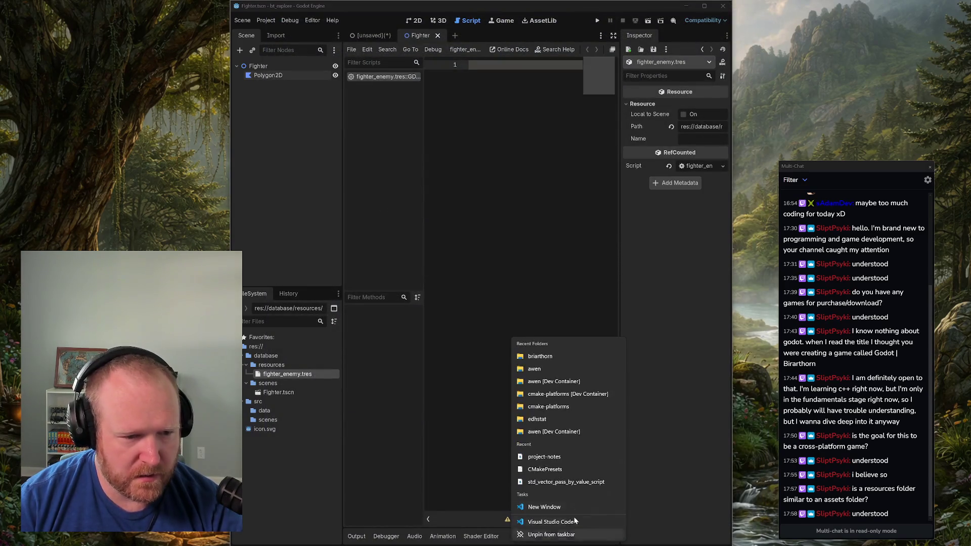
{"action": "left_click", "coordinate": [551, 508]}
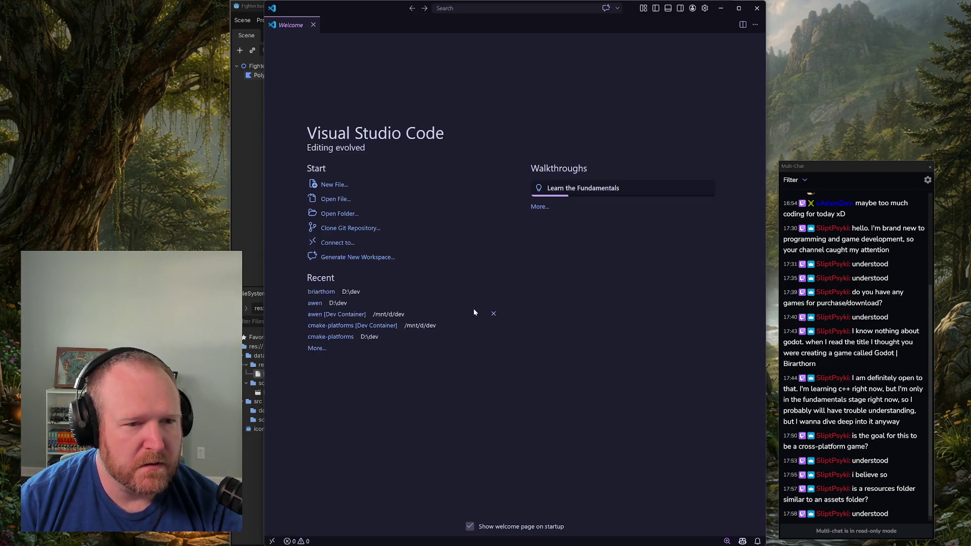
{"action": "left_click", "coordinate": [328, 213]}
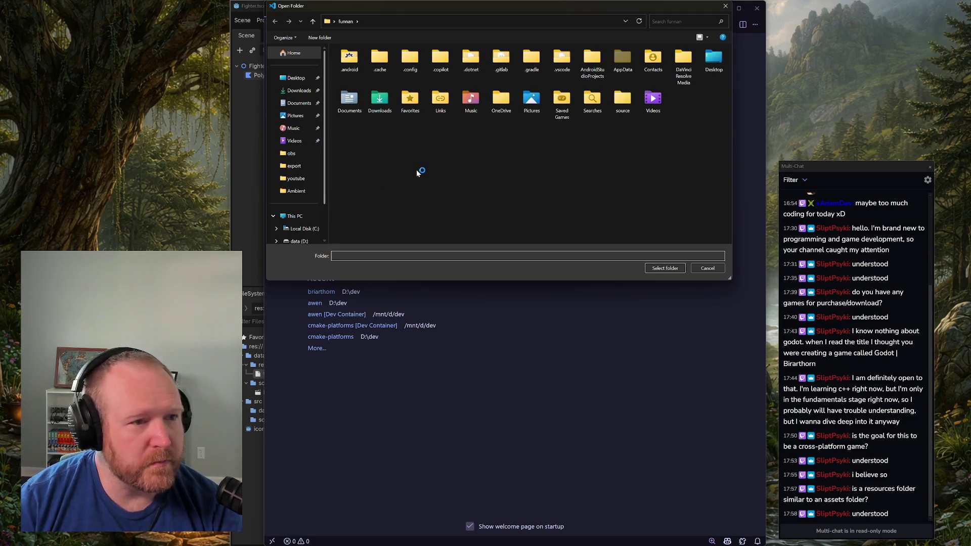
{"action": "scroll", "coordinate": [300, 234], "scroll_direction": "down", "scroll_amount": 1}
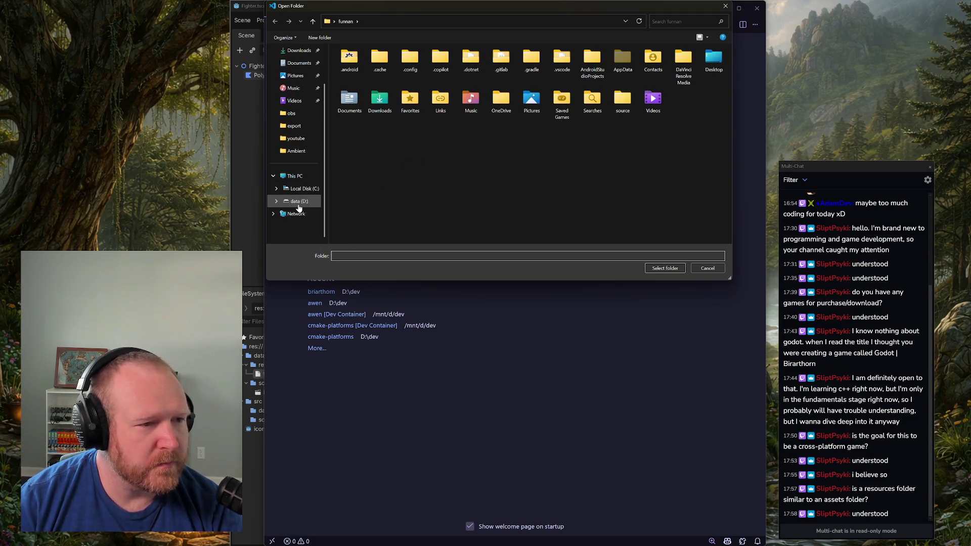
{"action": "left_click", "coordinate": [299, 205]}
{"action": "double_click", "coordinate": [355, 85]}
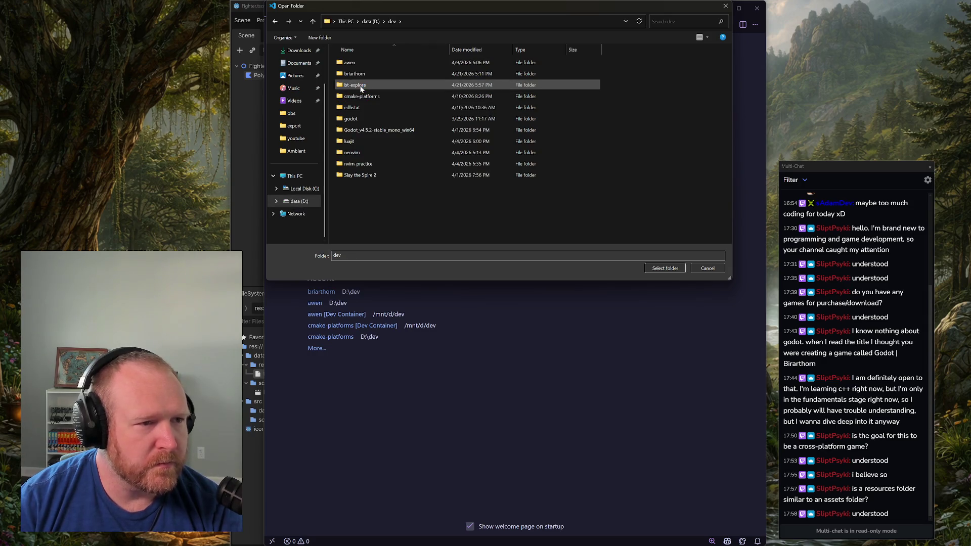
{"action": "double_click", "coordinate": [357, 86]}
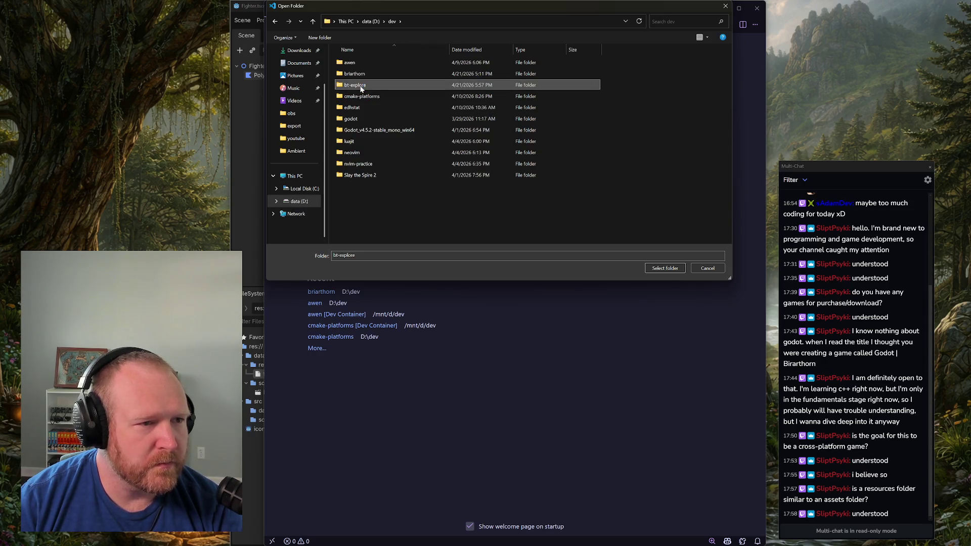
{"action": "left_click", "coordinate": [665, 269]}
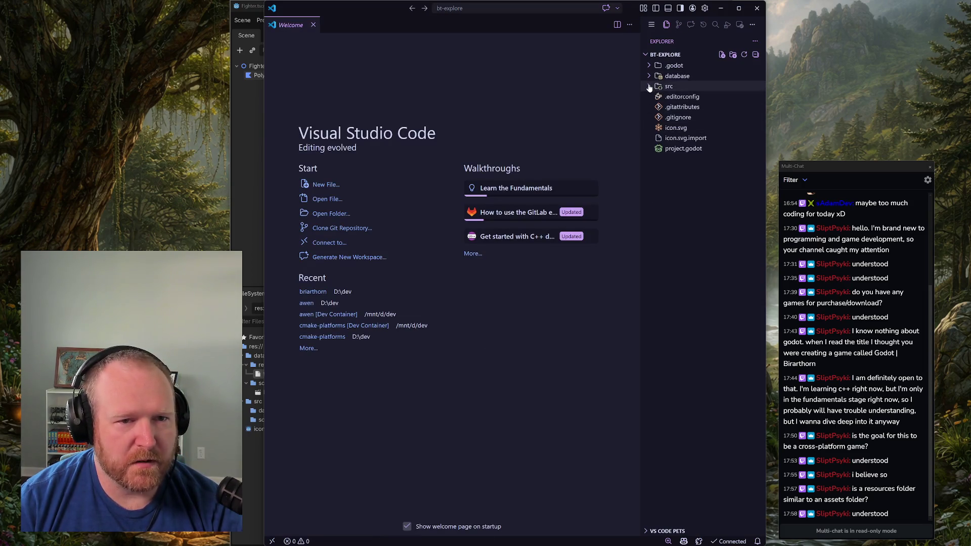
Open database/resources/fighter_enemy.tres in VS Code and inspect its GDScript_3nc43 sub-resource, then return to Godot.
{"action": "left_click", "coordinate": [650, 76]}
{"action": "left_click", "coordinate": [653, 86]}
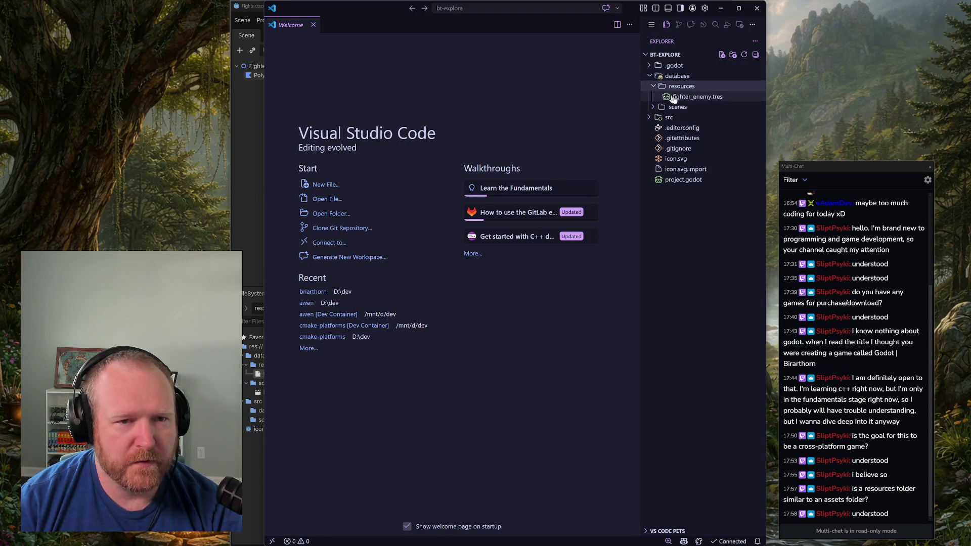
{"action": "double_click", "coordinate": [674, 98]}
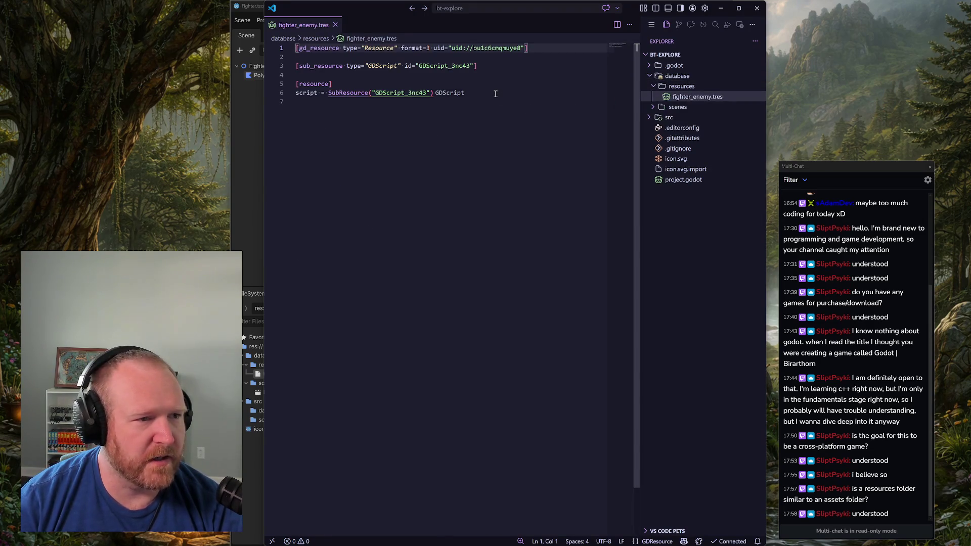
{"action": "left_click_drag", "start_coordinate": [488, 93], "coordinate": [299, 93]}
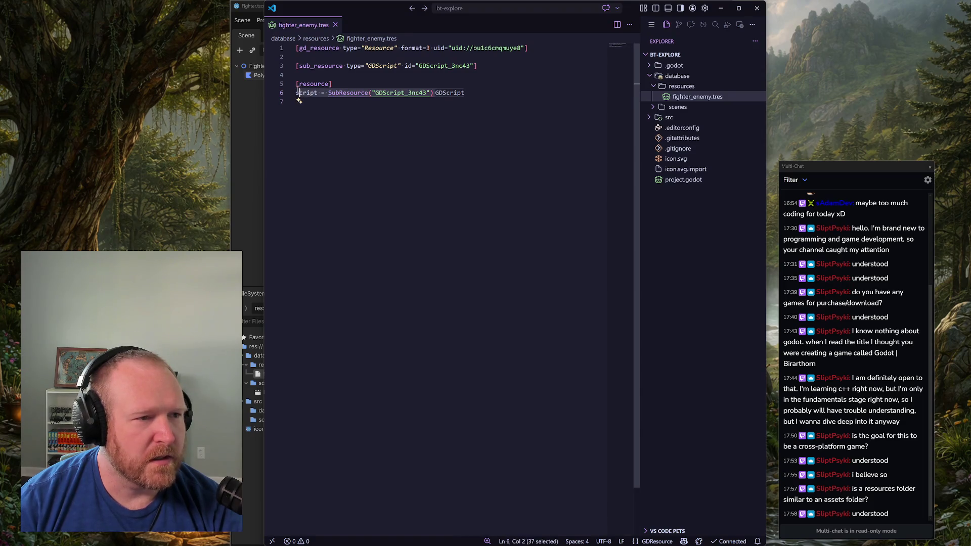
{"action": "left_click", "coordinate": [458, 91]}
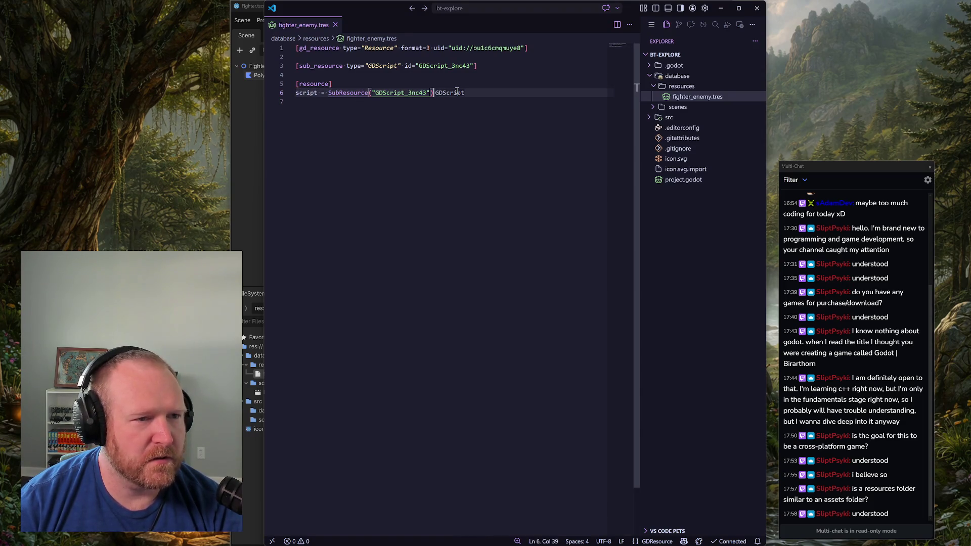
{"action": "double_click", "coordinate": [458, 66]}
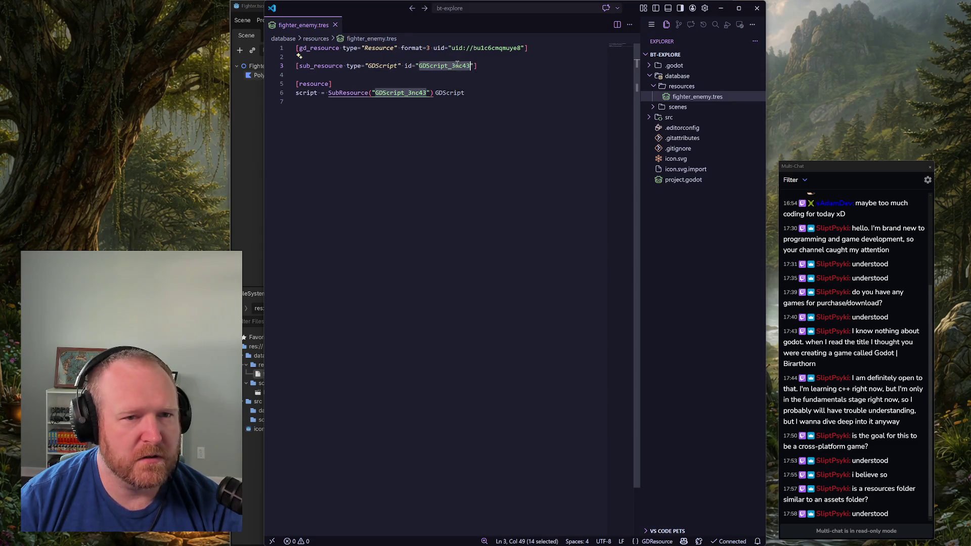
{"action": "left_click", "coordinate": [650, 65]}
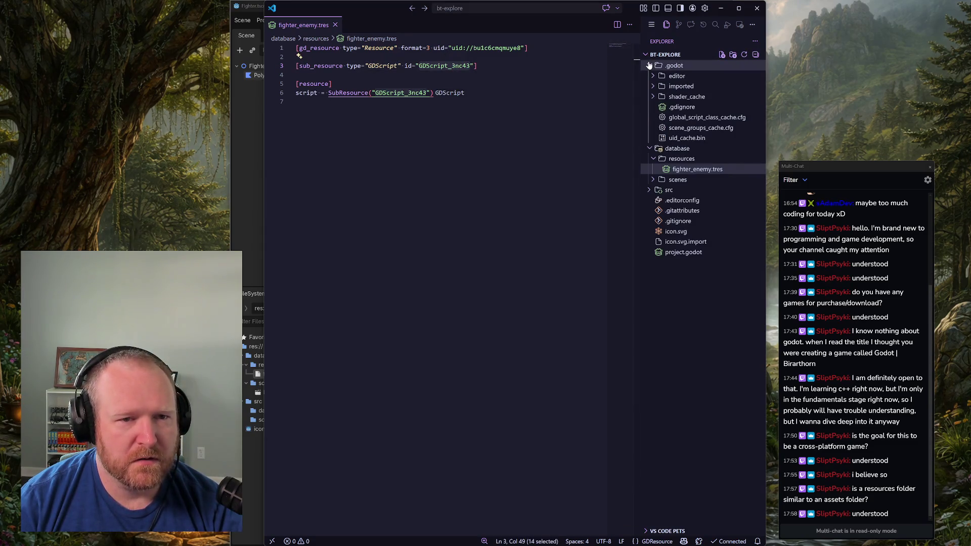
{"action": "left_click", "coordinate": [649, 65]}
{"action": "left_click", "coordinate": [253, 153]}
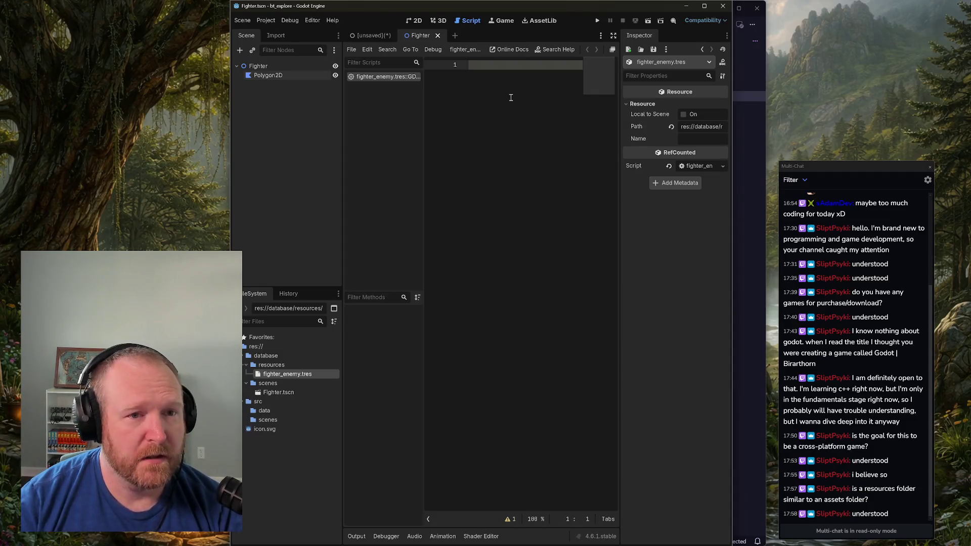
Widen the script editing area and type 'var' on line 1.
{"action": "left_click_drag", "start_coordinate": [423, 115], "coordinate": [300, 106]}
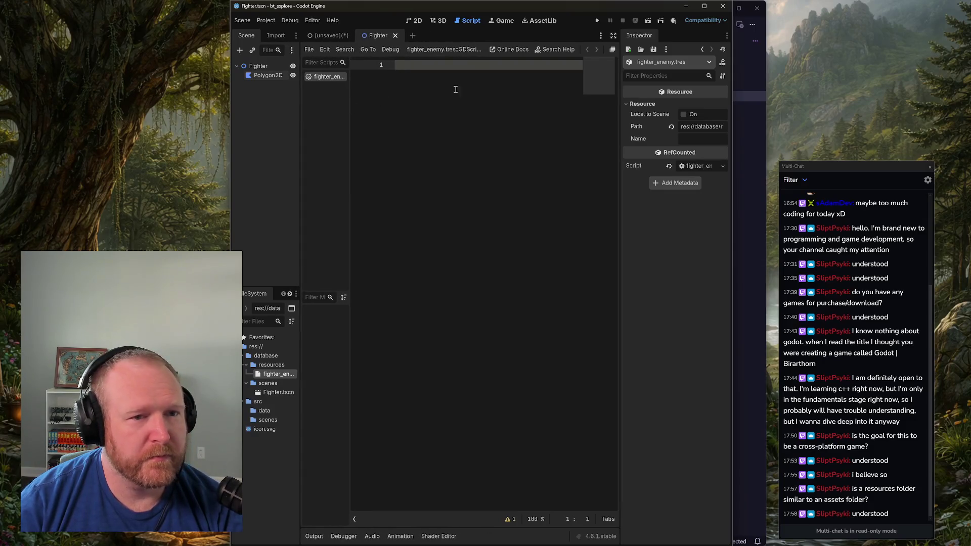
{"action": "type", "text": "var"}
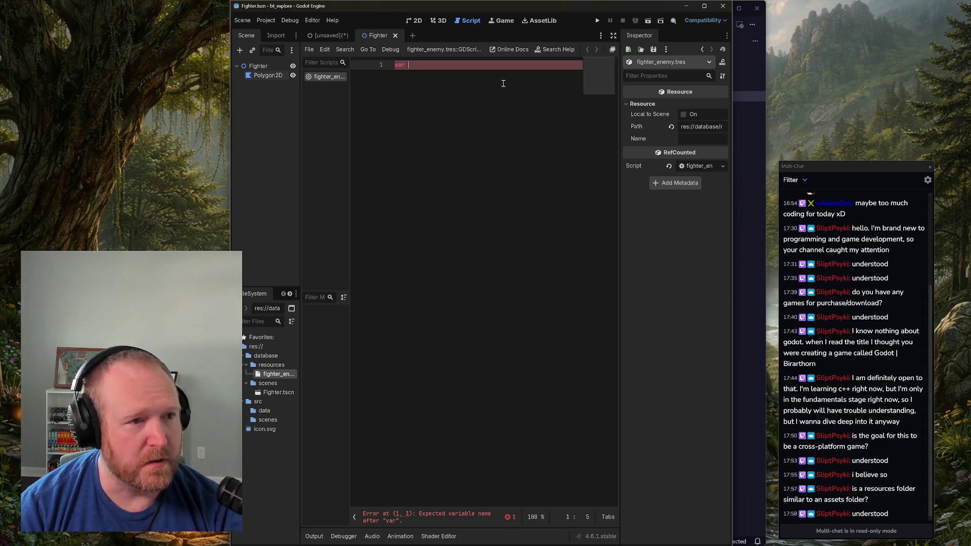
Declare int stats kinetic 8, maneuver 6, durable 6, compute 5, sensor, and stealth 2.
{"action": "type", "text": "kinetic: "}
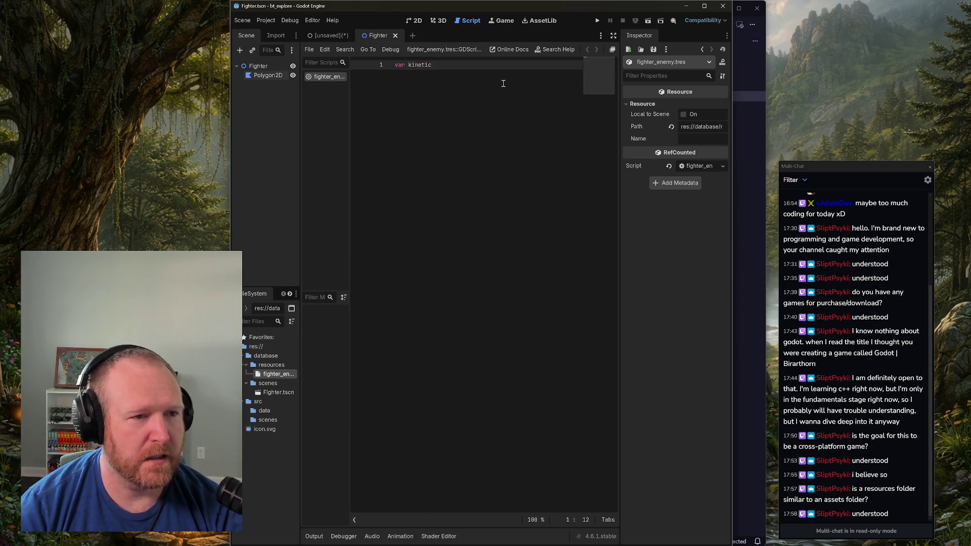
{"action": "type", "text": "int = "}
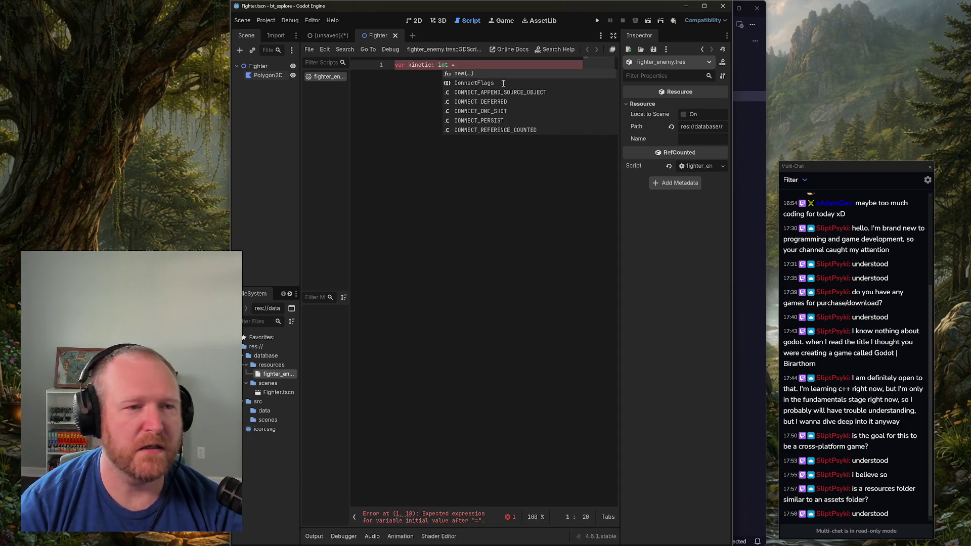
{"action": "type", "text": "8"}
{"action": "key", "text": "Return"}
{"action": "type", "text": "var"}
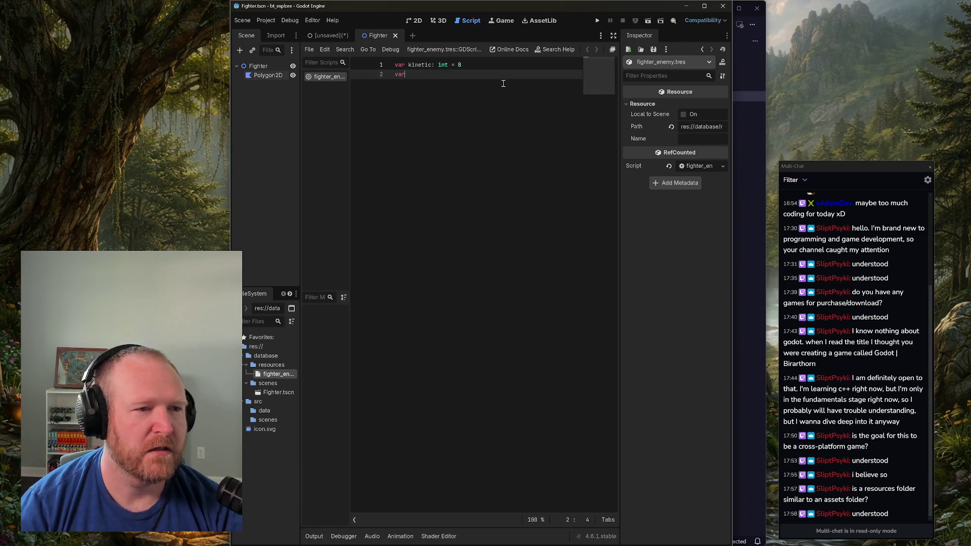
{"action": "type", "text": " maneuver:"}
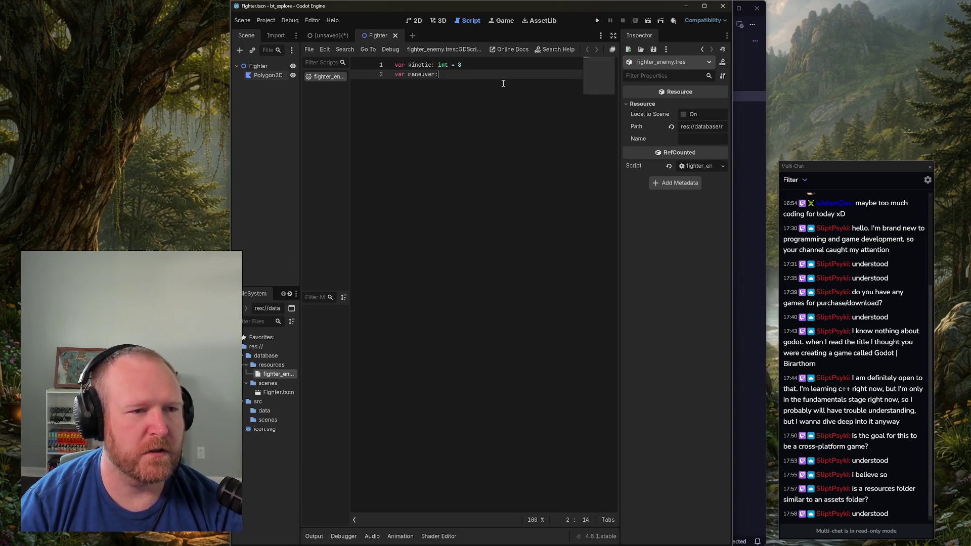
{"action": "type", "text": " int "}
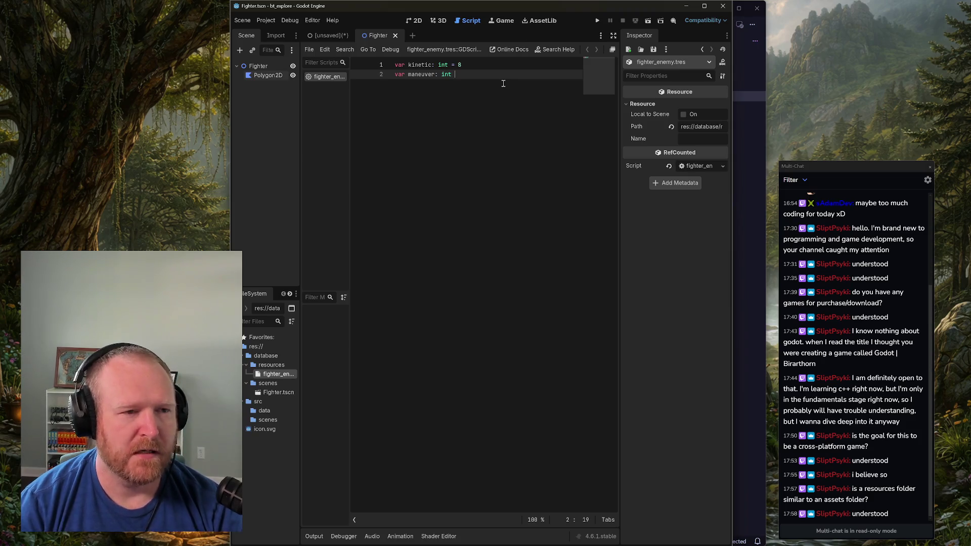
{"action": "type", "text": "= 6"}
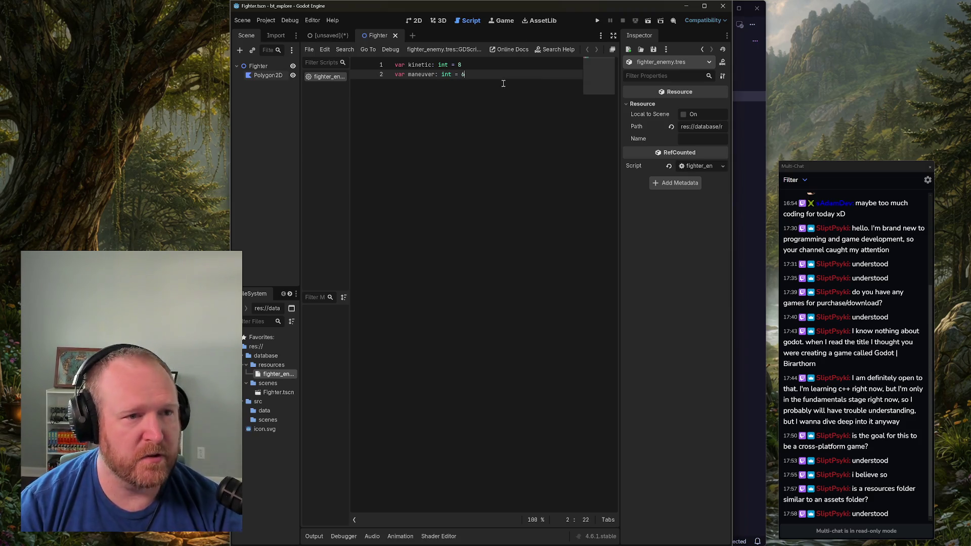
{"action": "key", "text": "Return"}
{"action": "type", "text": "var "}
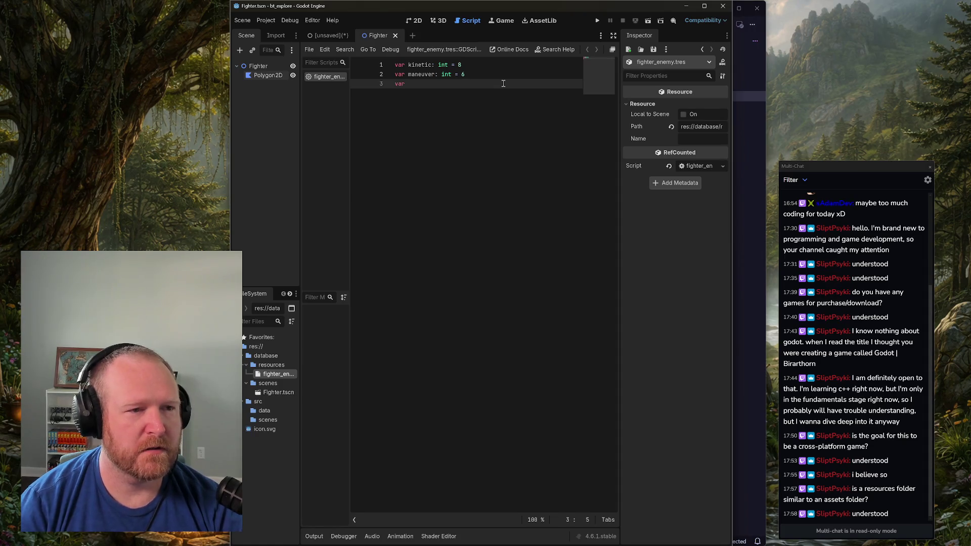
{"action": "type", "text": "durable: int = "}
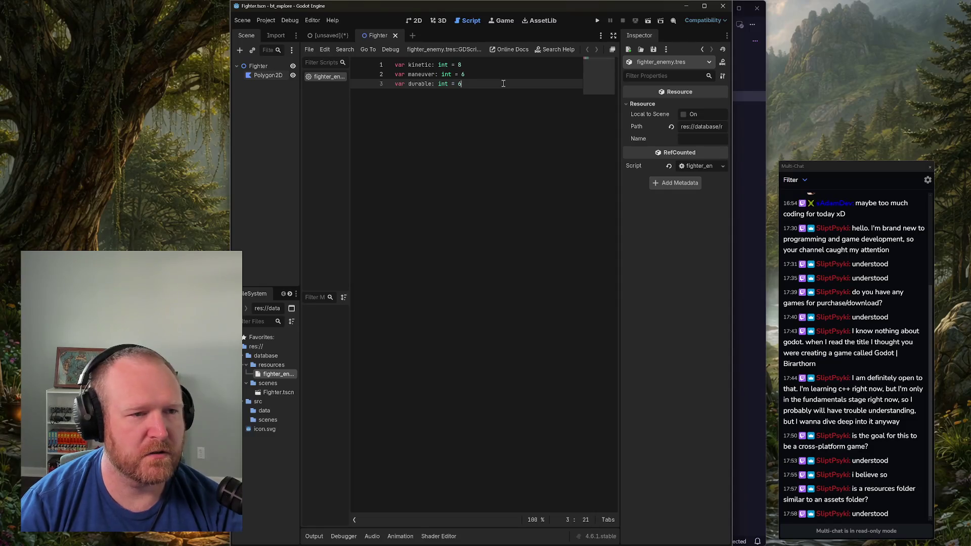
{"action": "type", "text": "6"}
{"action": "key", "text": "Return"}
{"action": "type", "text": "var"}
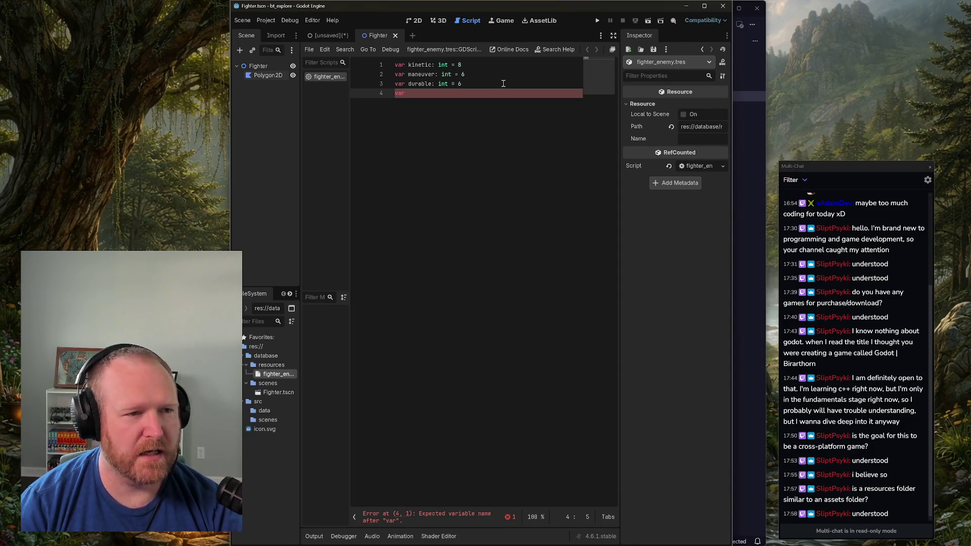
{"action": "type", "text": "compute: "}
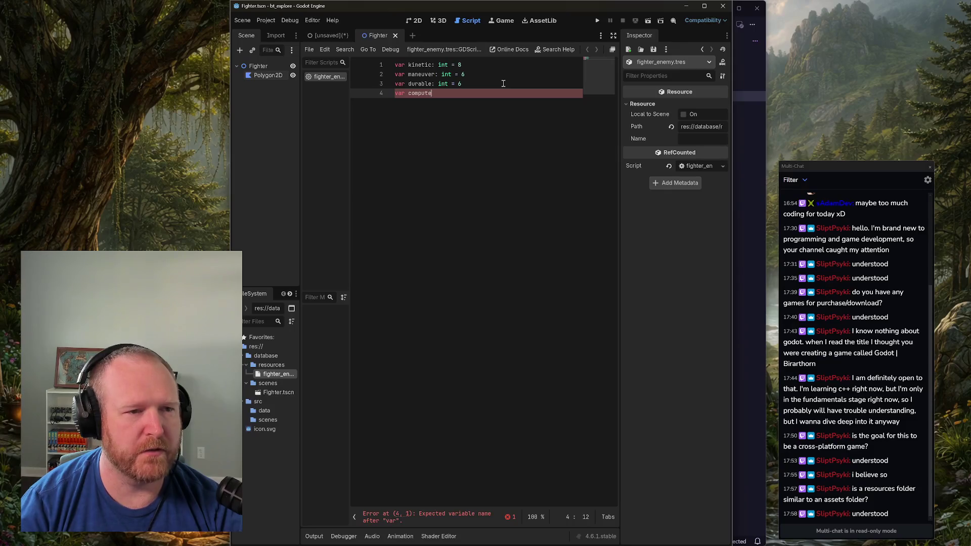
{"action": "type", "text": "int = 5"}
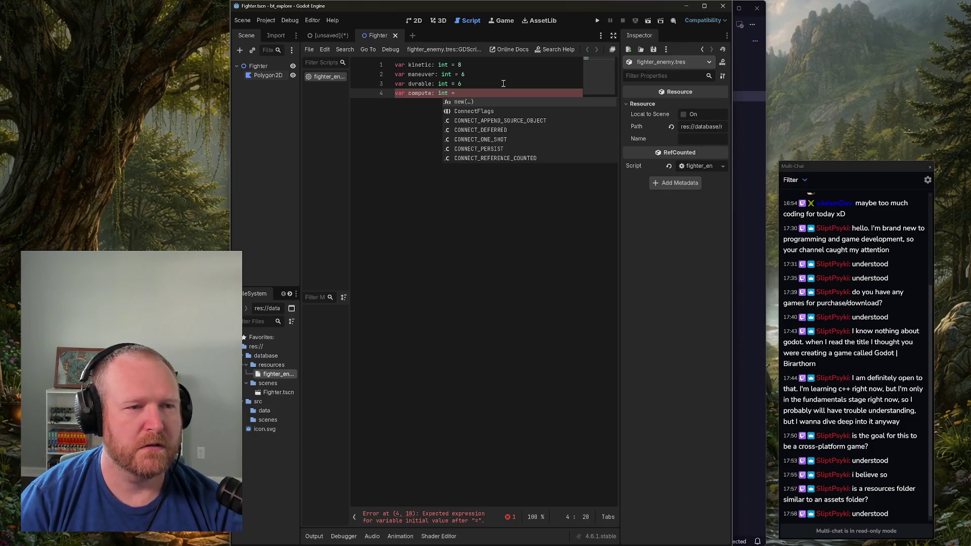
{"action": "key", "text": "Return"}
{"action": "type", "text": "var "}
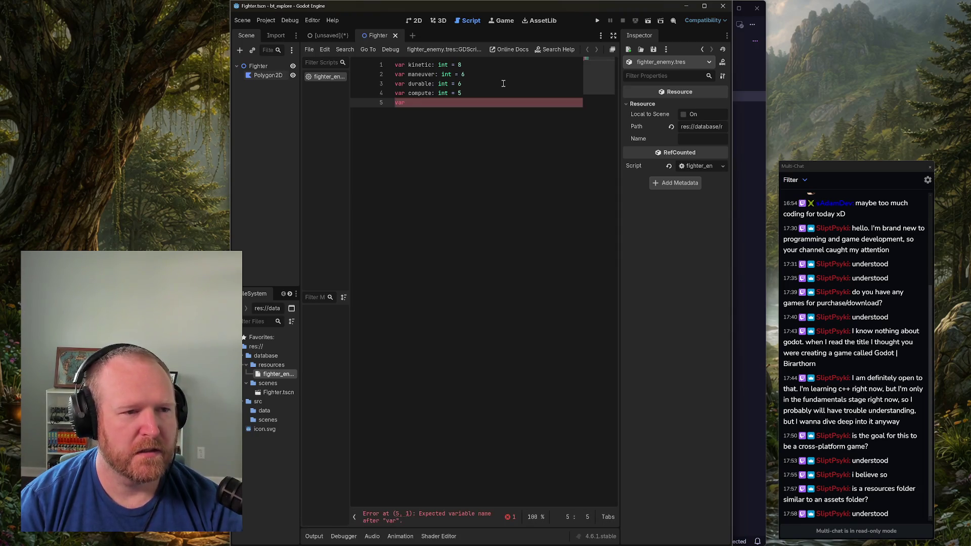
{"action": "type", "text": "sensor: int 6"}
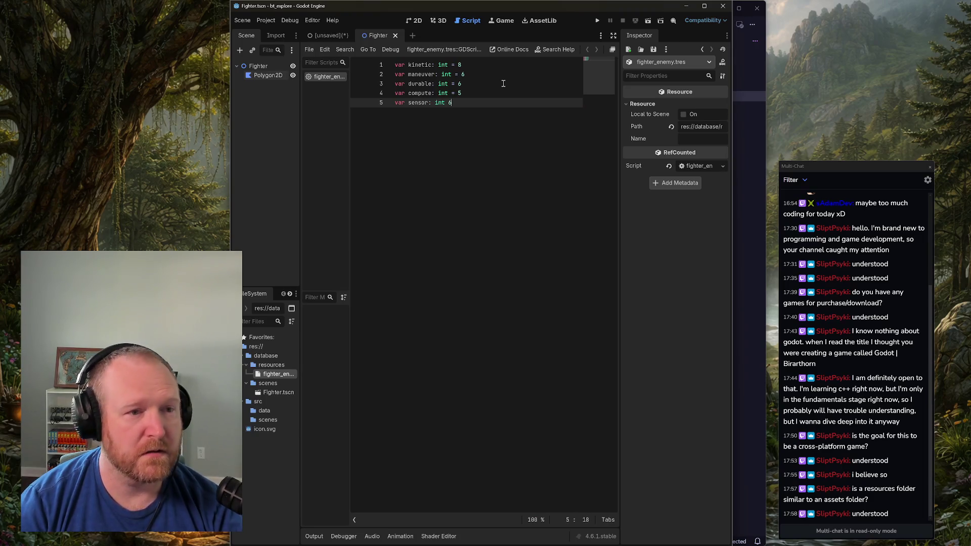
{"action": "key", "text": "Return"}
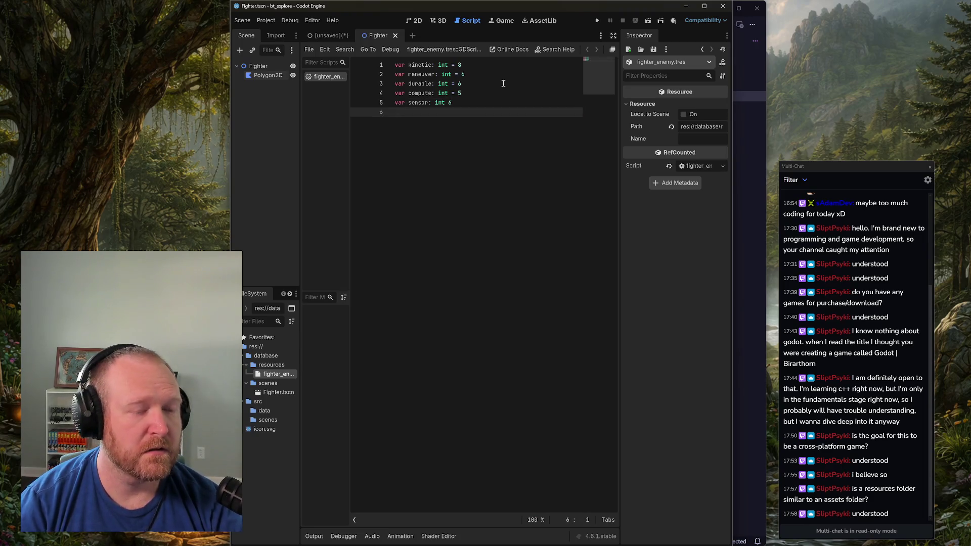
{"action": "type", "text": "var stealth: "}
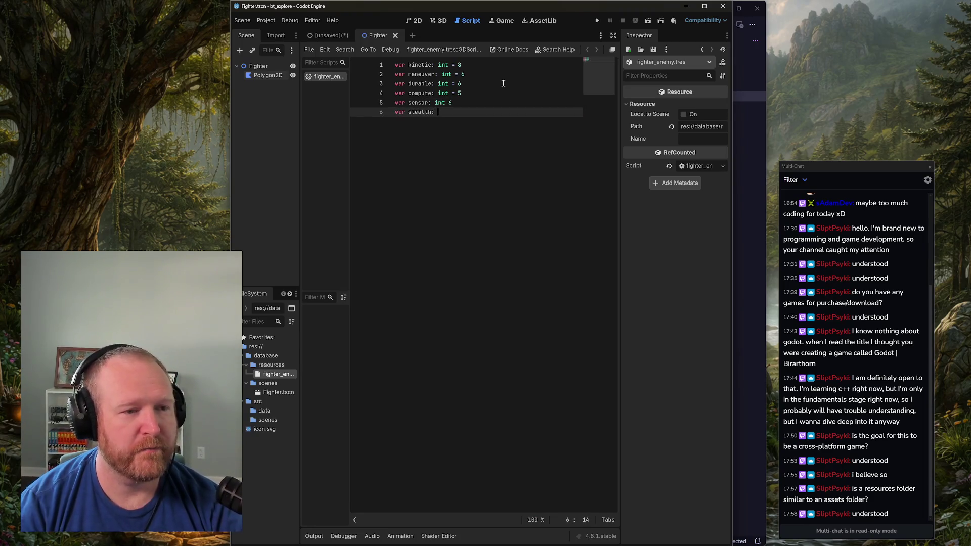
{"action": "type", "text": "int = 2"}
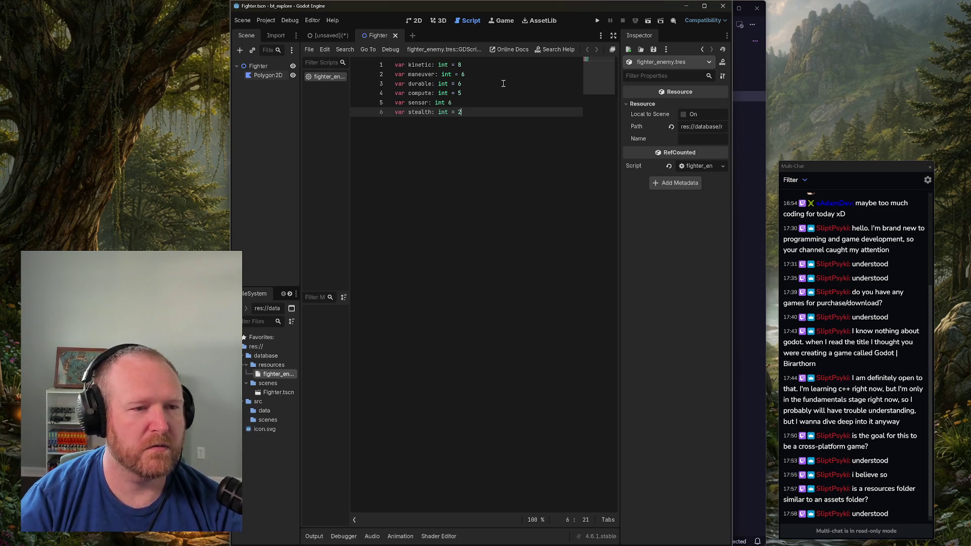
Correct the sensor line to read sensor: int = 6, then return to the Briarthorn scene.
{"action": "key", "text": "Up"}
{"action": "key", "text": "Up"}
{"action": "key", "text": "Down"}
{"action": "key", "text": "Left"}
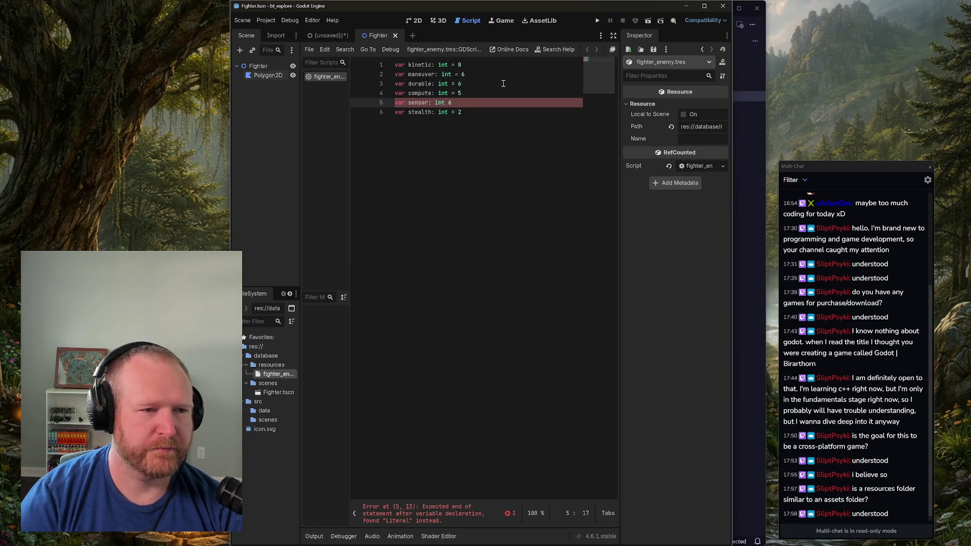
{"action": "type", "text": "2"}
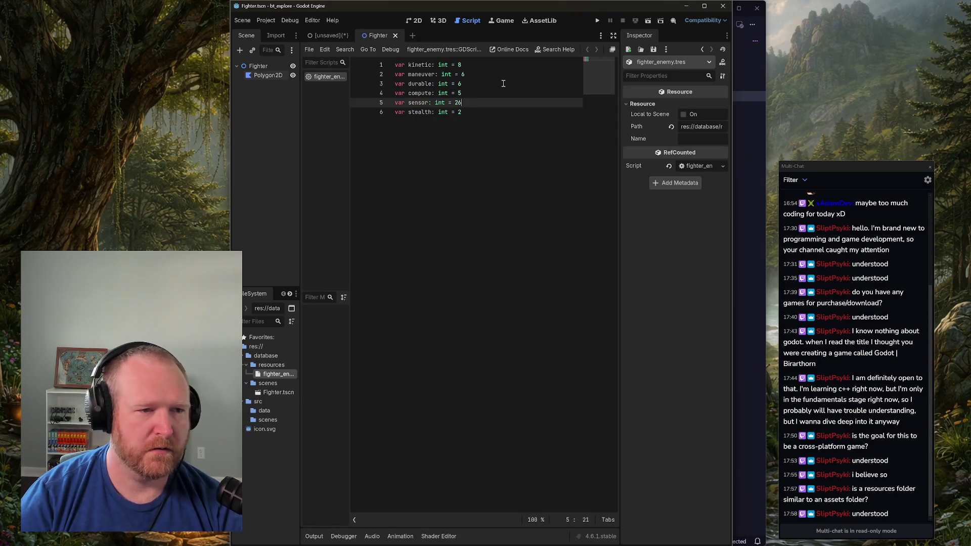
{"action": "key", "text": "Left"}
{"action": "key", "text": "BackSpace"}
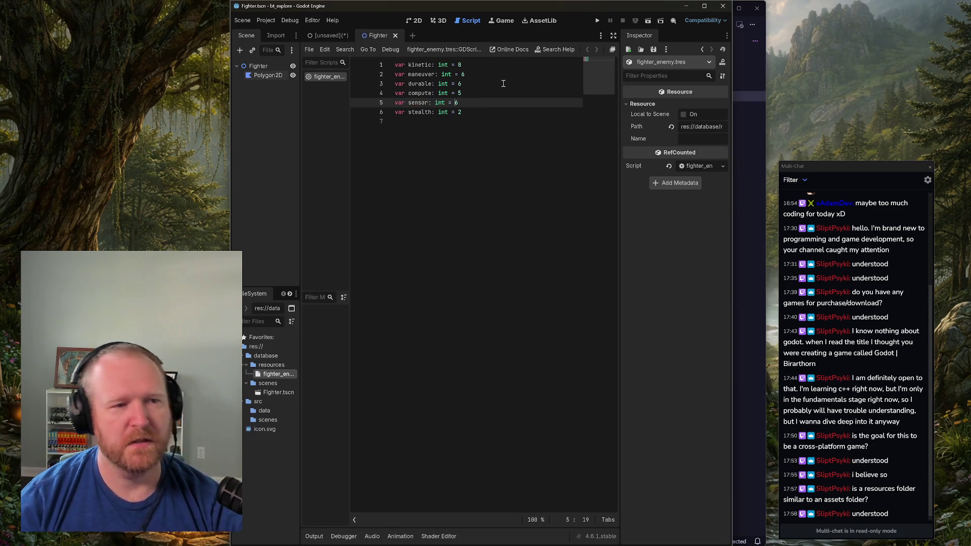
{"action": "key", "text": "Down"}
{"action": "key", "text": "Down"}
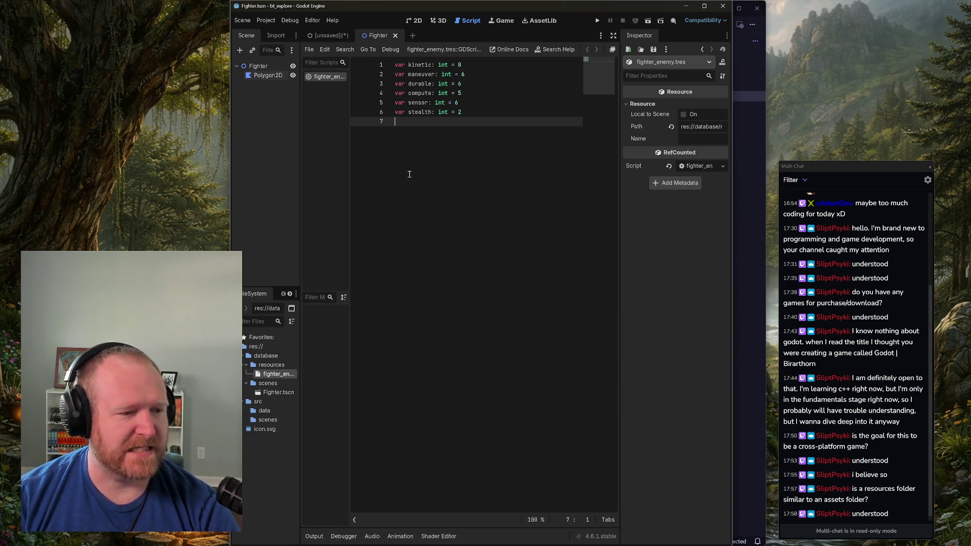
{"action": "left_click", "coordinate": [327, 34]}
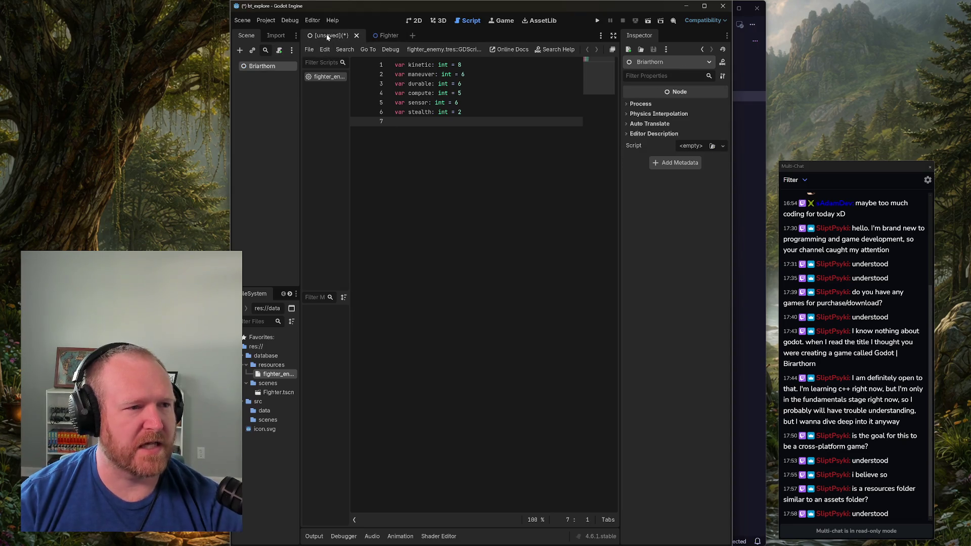
Save the Briarthorn scene as main.tscn.
{"action": "left_click", "coordinate": [415, 20]}
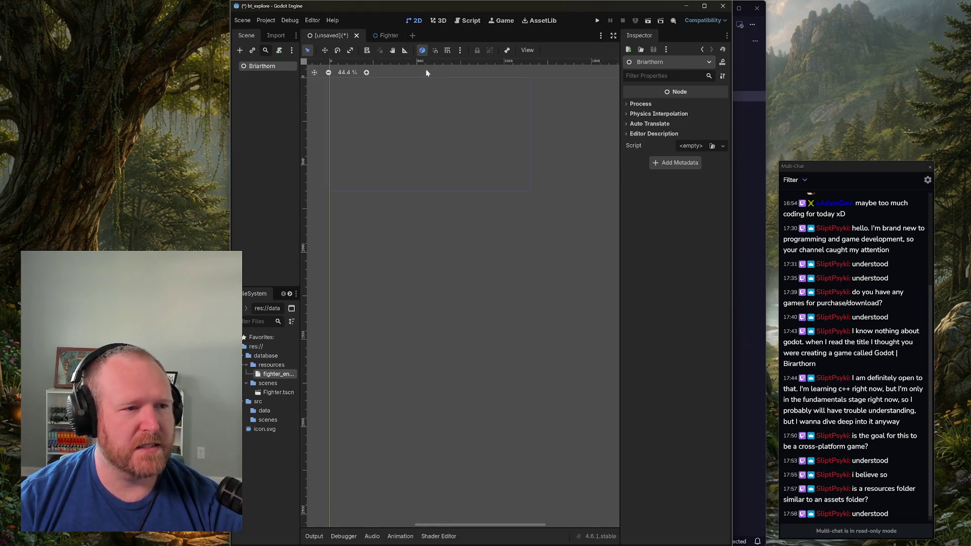
{"action": "key", "text": "ctrl+s"}
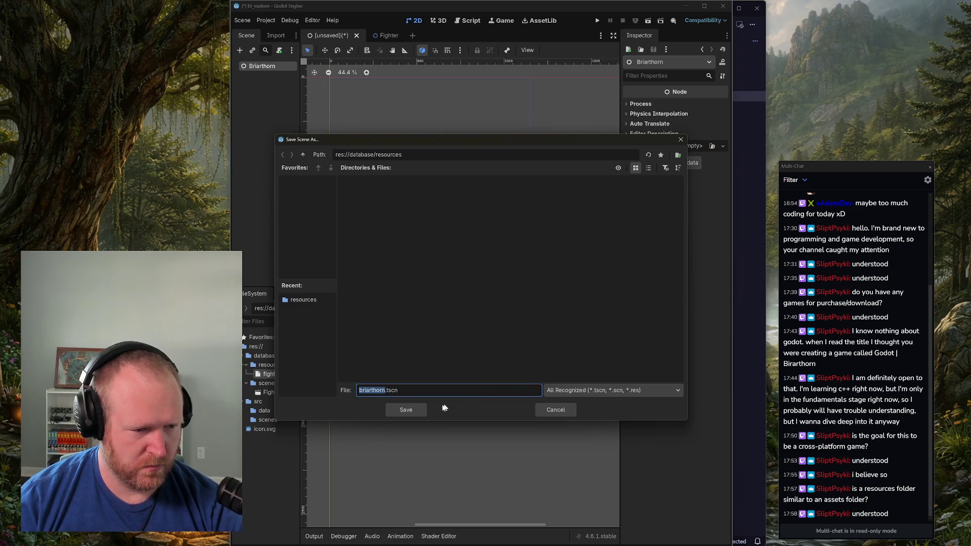
{"action": "type", "text": "main"}
{"action": "left_click", "coordinate": [406, 411]}
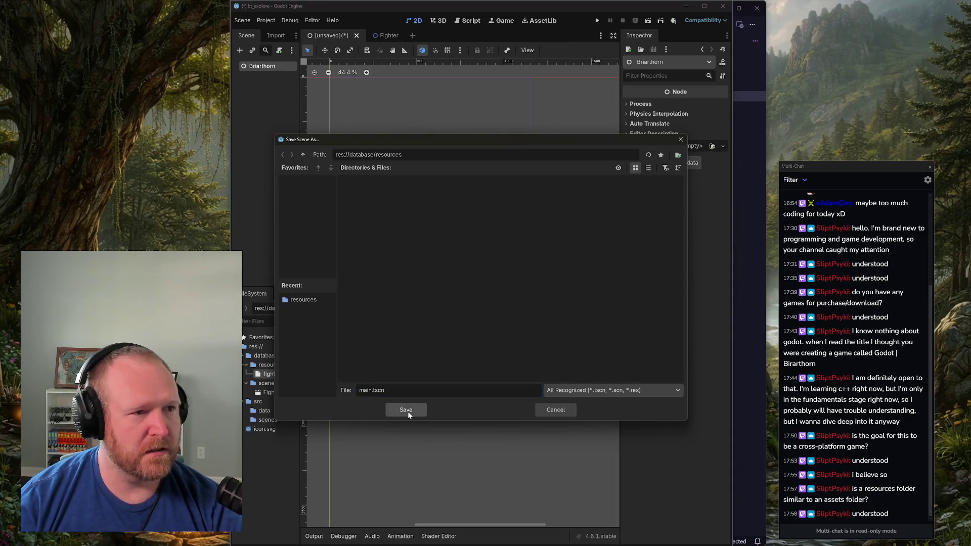
Run the project with main.tscn as the main scene, then close the game window.
{"action": "left_click", "coordinate": [598, 22]}
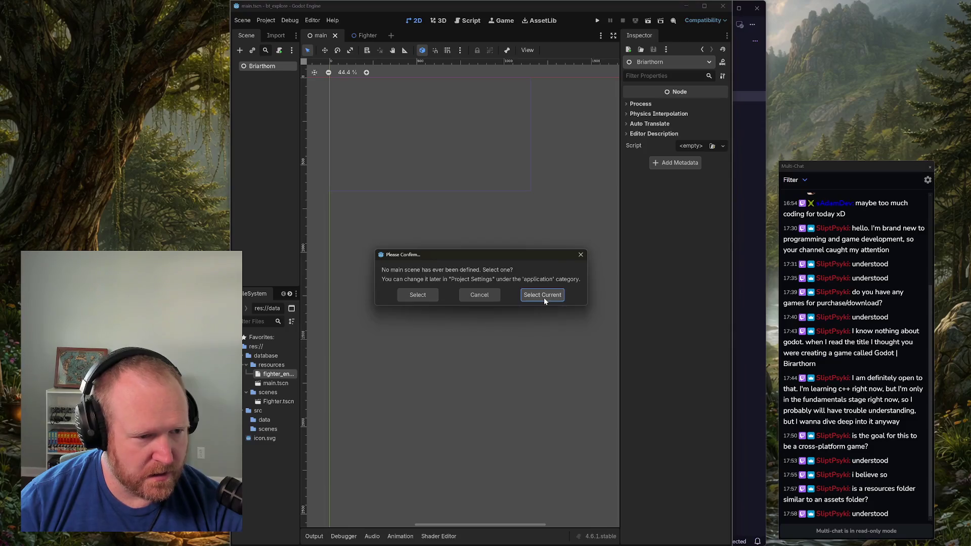
{"action": "left_click", "coordinate": [546, 295]}
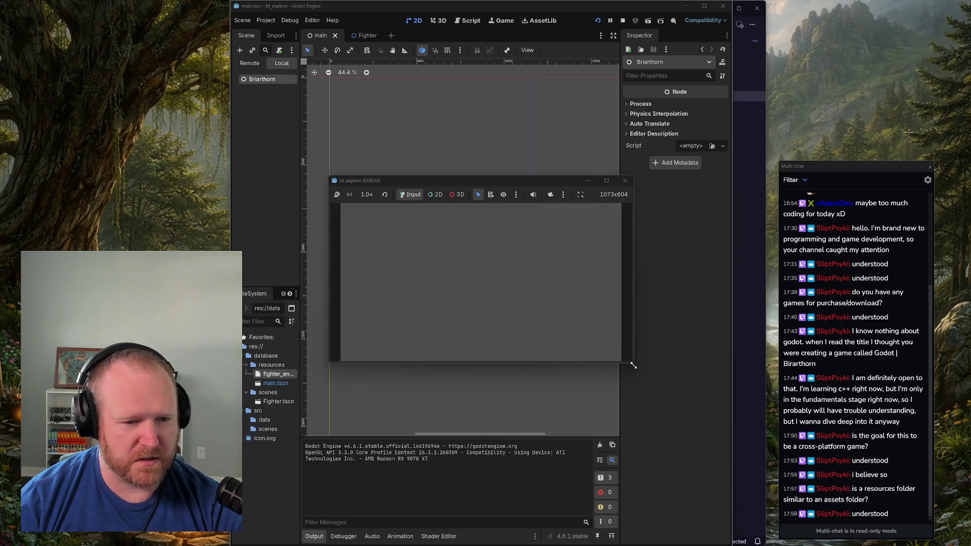
{"action": "mouse_move", "coordinate": [630, 363]}
{"action": "left_mouse_down"}
{"action": "mouse_move", "coordinate": [642, 433]}
{"action": "mouse_move", "coordinate": [677, 403]}
{"action": "left_mouse_up"}
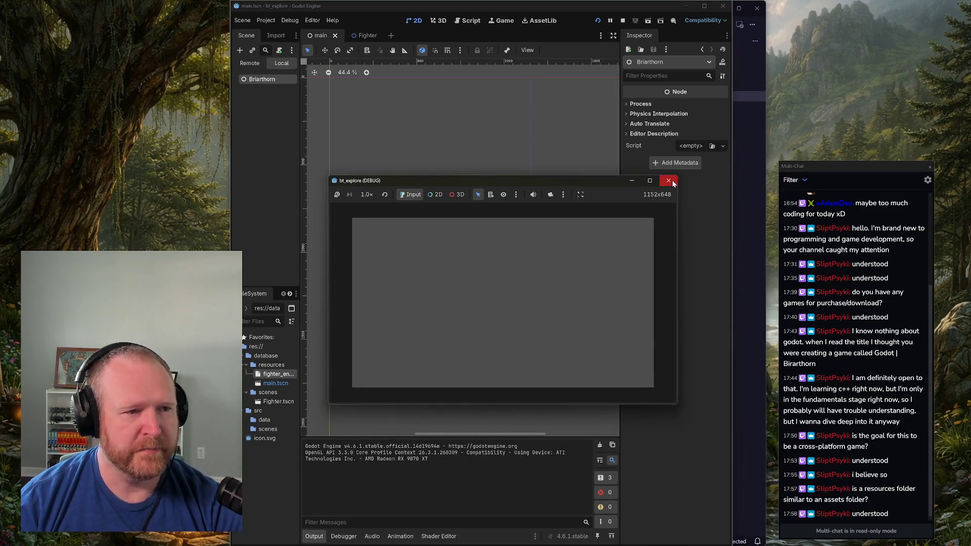
{"action": "left_click", "coordinate": [669, 180]}
{"action": "left_click", "coordinate": [280, 114]}
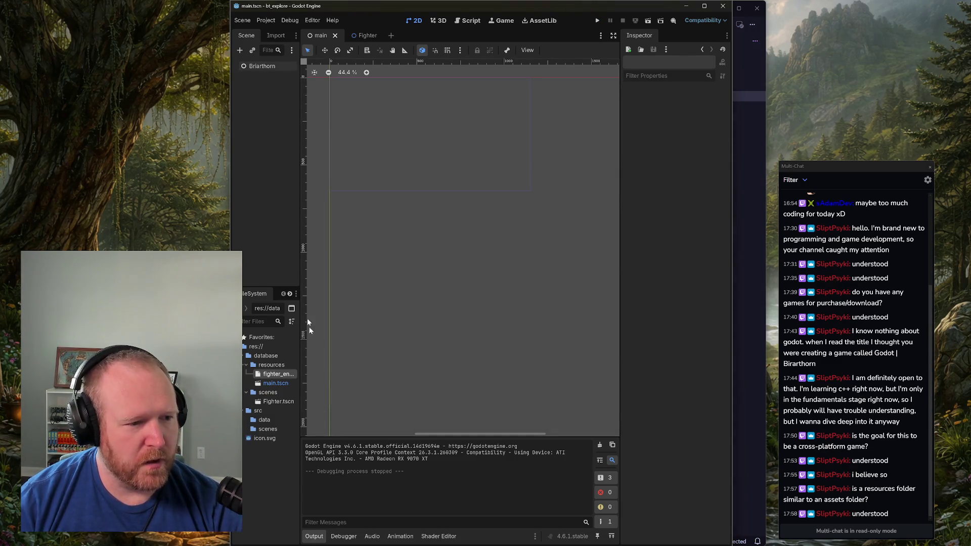
{"action": "left_click_drag", "start_coordinate": [302, 231], "coordinate": [318, 227]}
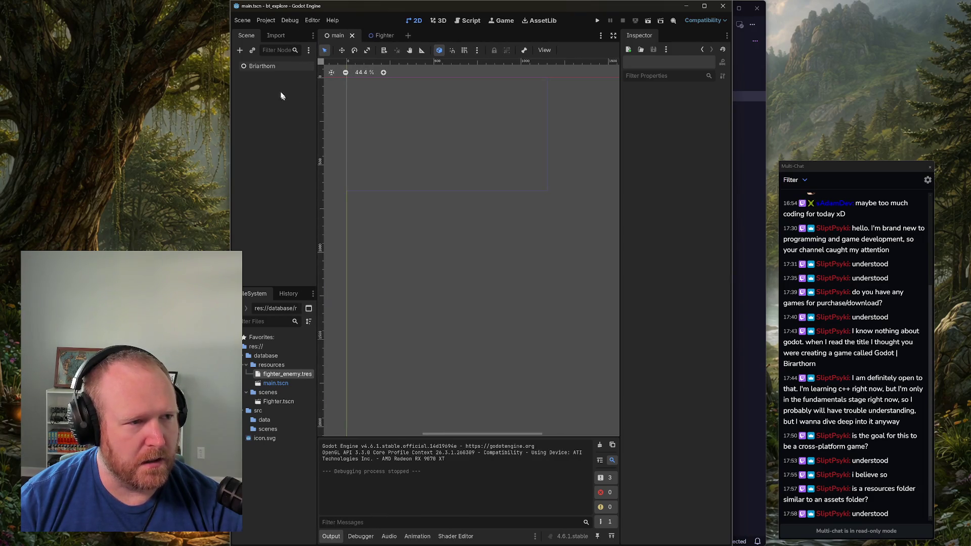
{"action": "right_click", "coordinate": [268, 70]}
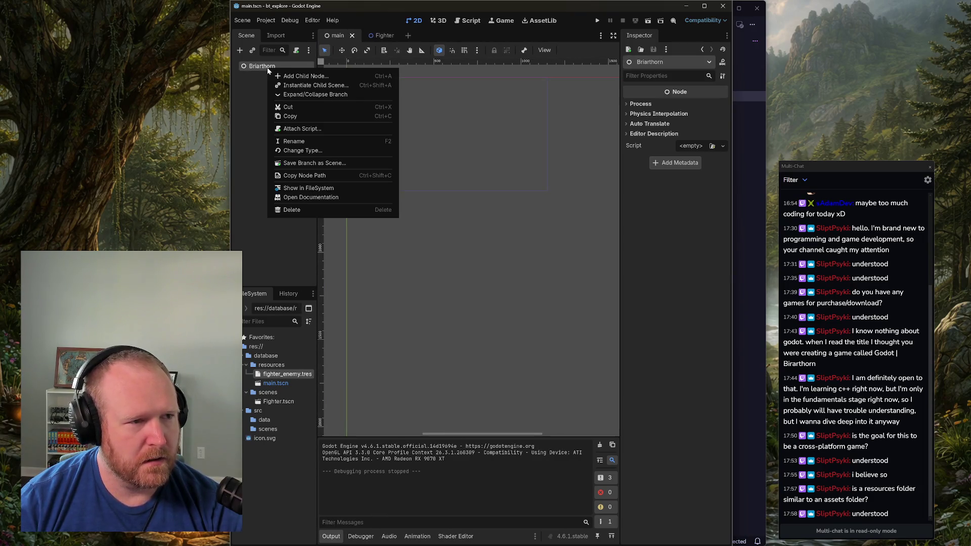
{"action": "left_click", "coordinate": [255, 125]}
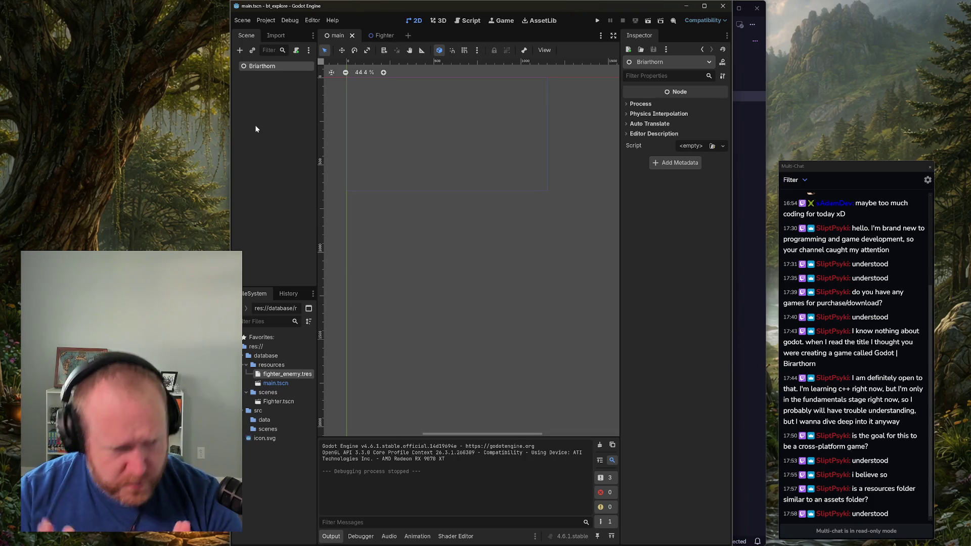
Add 'var scene: PackedScene = preload("res://database/scenes/Fighter.tscn")' atop the fighter_enemy script.
{"action": "left_click", "coordinate": [277, 378]}
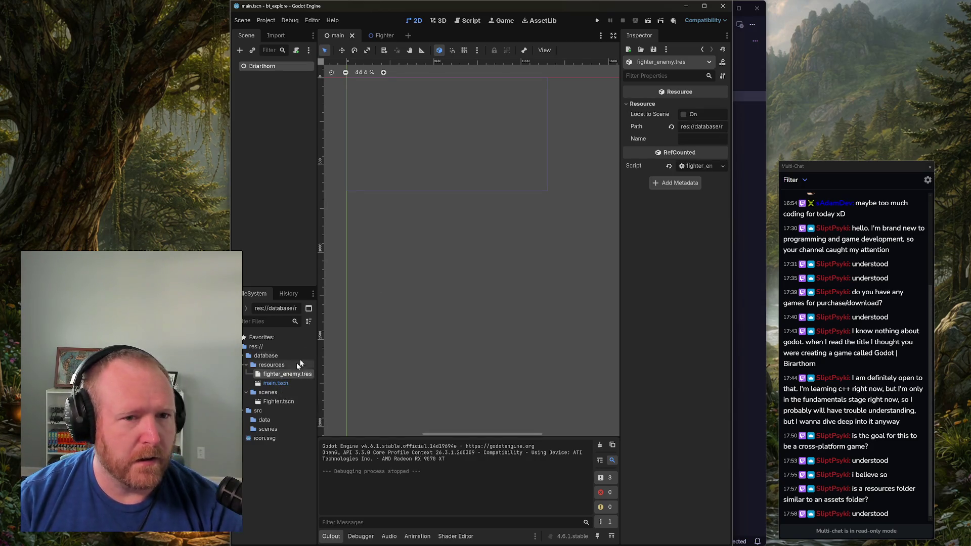
{"action": "left_click", "coordinate": [693, 167]}
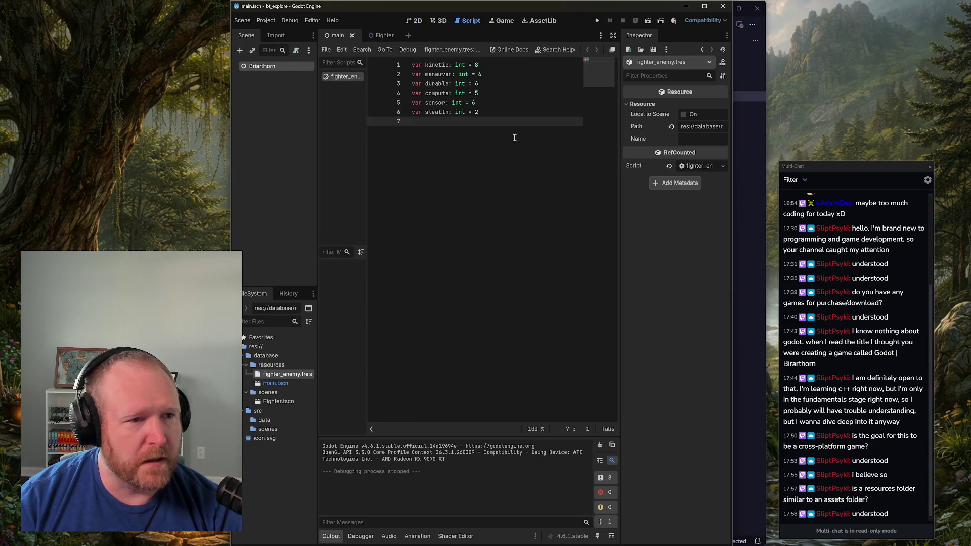
{"action": "left_click", "coordinate": [413, 66]}
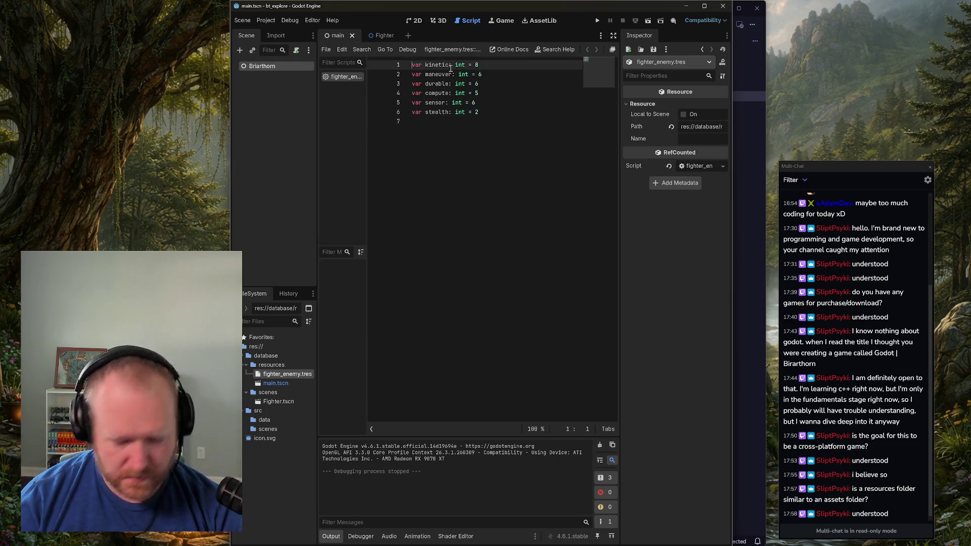
{"action": "key", "text": "Return"}
{"action": "key", "text": "Return"}
{"action": "key", "text": "Up"}
{"action": "type", "text": "var scene: "}
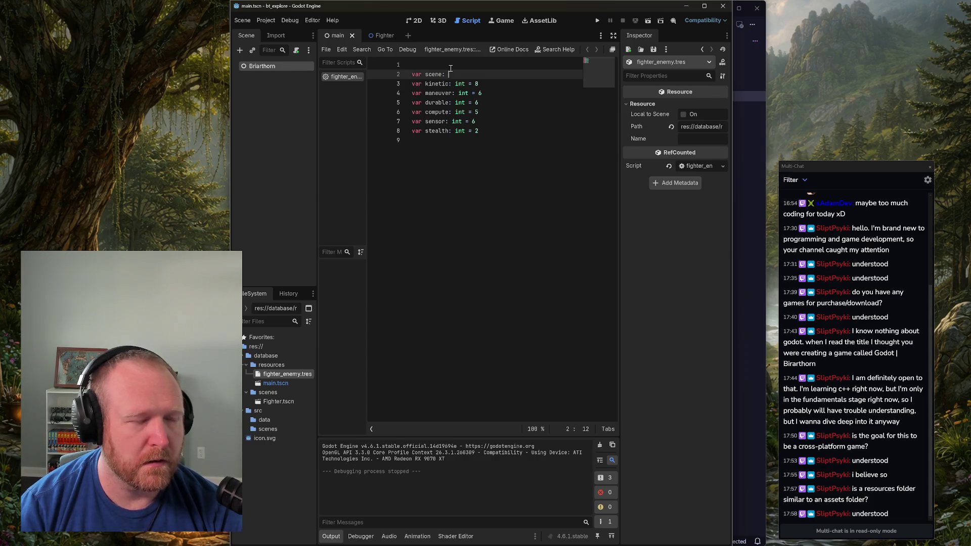
{"action": "type", "text": "PackedScen"}
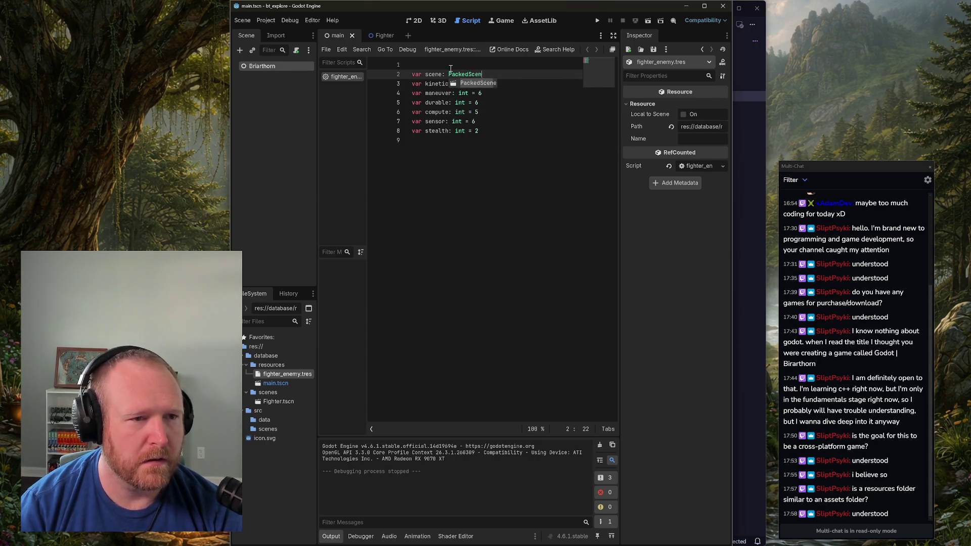
{"action": "type", "text": "e = preload("}
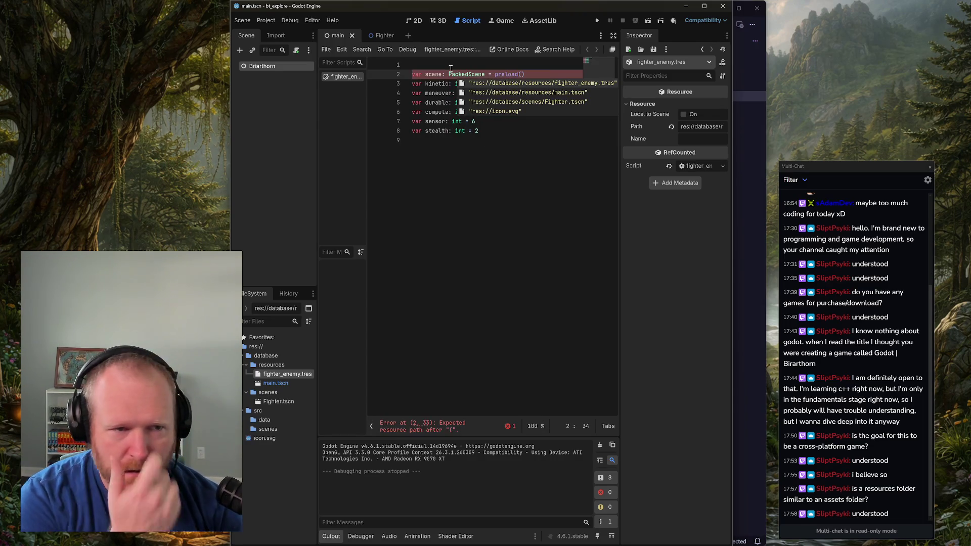
{"action": "key", "text": "Down"}
{"action": "key", "text": "Down"}
{"action": "key", "text": "Return"}
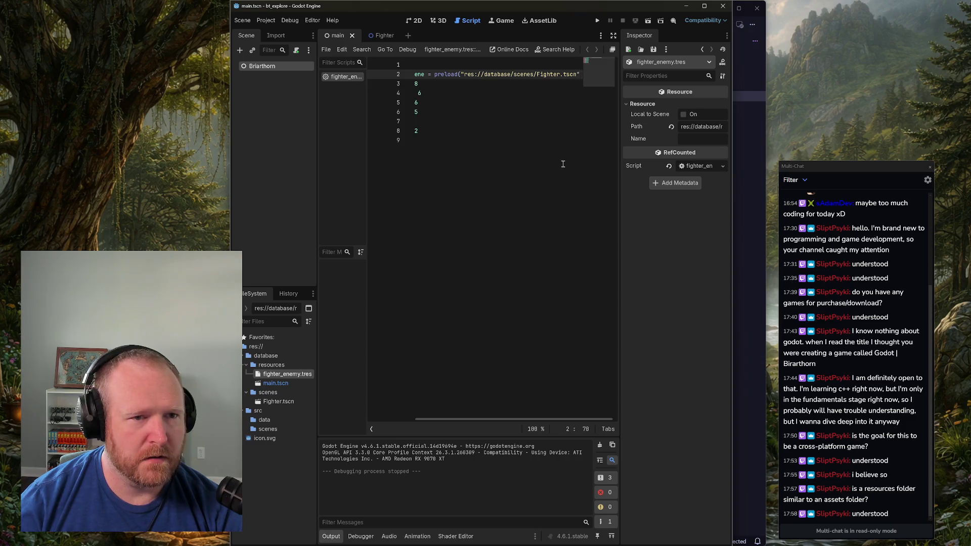
{"action": "key", "text": "Right"}
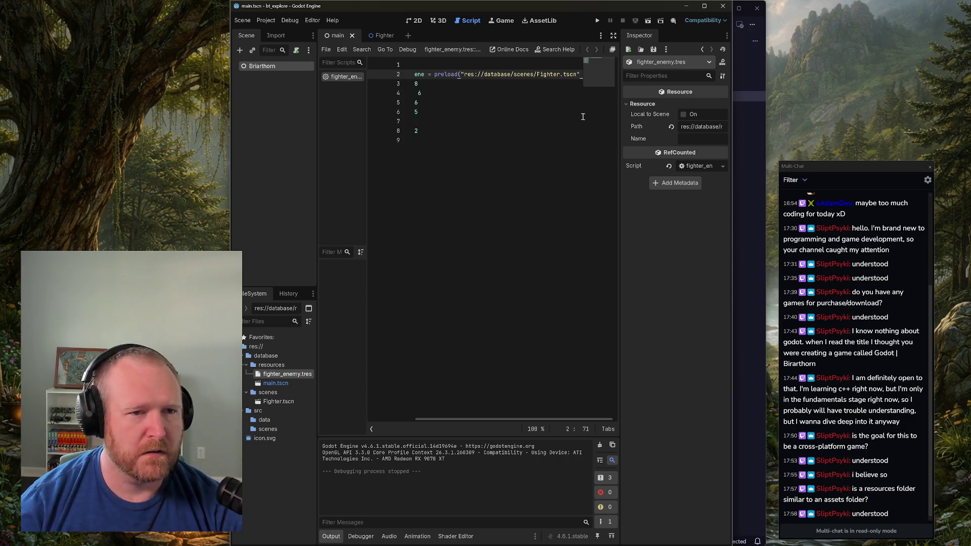
Bookmark lines 2 and 3 of the script before switching to VS Code.
{"action": "right_click", "coordinate": [593, 77]}
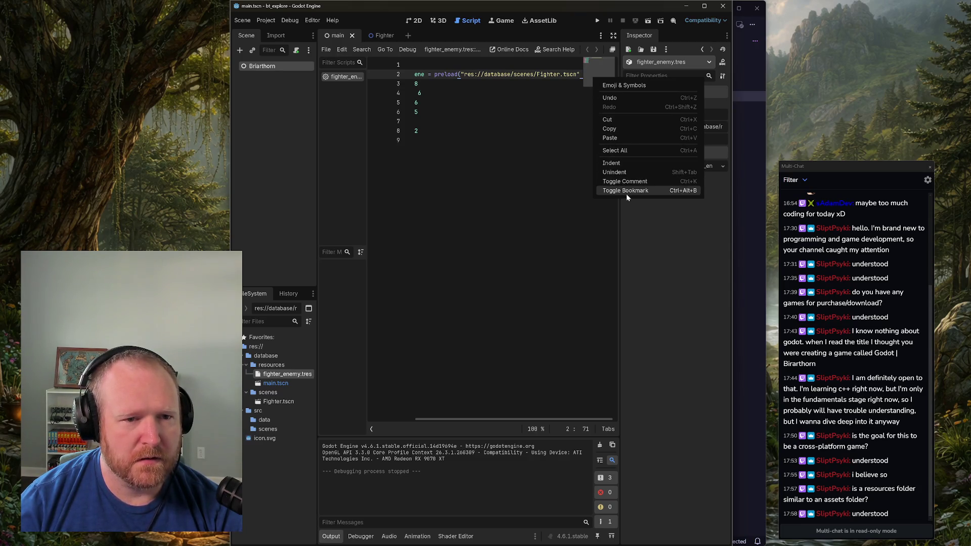
{"action": "left_click", "coordinate": [626, 193]}
{"action": "right_click", "coordinate": [601, 83]}
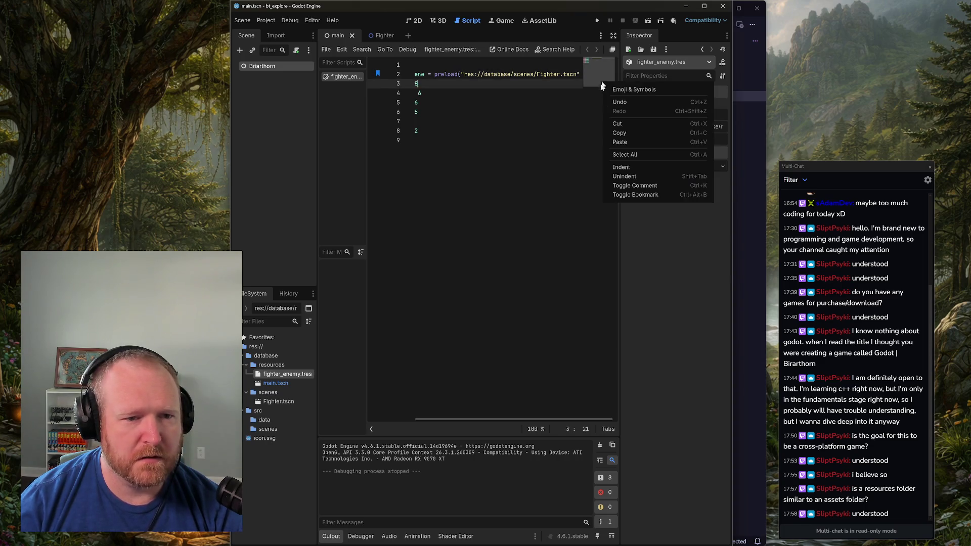
{"action": "left_click", "coordinate": [632, 195]}
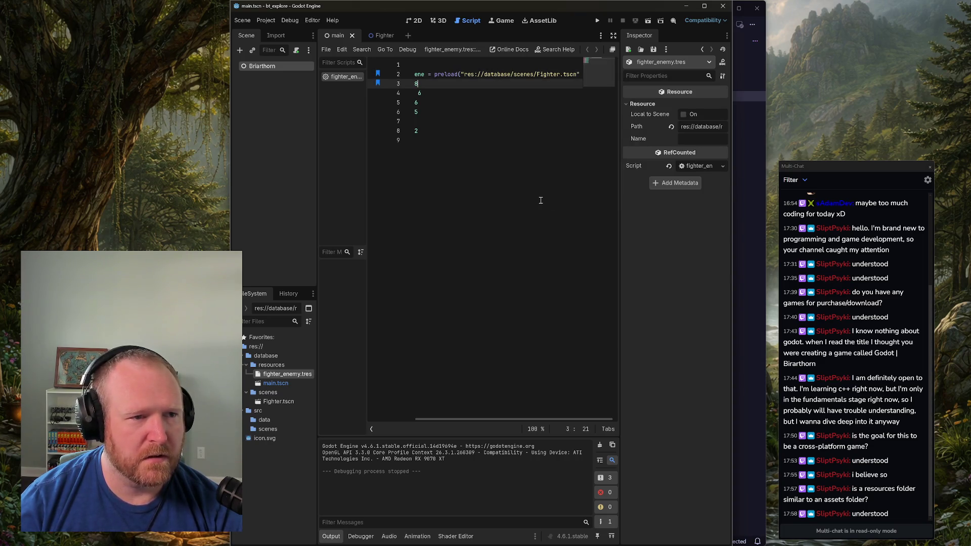
{"action": "left_click_drag", "start_coordinate": [490, 419], "coordinate": [396, 420]}
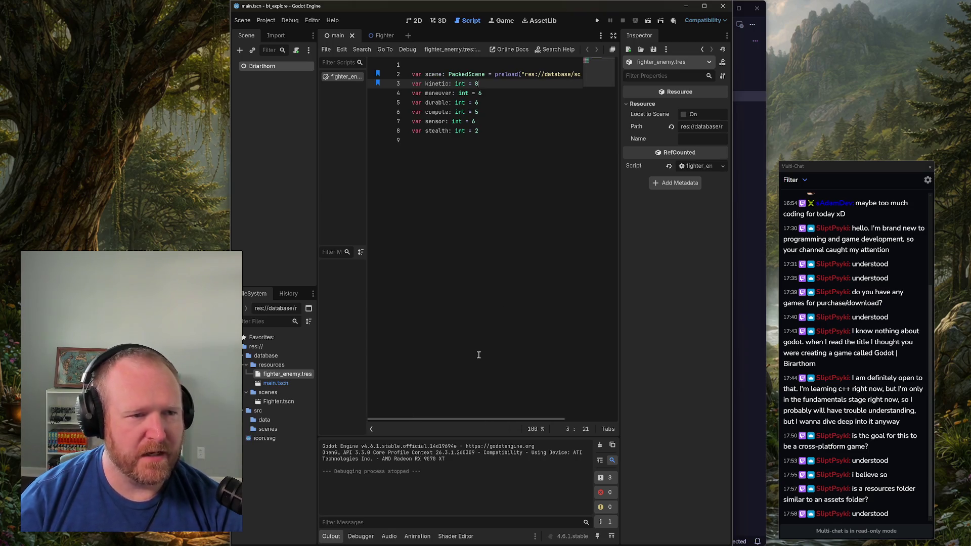
{"action": "left_click", "coordinate": [748, 460]}
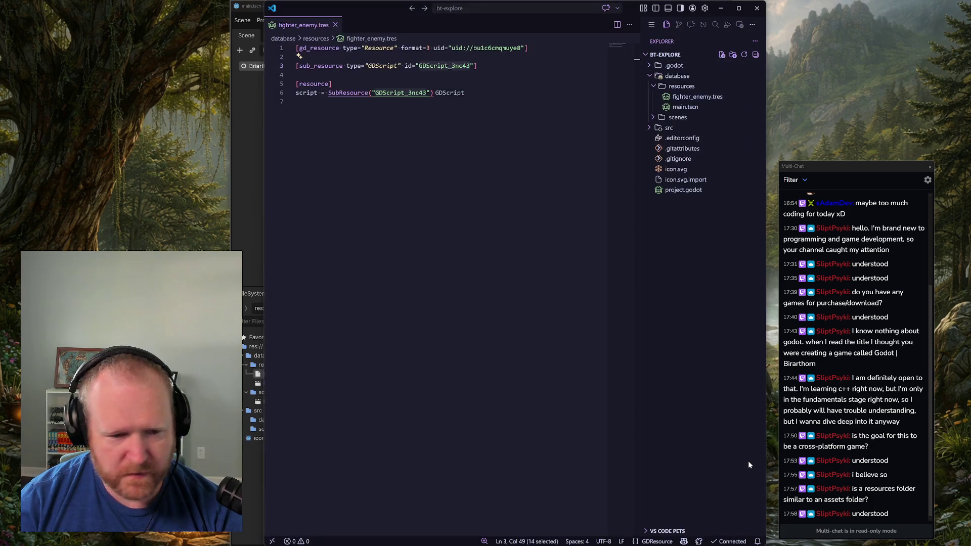
Select the GDScript sub_resource line and its id, view main.tscn as text, then return to Godot.
{"action": "left_click", "coordinate": [422, 167]}
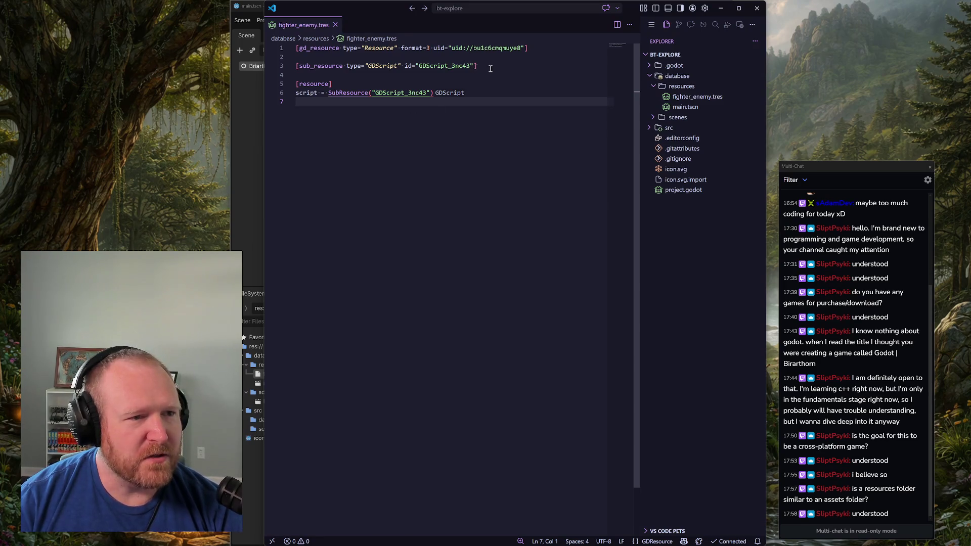
{"action": "left_click_drag", "start_coordinate": [485, 67], "coordinate": [297, 66]}
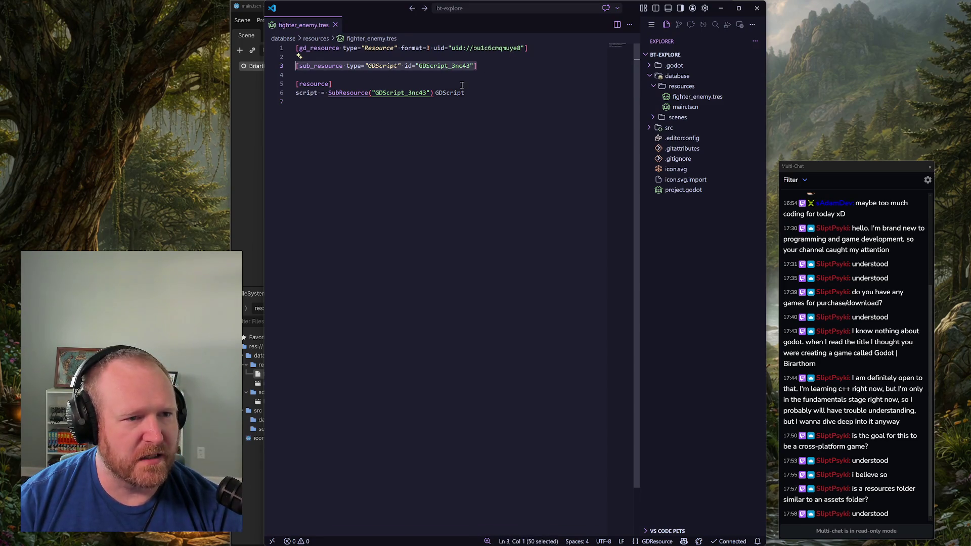
{"action": "double_click", "coordinate": [401, 92]}
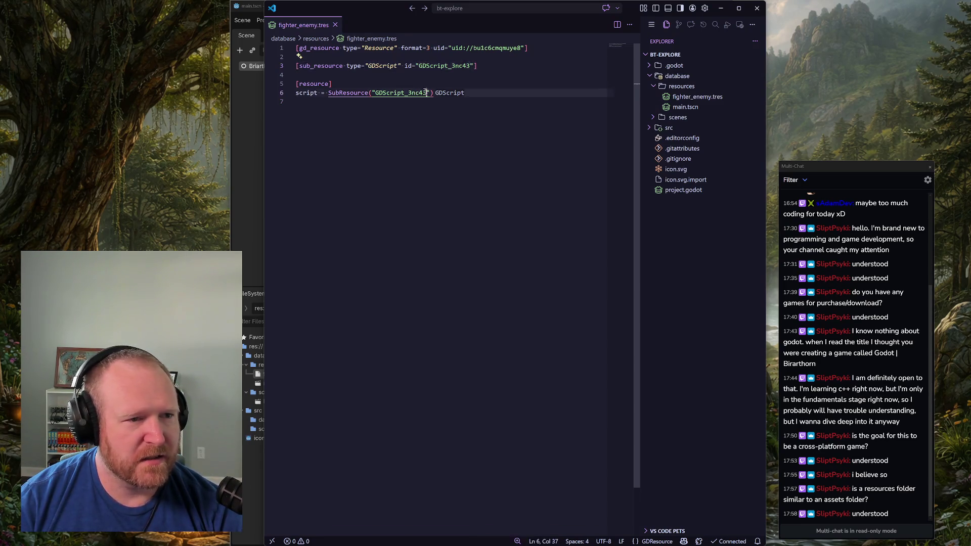
{"action": "left_click", "coordinate": [683, 107]}
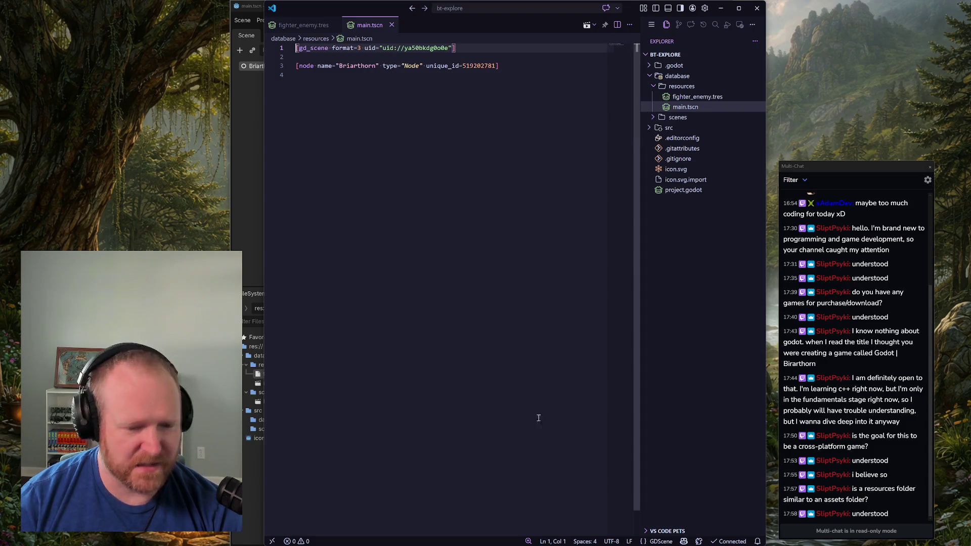
{"action": "left_click", "coordinate": [253, 244]}
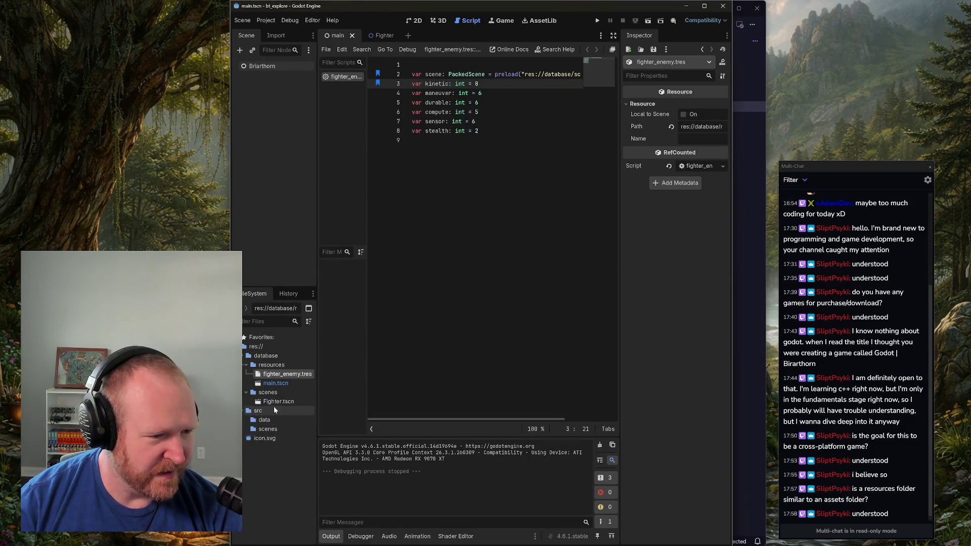
Move main.tscn from database/resources to the res:// root, then briefly run the project to test it.
{"action": "right_click", "coordinate": [278, 384]}
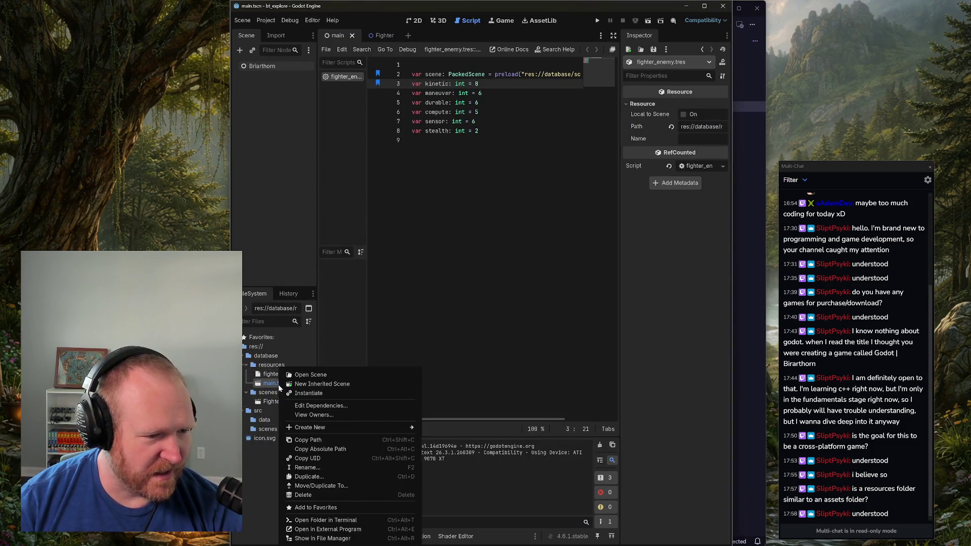
{"action": "left_click", "coordinate": [312, 486]}
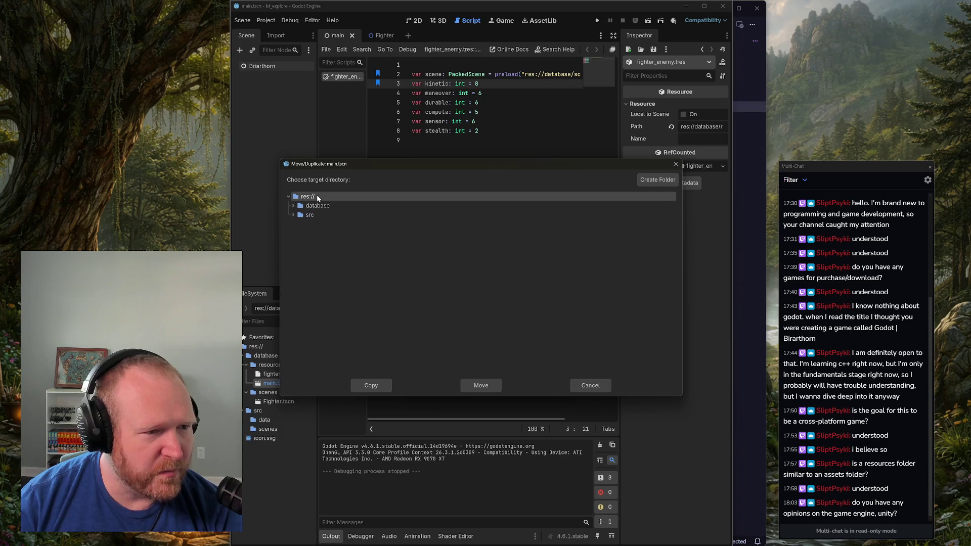
{"action": "left_click", "coordinate": [481, 386]}
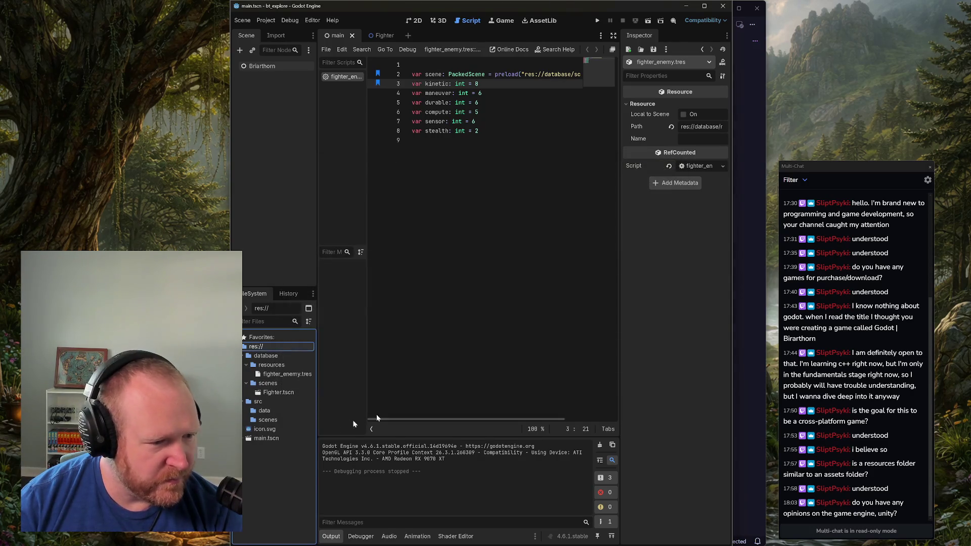
{"action": "left_click", "coordinate": [264, 440]}
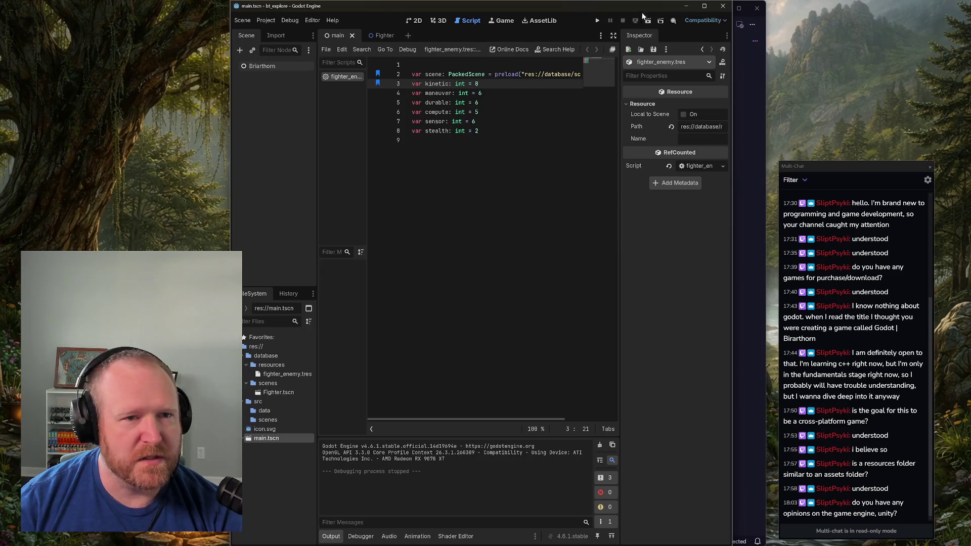
{"action": "left_click", "coordinate": [596, 22]}
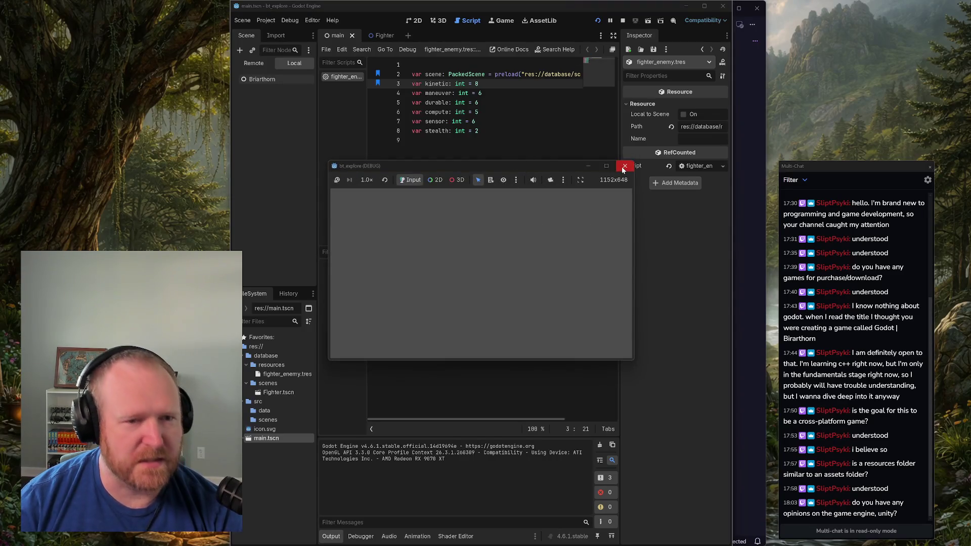
{"action": "left_click", "coordinate": [622, 168]}
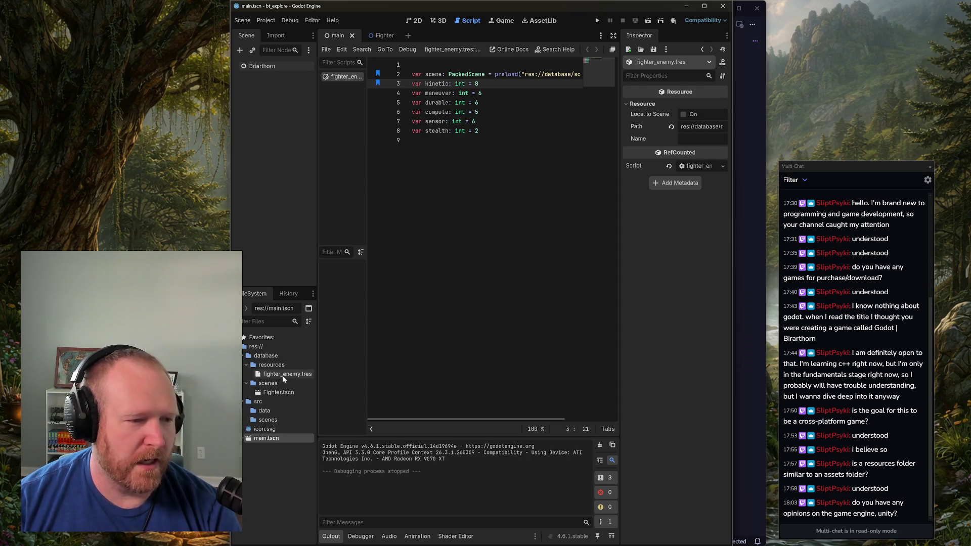
{"action": "mouse_move", "coordinate": [282, 377]}
{"action": "left_click", "coordinate": [507, 121]}
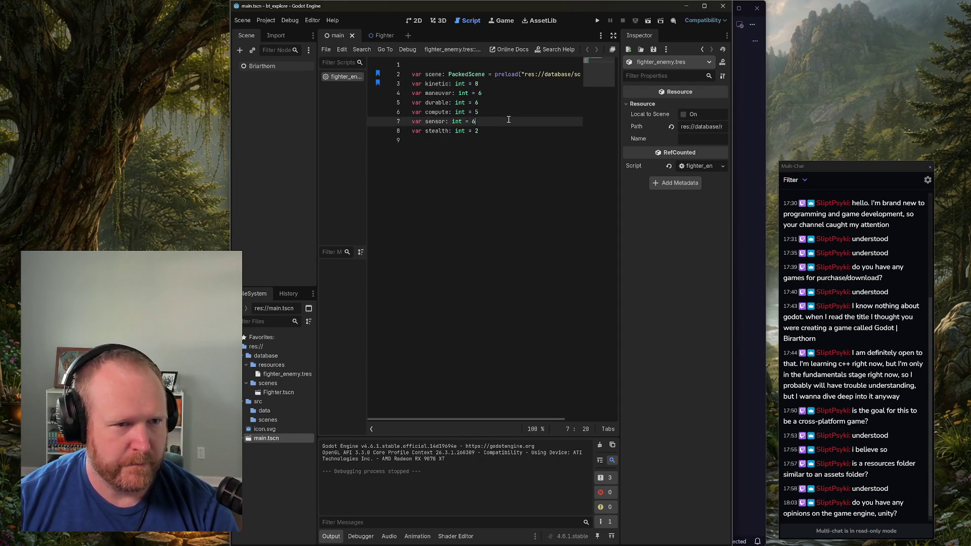
{"action": "left_click", "coordinate": [495, 132]}
{"action": "left_click_drag", "start_coordinate": [494, 132], "coordinate": [339, 49]}
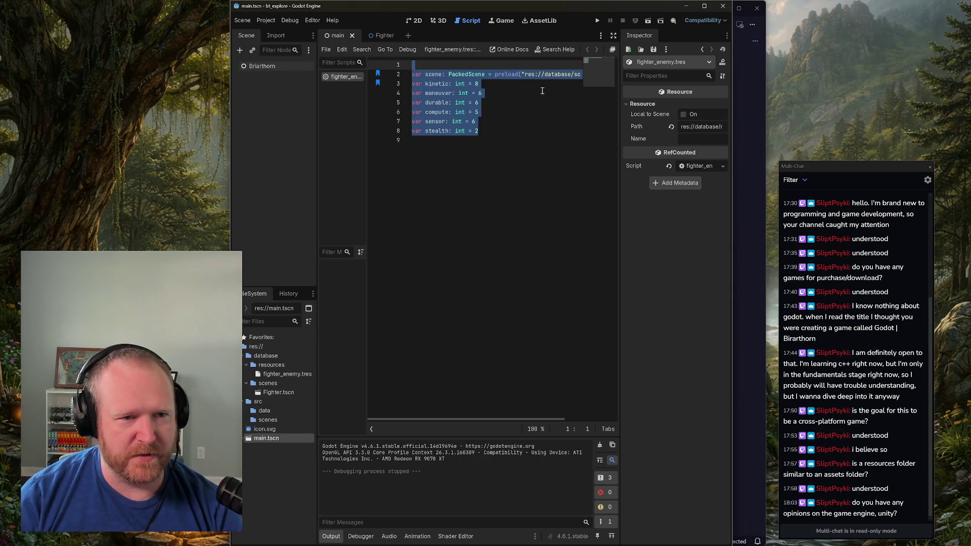
{"action": "double_click", "coordinate": [556, 76]}
{"action": "mouse_move", "coordinate": [555, 78]}
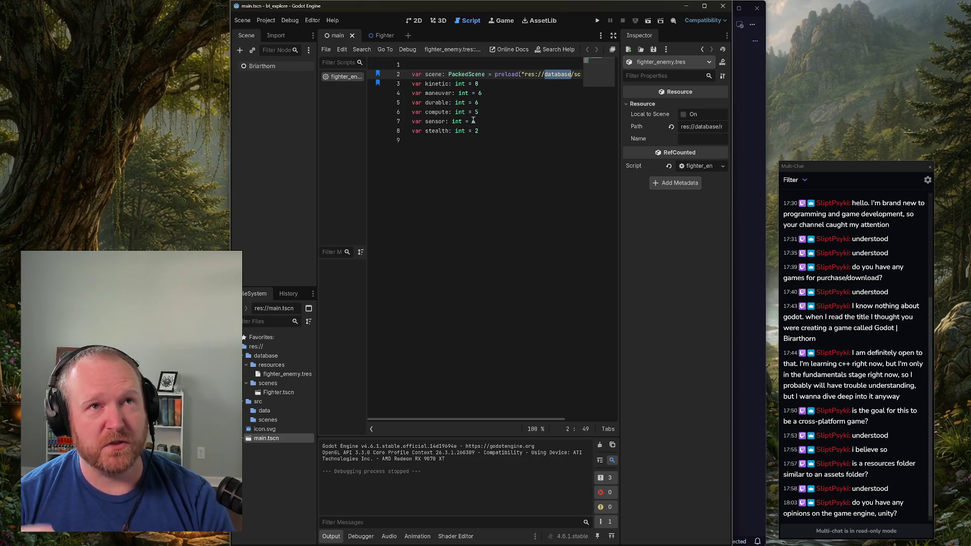
{"action": "left_click", "coordinate": [417, 21]}
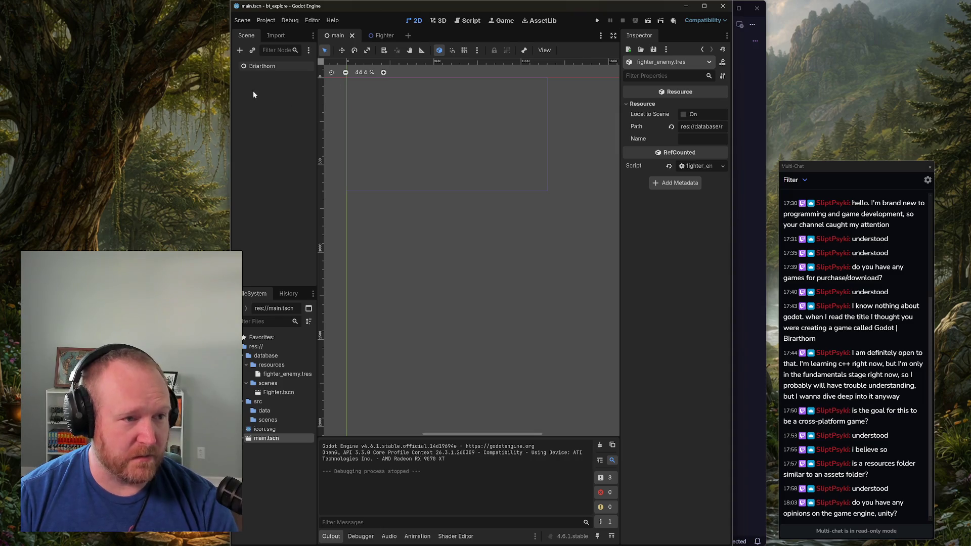
Add a Node2D child under Briarthorn, found by searching 'Node2'.
{"action": "right_click", "coordinate": [275, 68]}
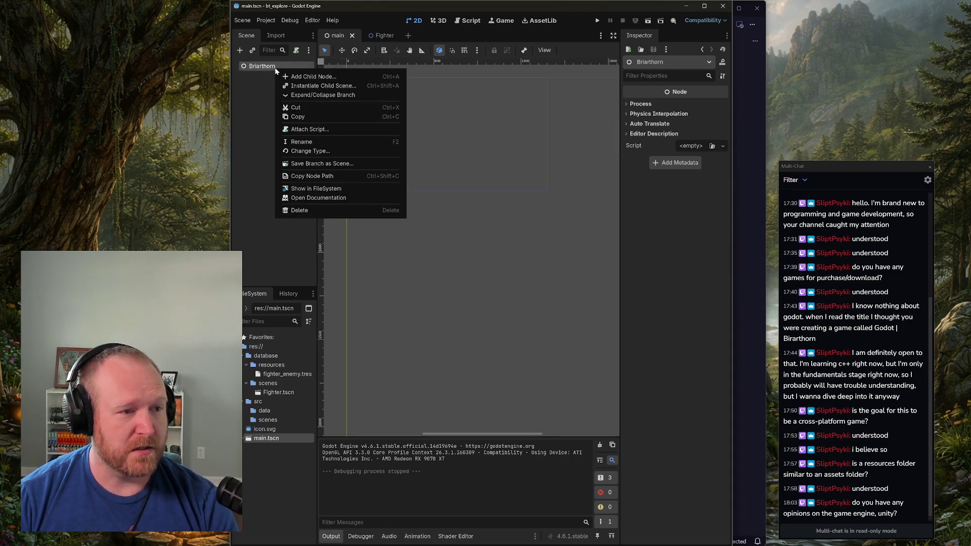
{"action": "left_click", "coordinate": [294, 79]}
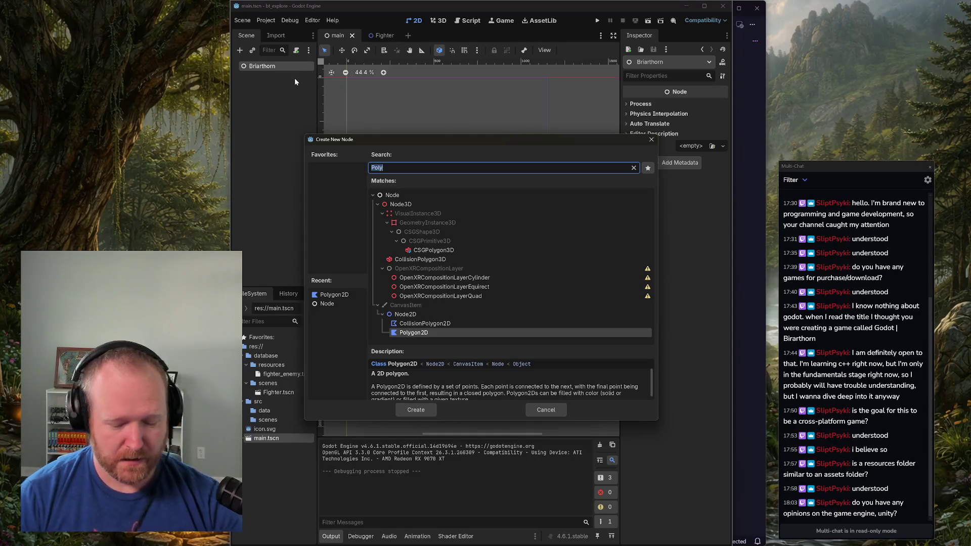
{"action": "type", "text": "Enemy"}
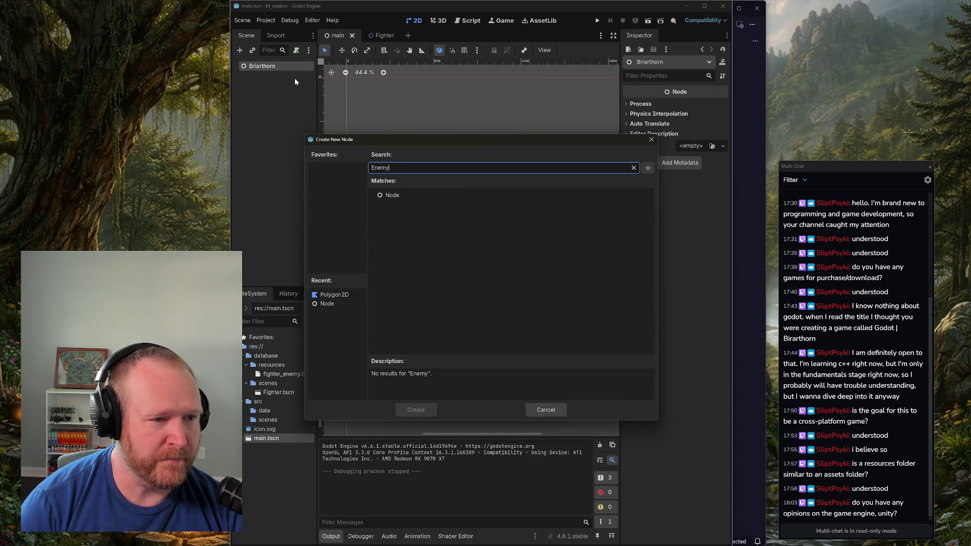
{"action": "left_click", "coordinate": [400, 195]}
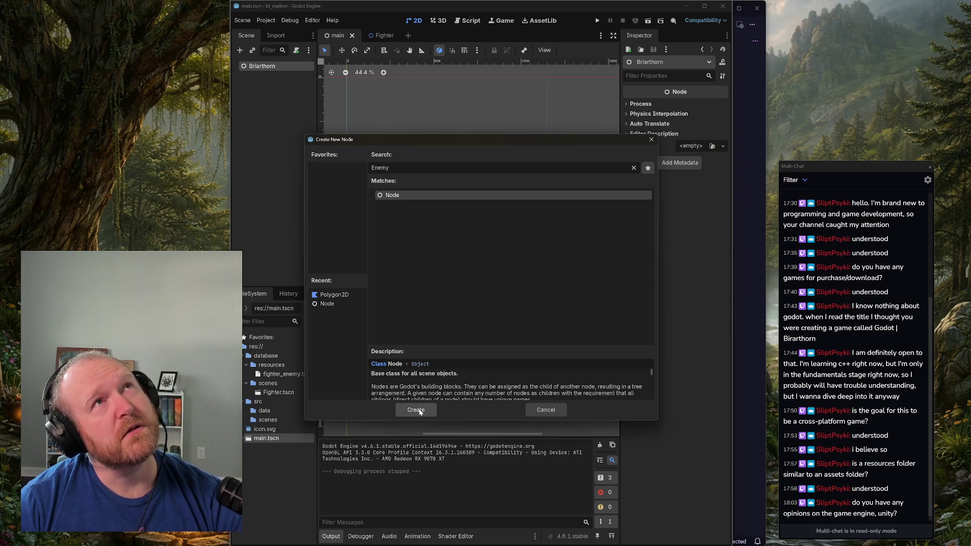
{"action": "double_click", "coordinate": [428, 169]}
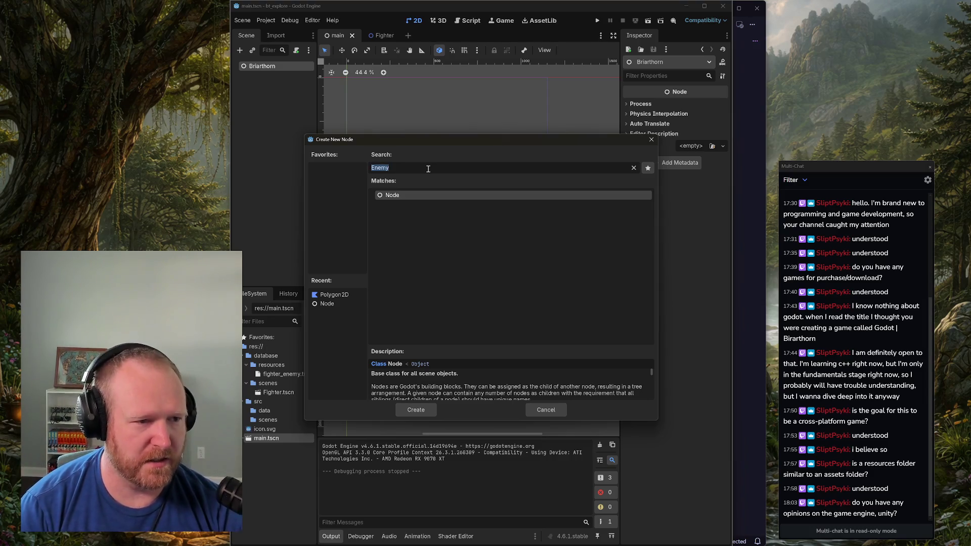
{"action": "type", "text": "Node2"}
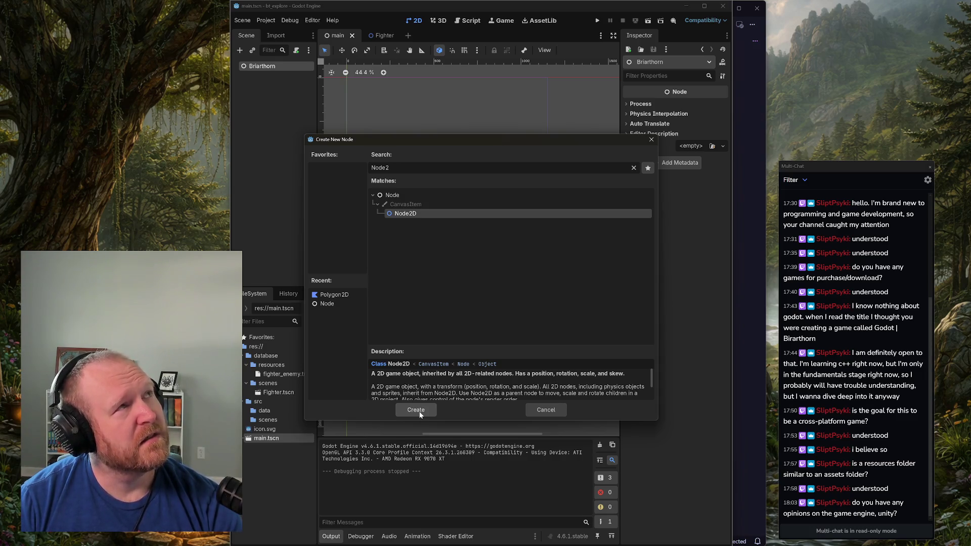
{"action": "left_click", "coordinate": [416, 410]}
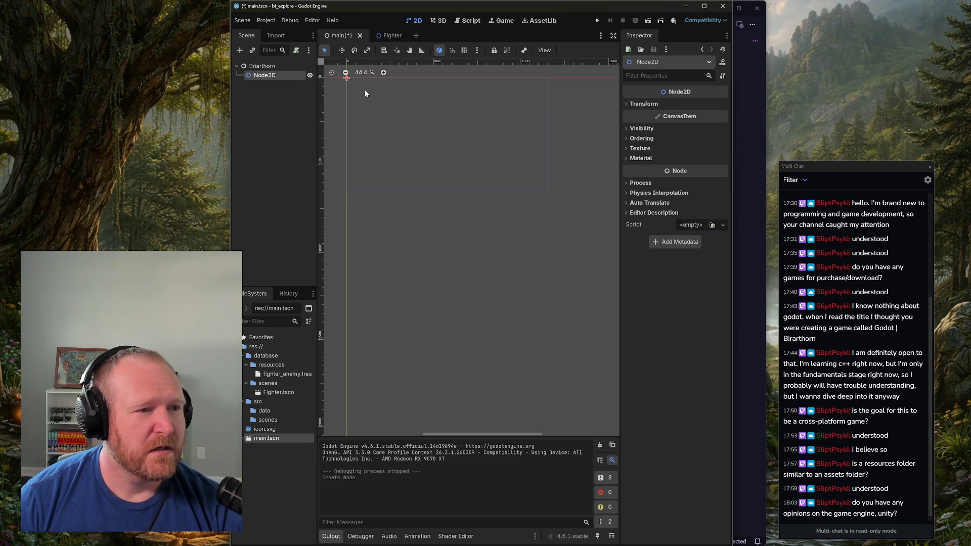
Drag the new Node2D to about (349, 256) on the 2D canvas.
{"action": "mouse_move", "coordinate": [375, 92]}
{"action": "left_mouse_down"}
{"action": "mouse_move", "coordinate": [399, 113]}
{"action": "mouse_move", "coordinate": [398, 127]}
{"action": "mouse_move", "coordinate": [475, 182]}
{"action": "left_mouse_up"}
{"action": "left_click", "coordinate": [485, 195]}
{"action": "scroll", "coordinate": [455, 171], "scroll_direction": "up", "scroll_amount": 1}
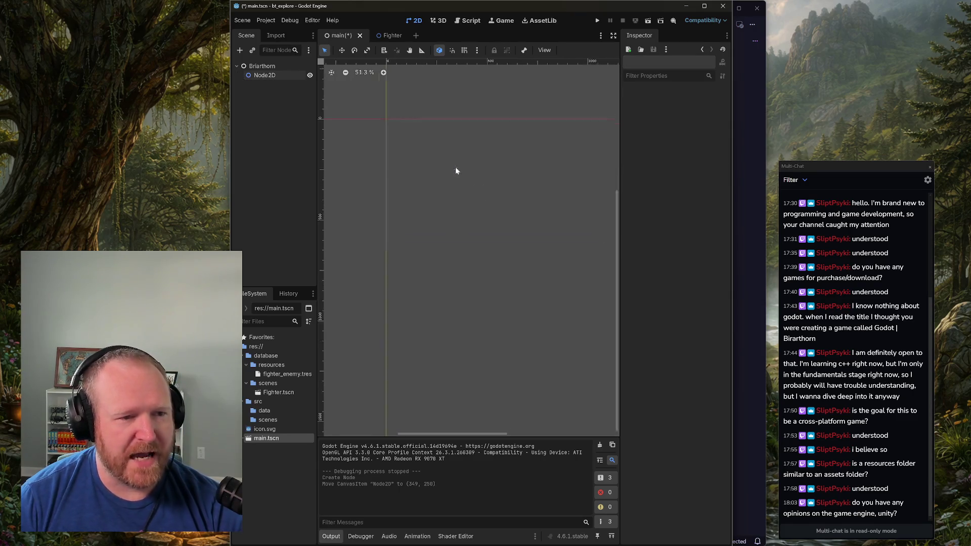
{"action": "scroll", "coordinate": [455, 171], "scroll_direction": "up", "scroll_amount": 15}
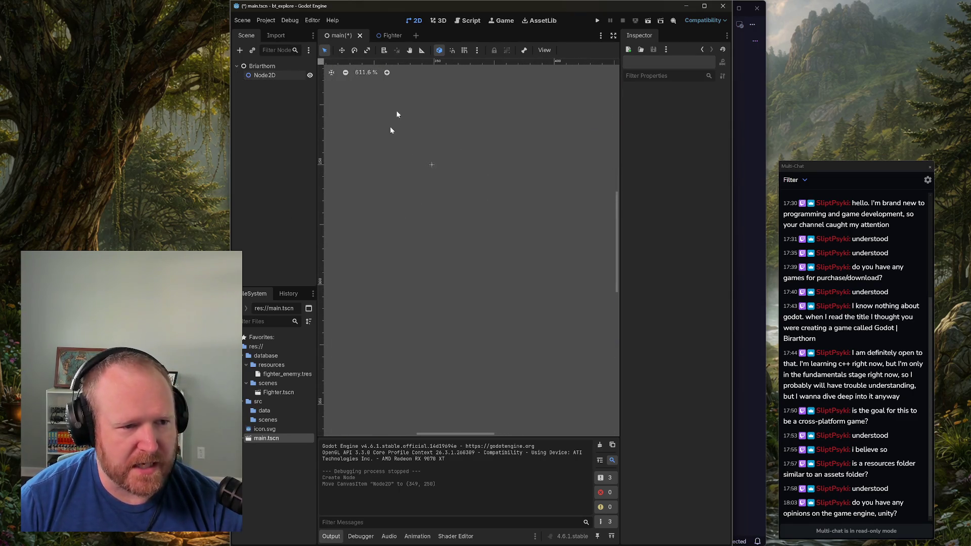
{"action": "scroll", "coordinate": [457, 181], "scroll_direction": "down", "scroll_amount": 13}
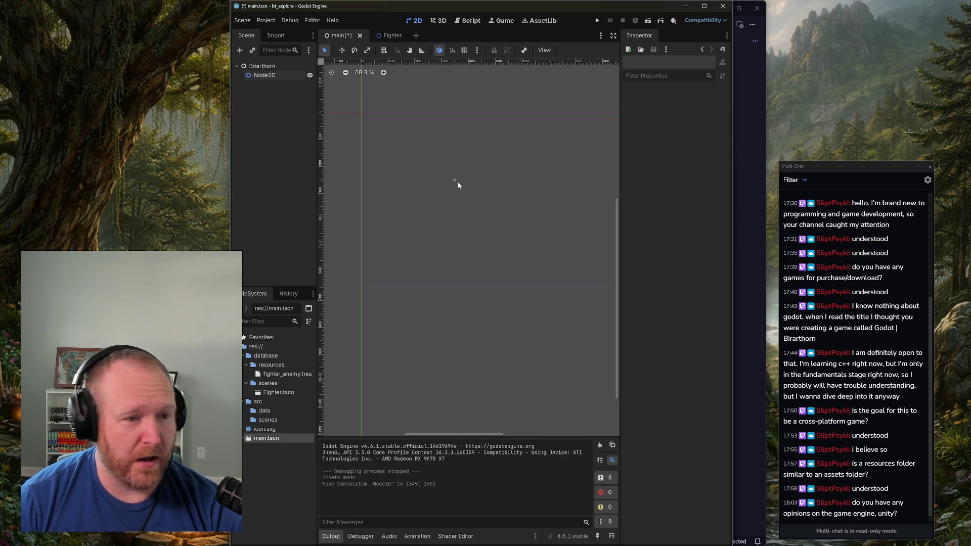
{"action": "scroll", "coordinate": [457, 184], "scroll_direction": "down", "scroll_amount": 1}
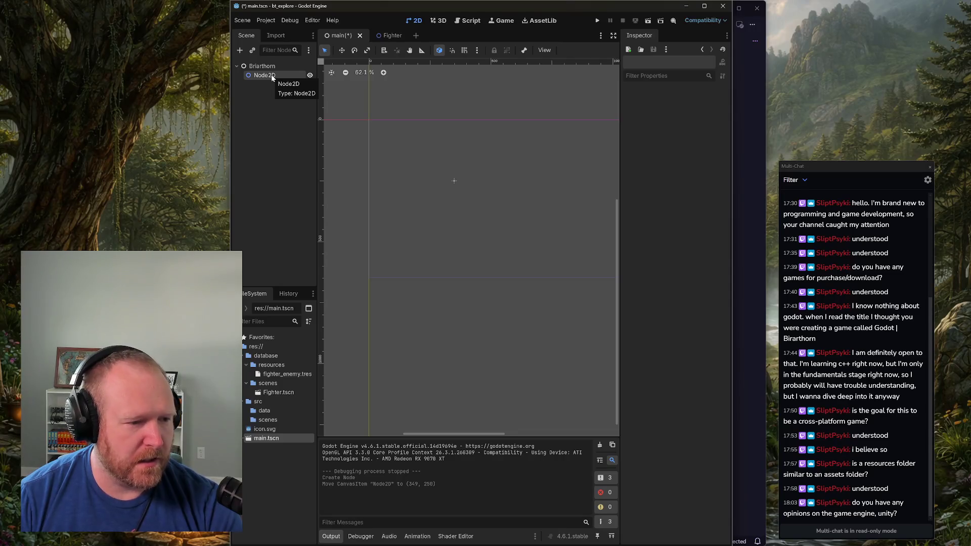
Rename Briarthorn's Node2D child to 'Enemy' in the Scene dock.
{"action": "double_click", "coordinate": [265, 76]}
{"action": "type", "text": "Enem"}
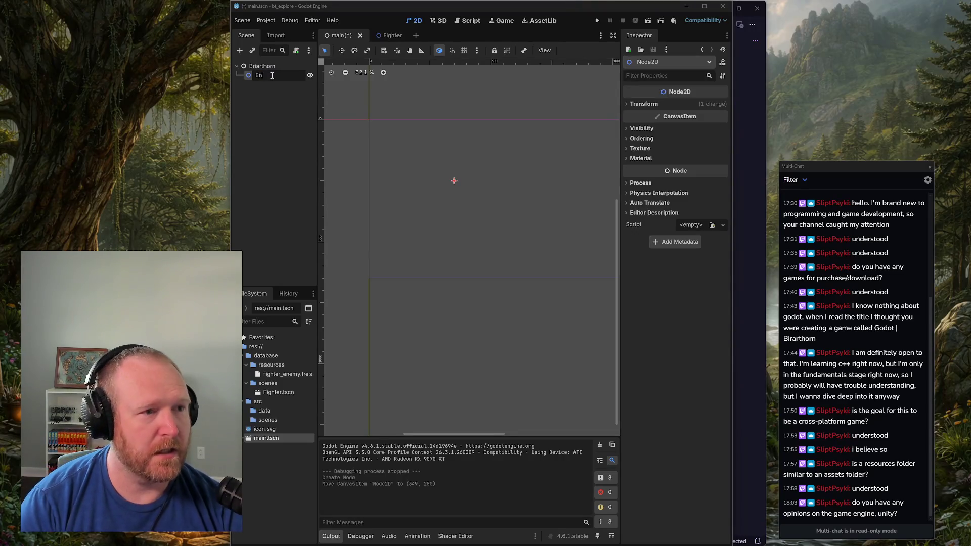
{"action": "type", "text": "y"}
{"action": "key", "text": "Return"}
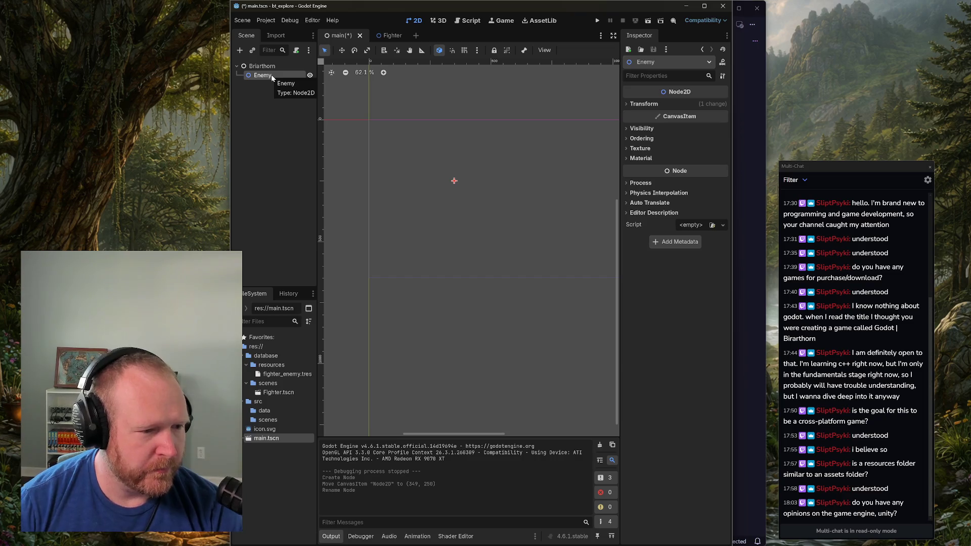
{"action": "right_click", "coordinate": [283, 78]}
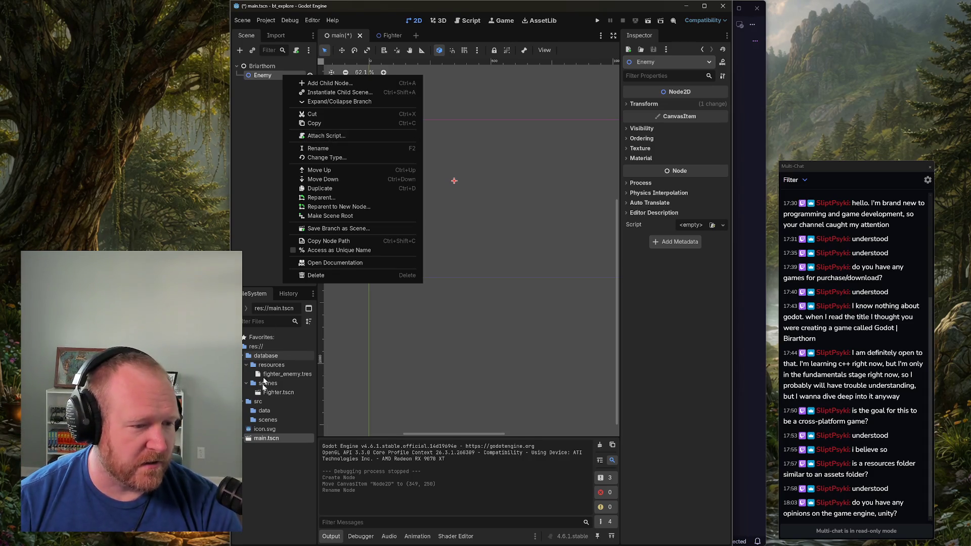
Create a new folder named 'scripts' inside res://src.
{"action": "left_click", "coordinate": [266, 402]}
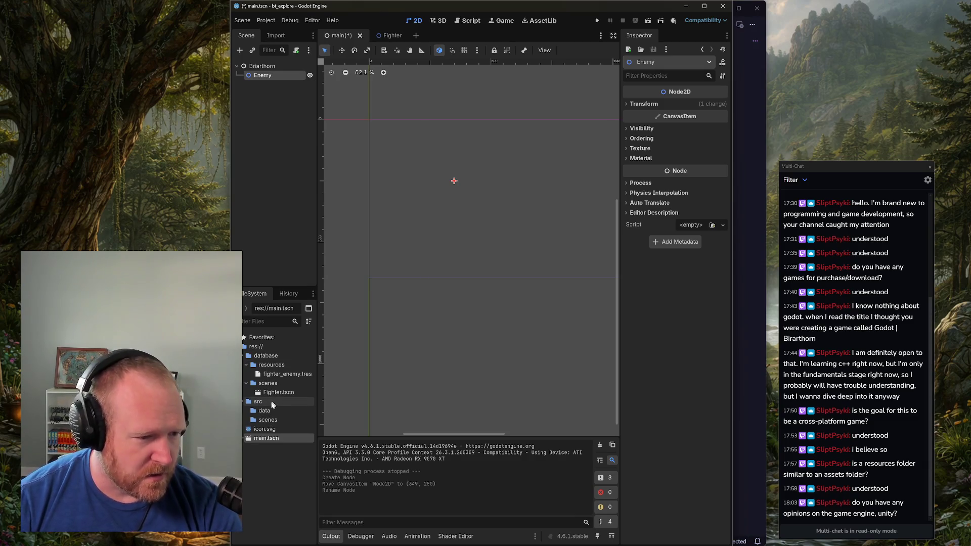
{"action": "right_click", "coordinate": [263, 403]}
{"action": "mouse_move", "coordinate": [309, 407]}
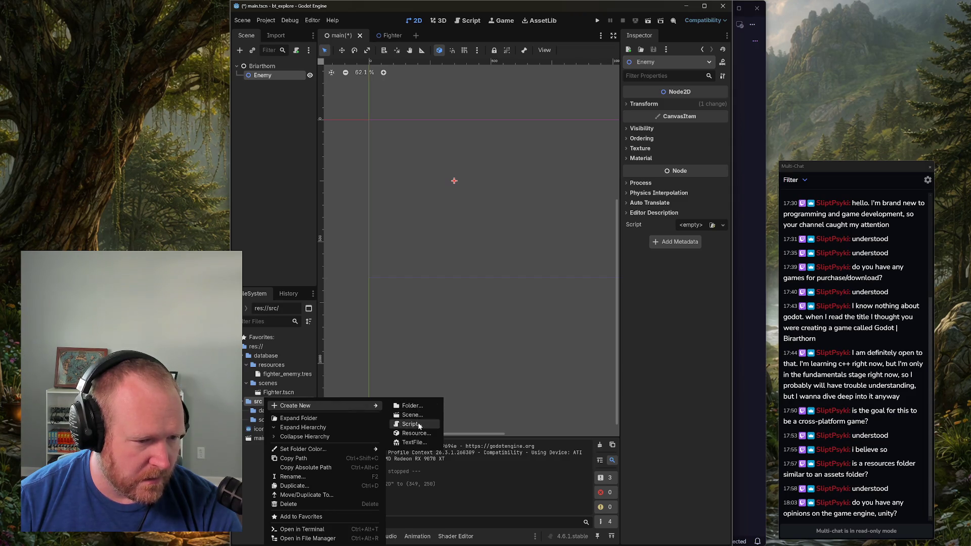
{"action": "left_click", "coordinate": [422, 406]}
{"action": "type", "text": "scripts"}
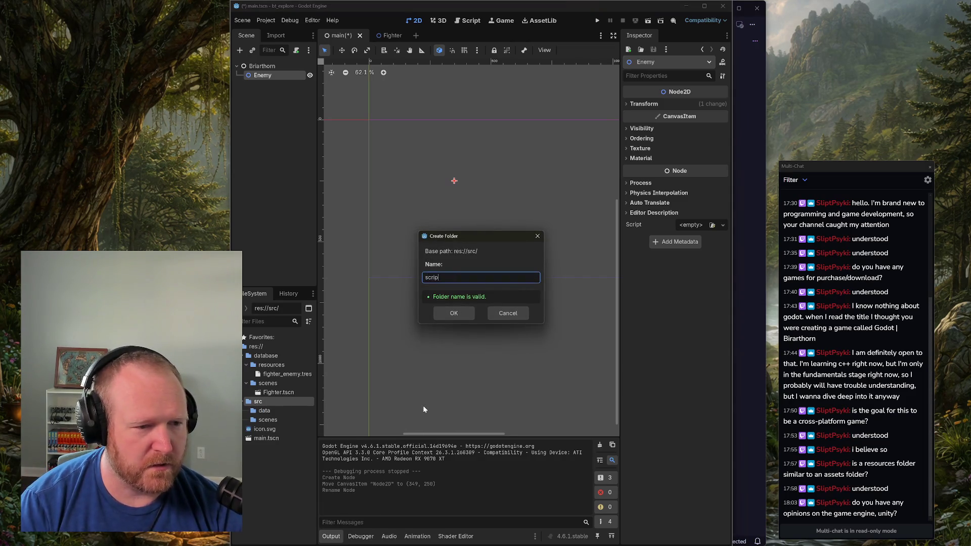
{"action": "left_click", "coordinate": [456, 310]}
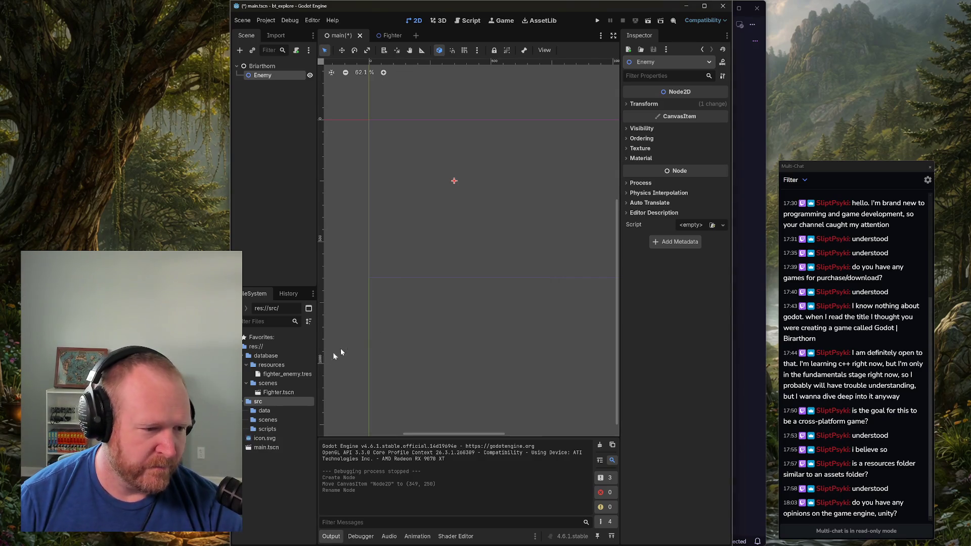
Save main.tscn with Ctrl+S.
{"action": "left_click", "coordinate": [276, 431]}
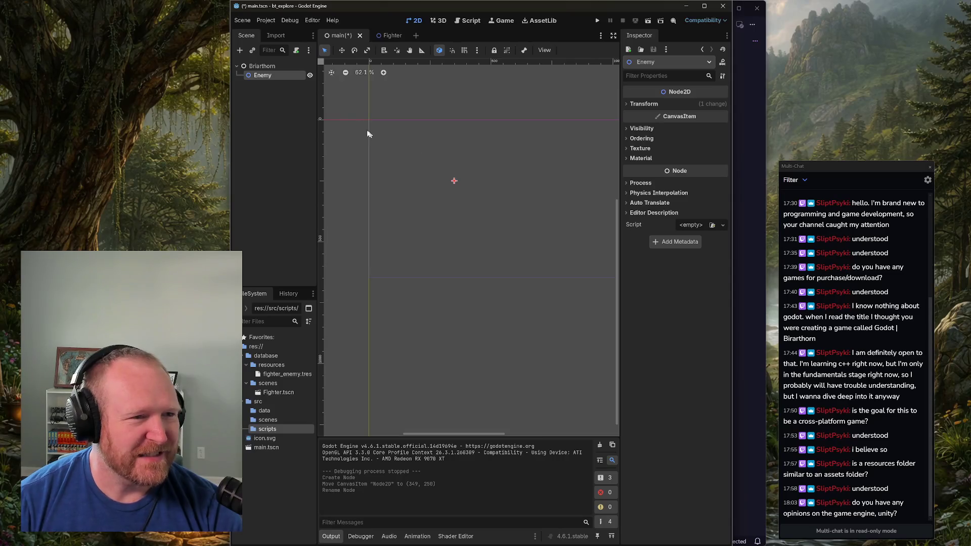
{"action": "key", "text": "ctrl+s"}
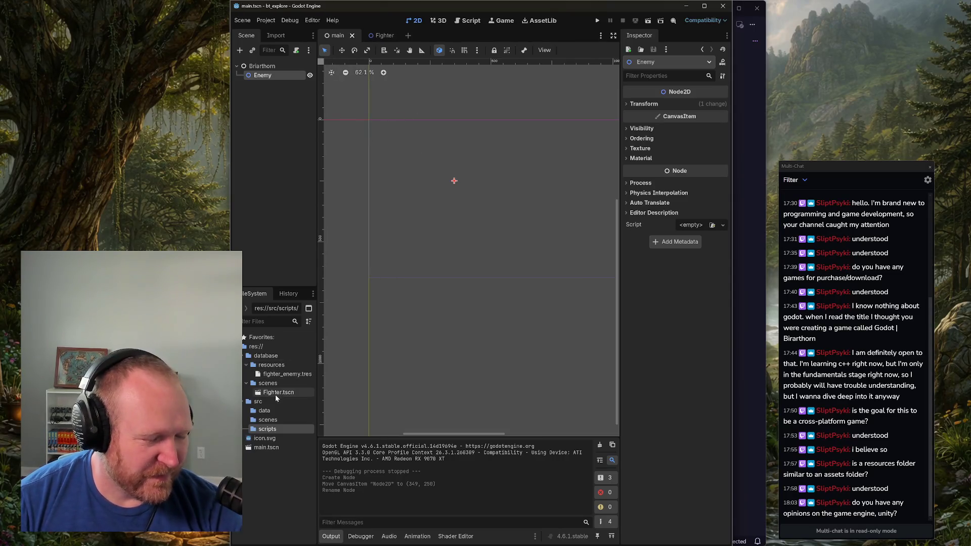
{"action": "right_click", "coordinate": [267, 79]}
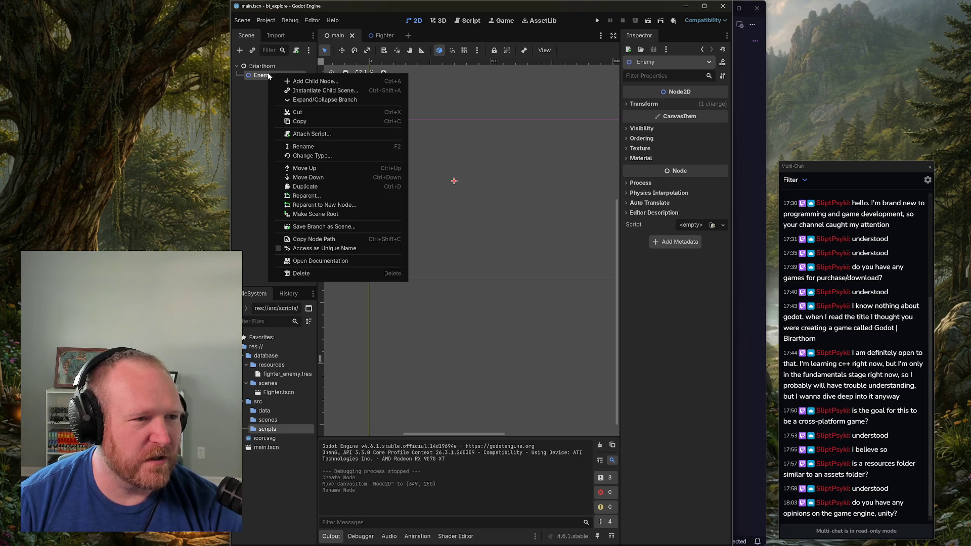
Attach a new enemy.gd script to Enemy, storing it in the res://src folder.
{"action": "left_click", "coordinate": [295, 133]}
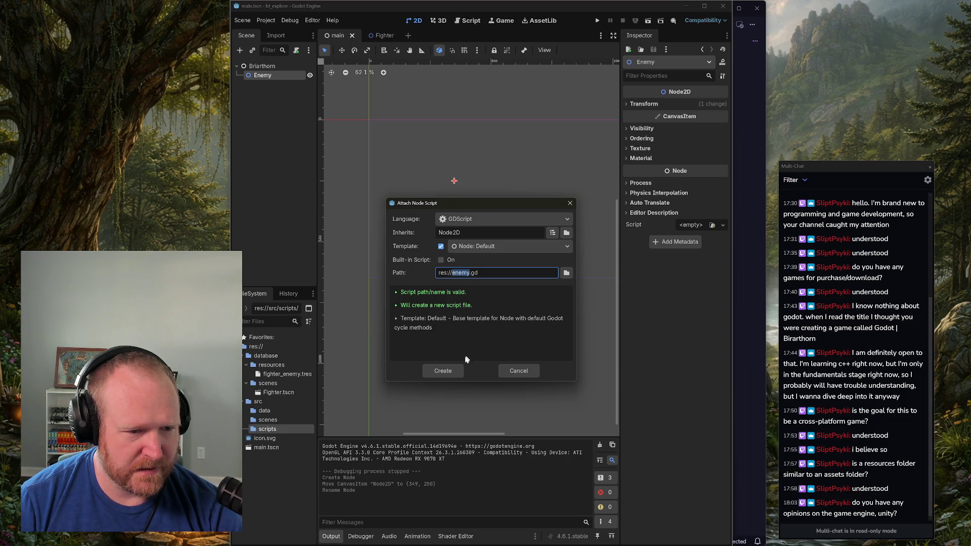
{"action": "left_click", "coordinate": [443, 371]}
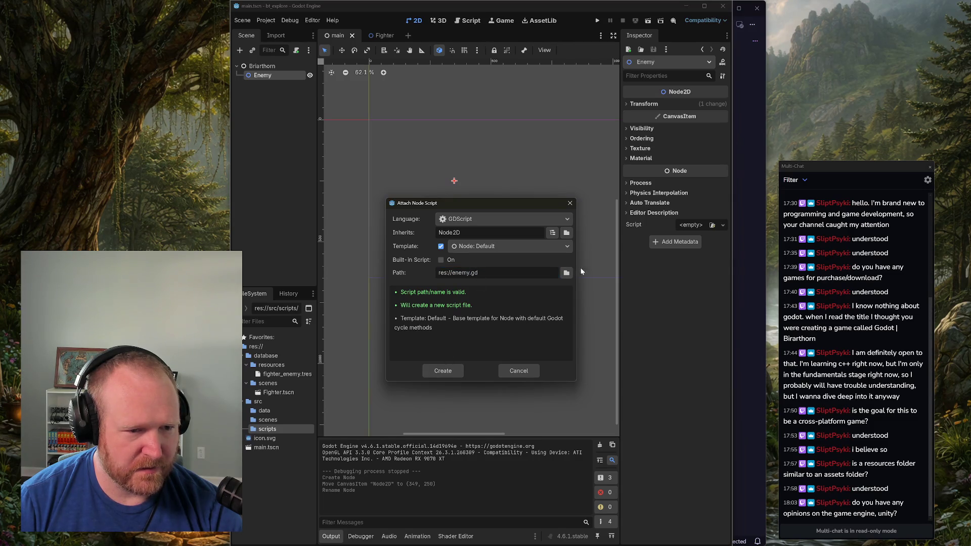
{"action": "left_click", "coordinate": [564, 277]}
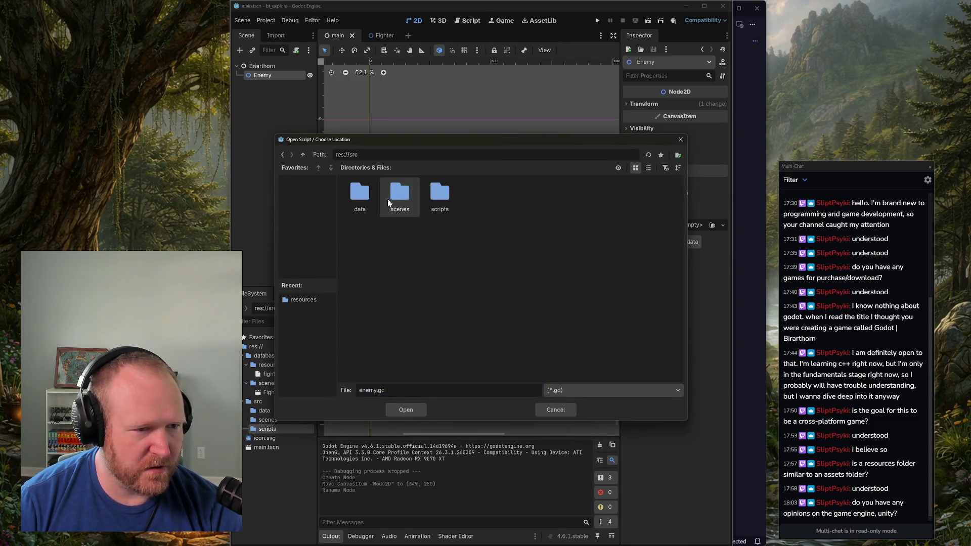
{"action": "left_click", "coordinate": [421, 407]}
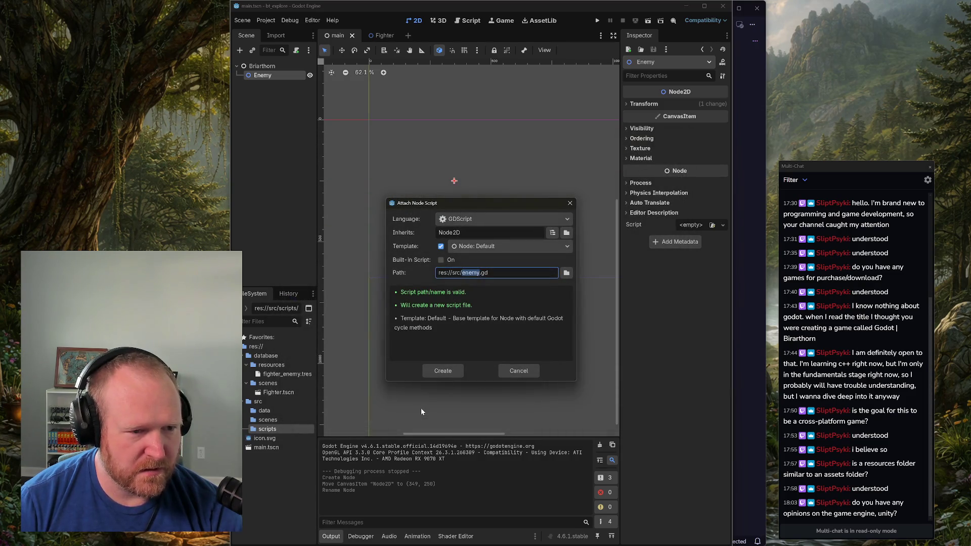
{"action": "left_click", "coordinate": [443, 372]}
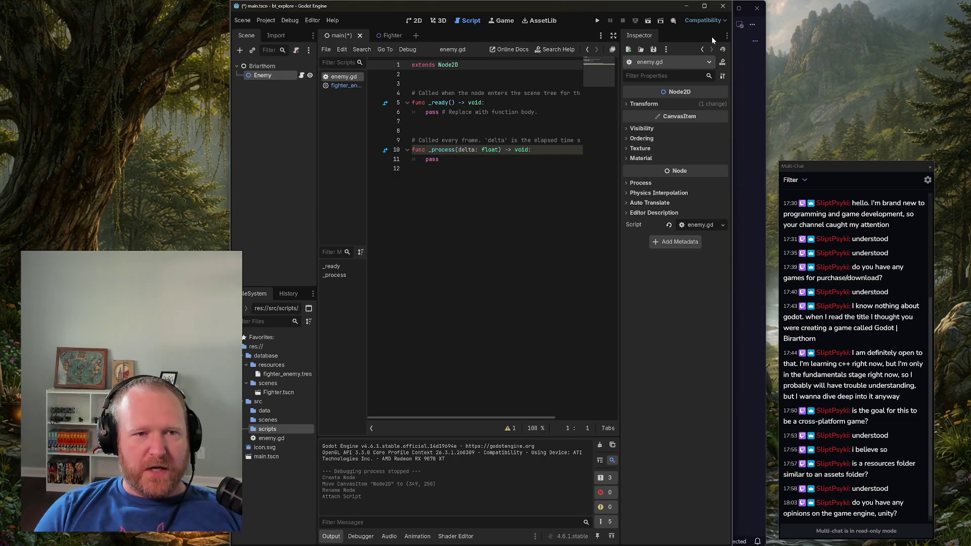
Add the Groups dock beside the Inspector via Editor Docks and show its tab.
{"action": "left_click", "coordinate": [727, 35]}
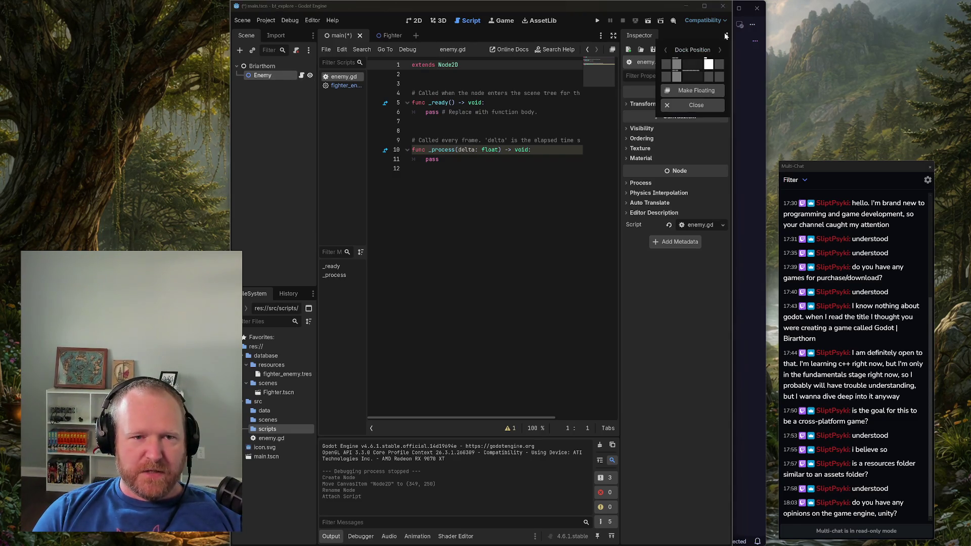
{"action": "left_click", "coordinate": [311, 21]}
{"action": "left_click", "coordinate": [310, 20]}
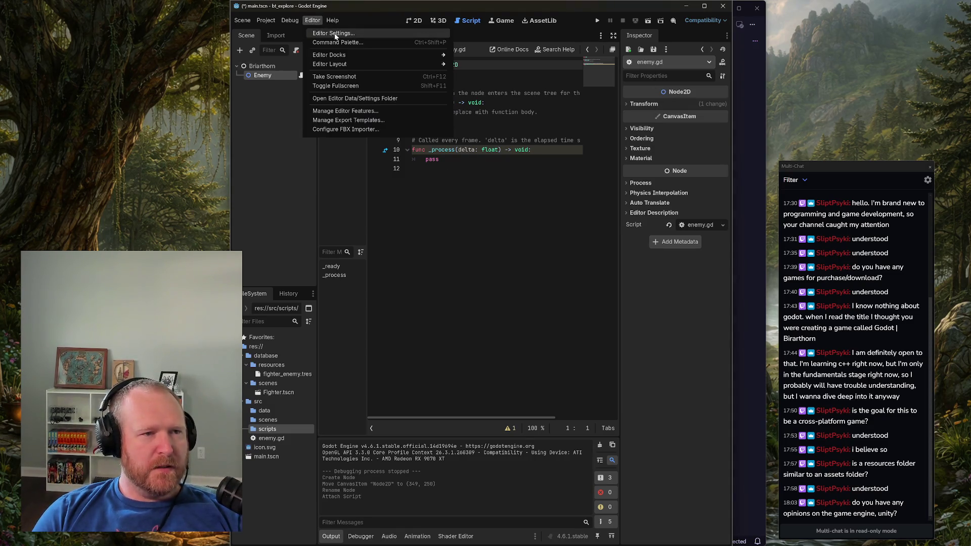
{"action": "mouse_move", "coordinate": [332, 23]}
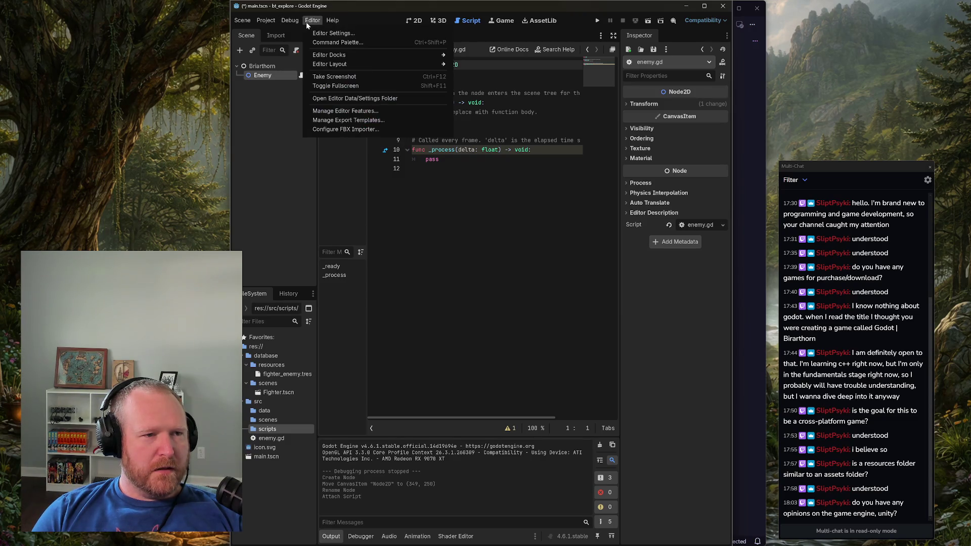
{"action": "mouse_move", "coordinate": [334, 55]}
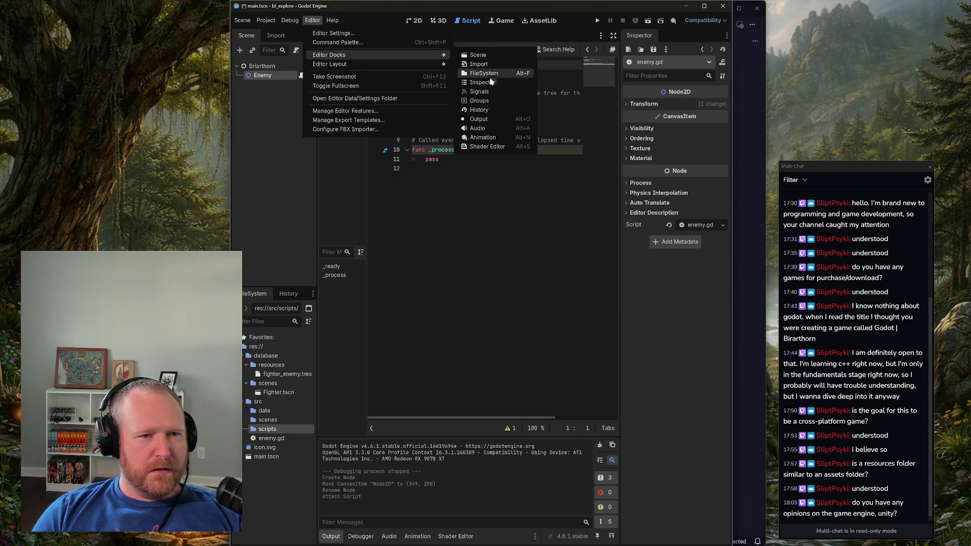
{"action": "left_click", "coordinate": [487, 100]}
{"action": "left_click", "coordinate": [643, 40]}
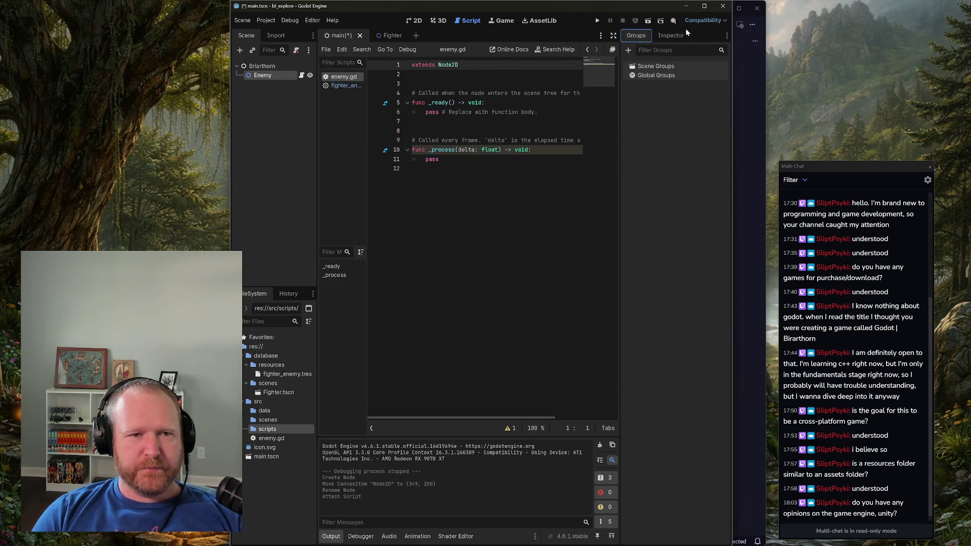
{"action": "left_click_drag", "start_coordinate": [669, 36], "coordinate": [631, 37]}
{"action": "left_click", "coordinate": [669, 37]}
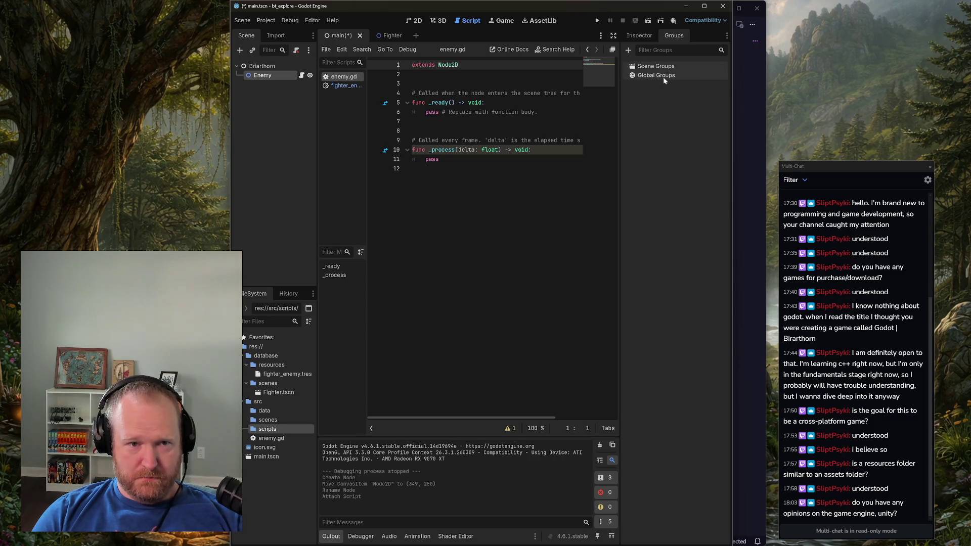
Create a global group named 'entities' in the Groups dock.
{"action": "left_click", "coordinate": [629, 50]}
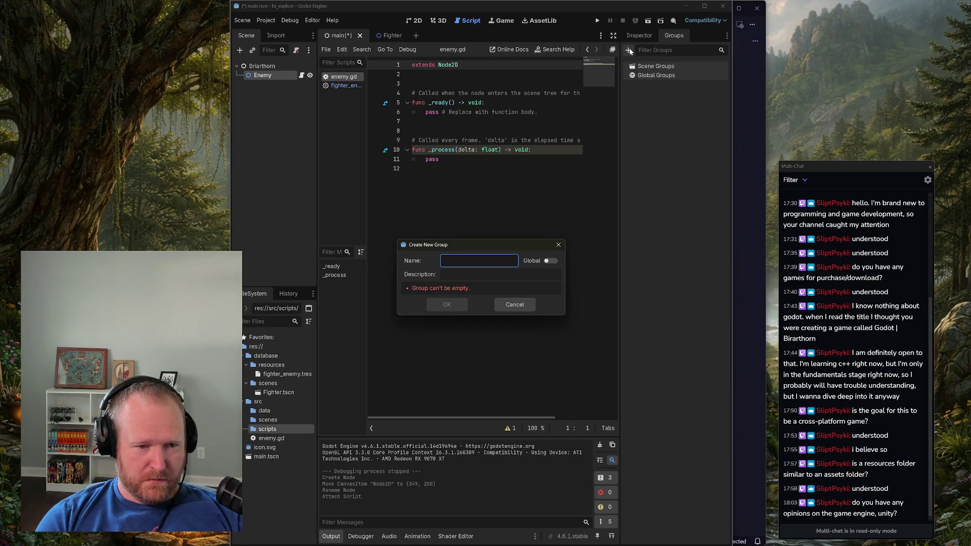
{"action": "type", "text": "enemy"}
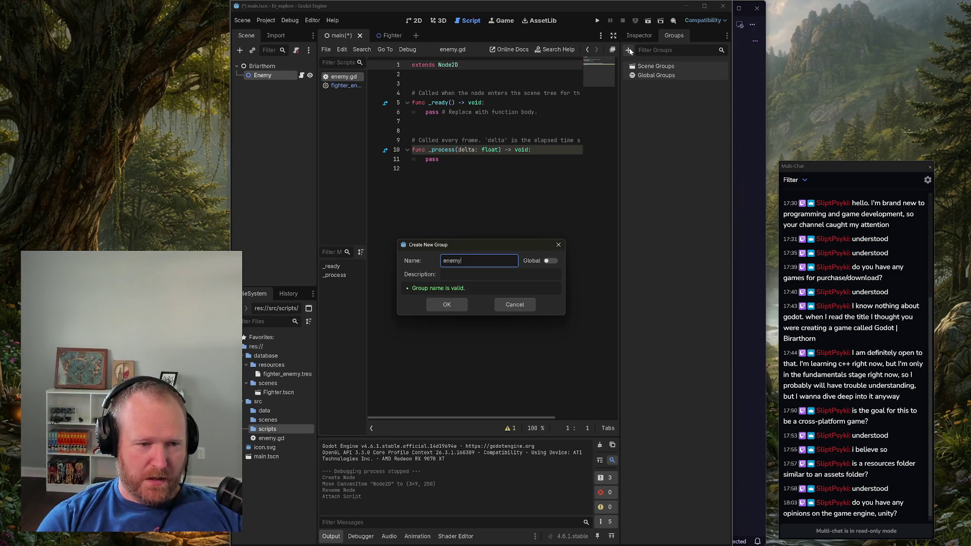
{"action": "double_click", "coordinate": [490, 262]}
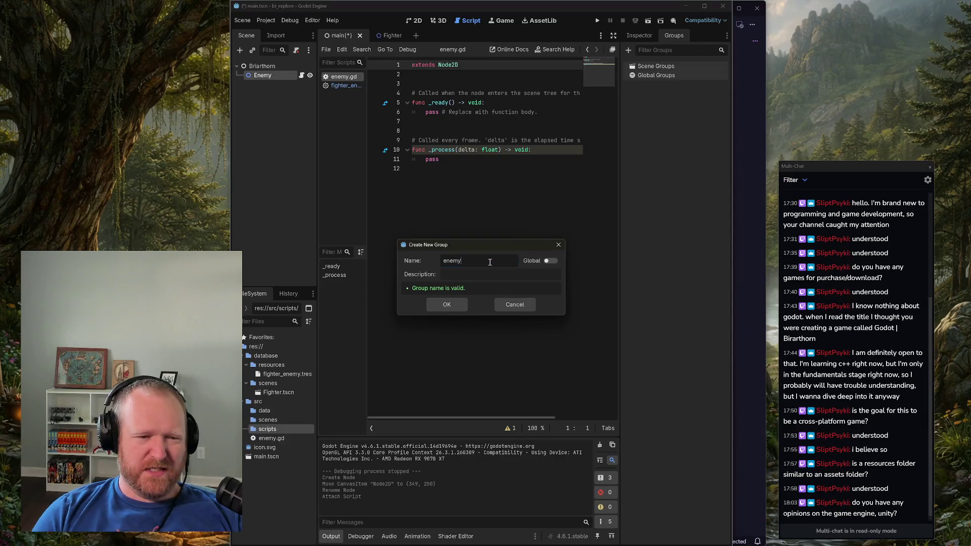
{"action": "key", "text": "BackSpace"}
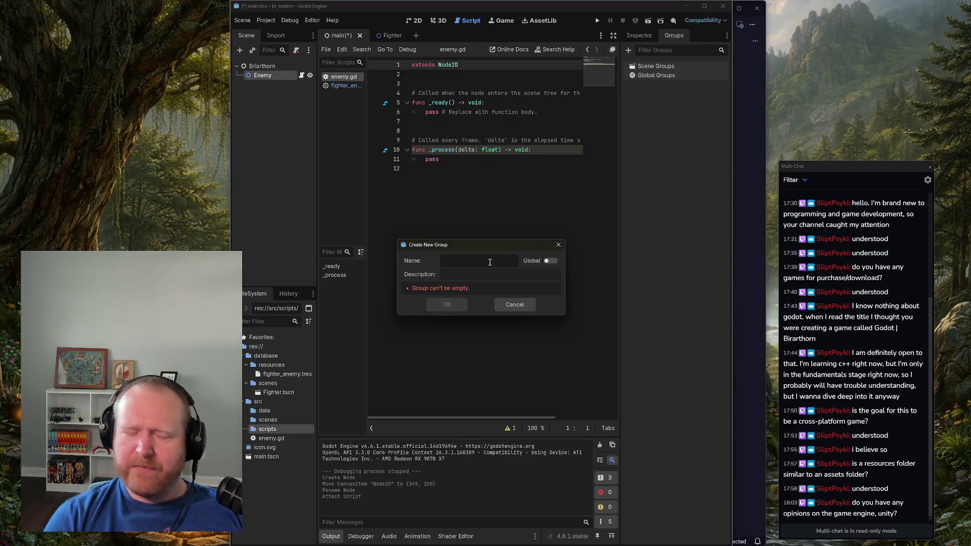
{"action": "type", "text": "entities"}
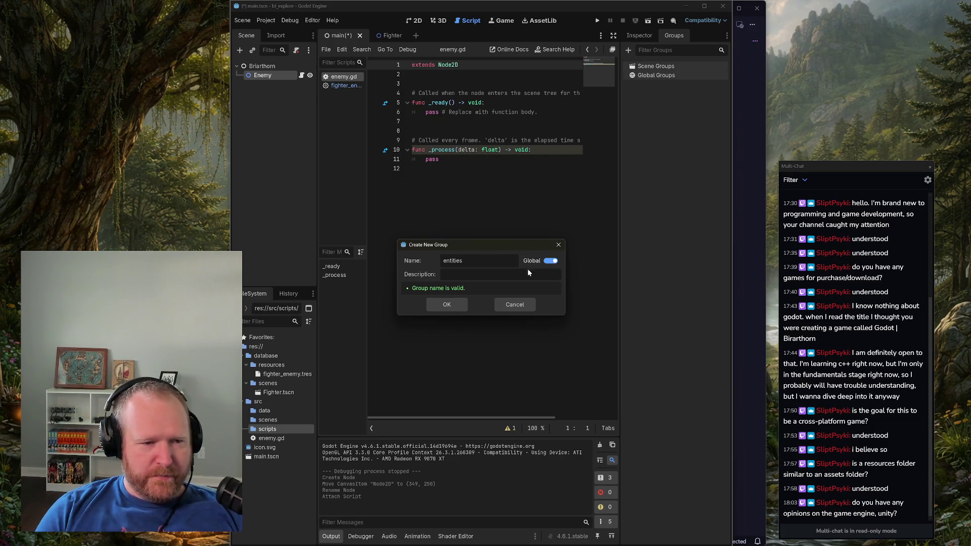
{"action": "left_click", "coordinate": [449, 304]}
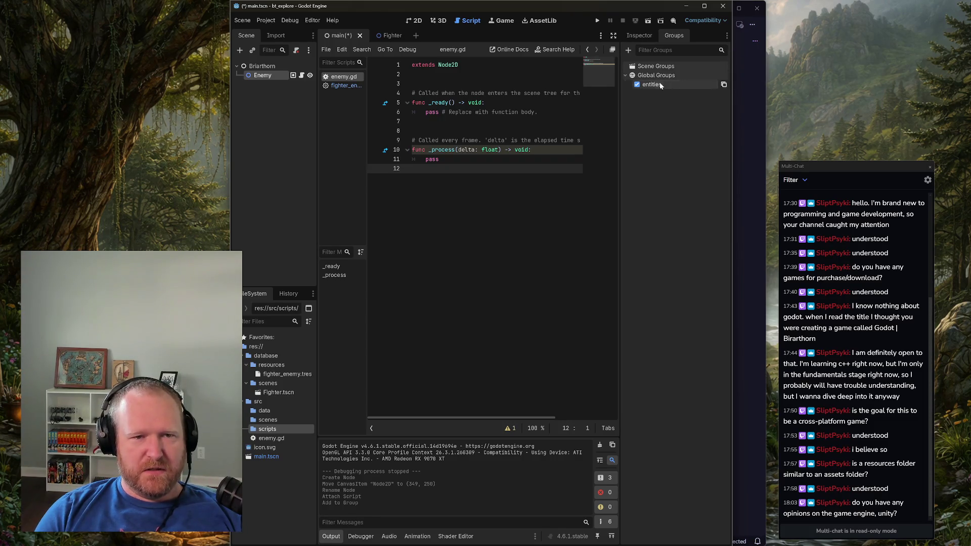
Leave Enemy checked as a member of the entities group.
{"action": "left_click", "coordinate": [661, 85]}
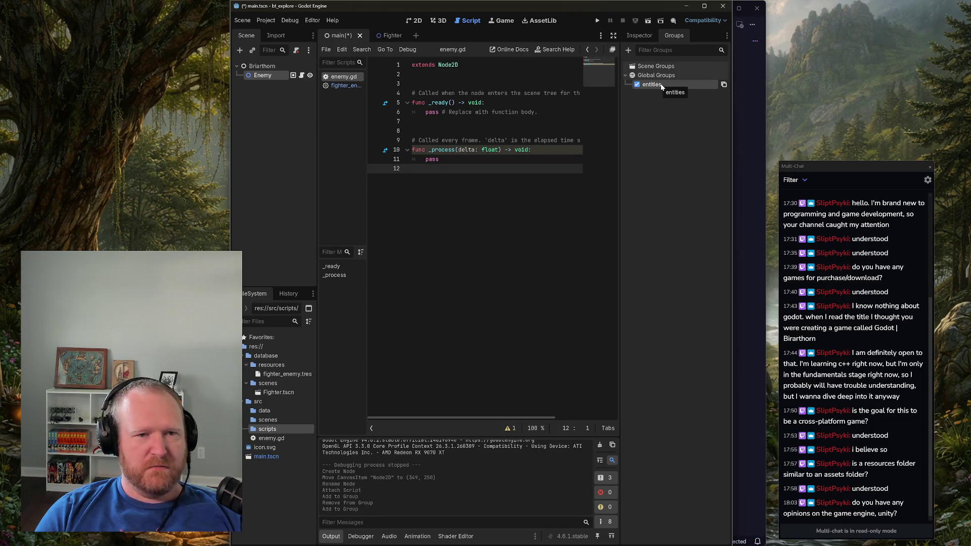
{"action": "left_click", "coordinate": [638, 85]}
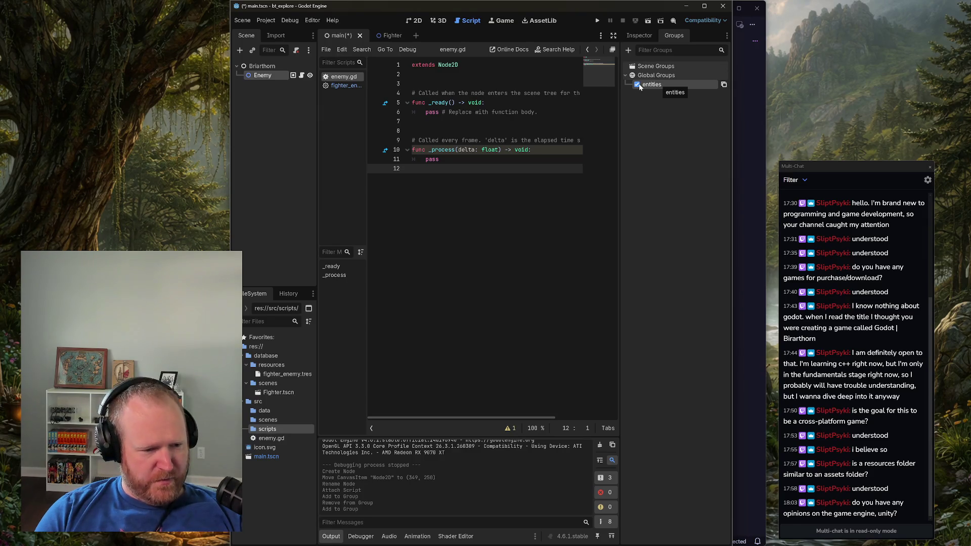
{"action": "left_click", "coordinate": [638, 85]}
{"action": "left_click", "coordinate": [638, 85]}
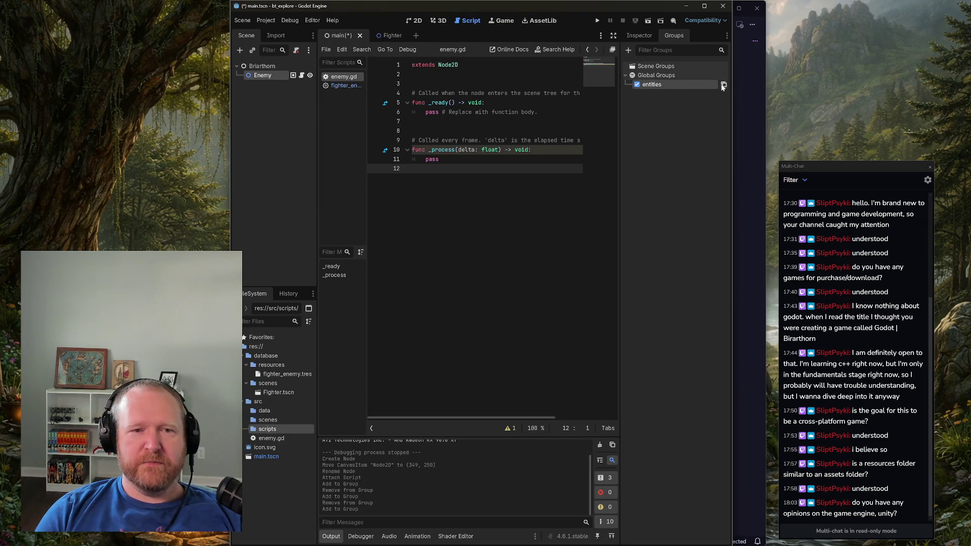
{"action": "right_click", "coordinate": [684, 88]}
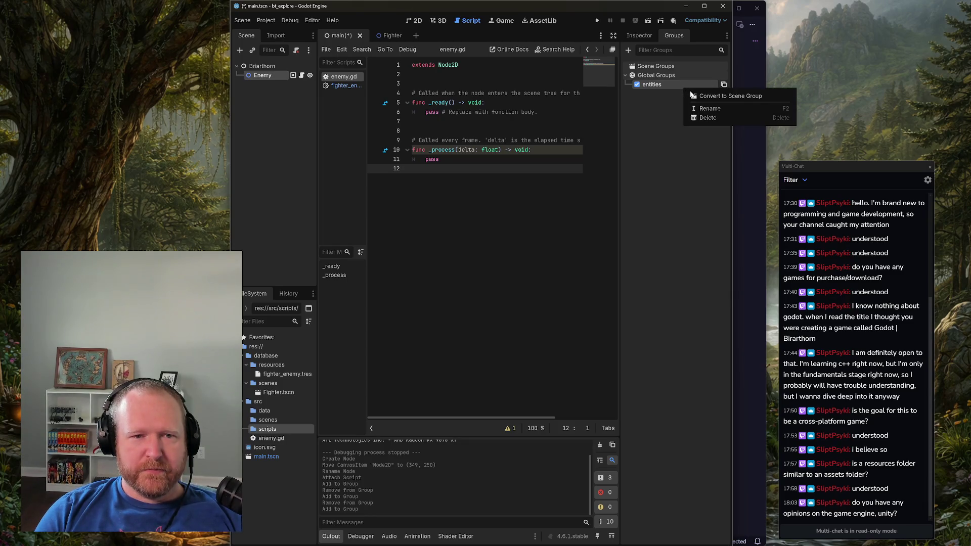
{"action": "left_click", "coordinate": [633, 103]}
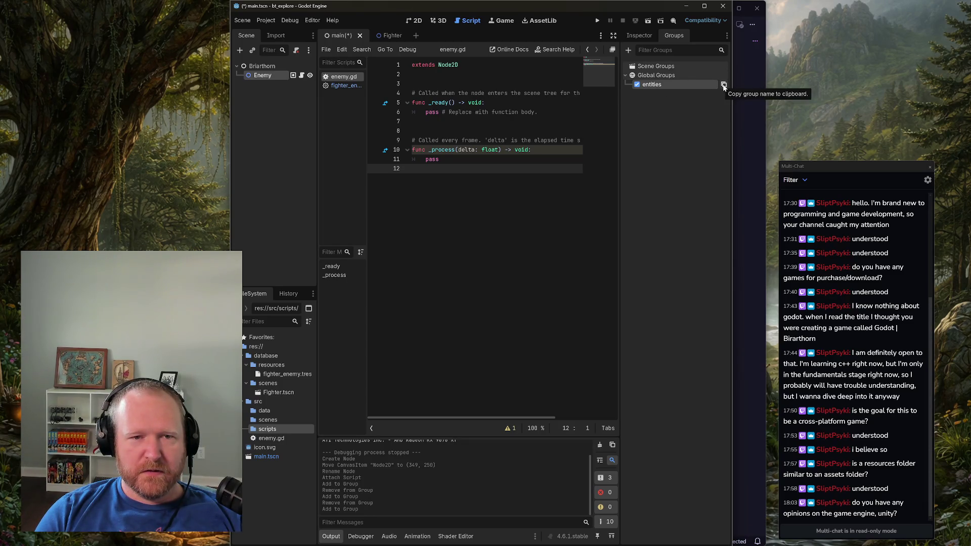
{"action": "left_click", "coordinate": [689, 84]}
{"action": "left_click", "coordinate": [688, 83]}
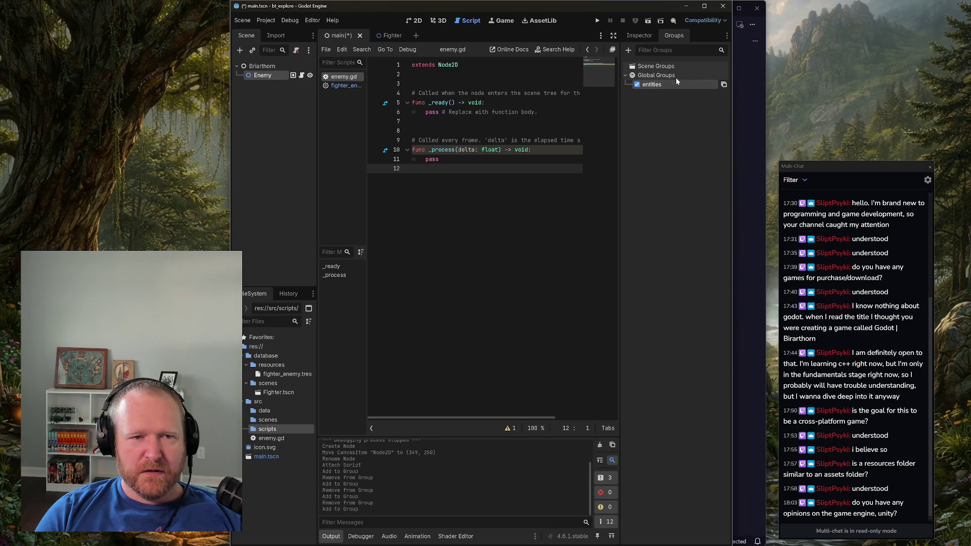
{"action": "double_click", "coordinate": [670, 76]}
{"action": "double_click", "coordinate": [668, 75]}
{"action": "right_click", "coordinate": [675, 85]}
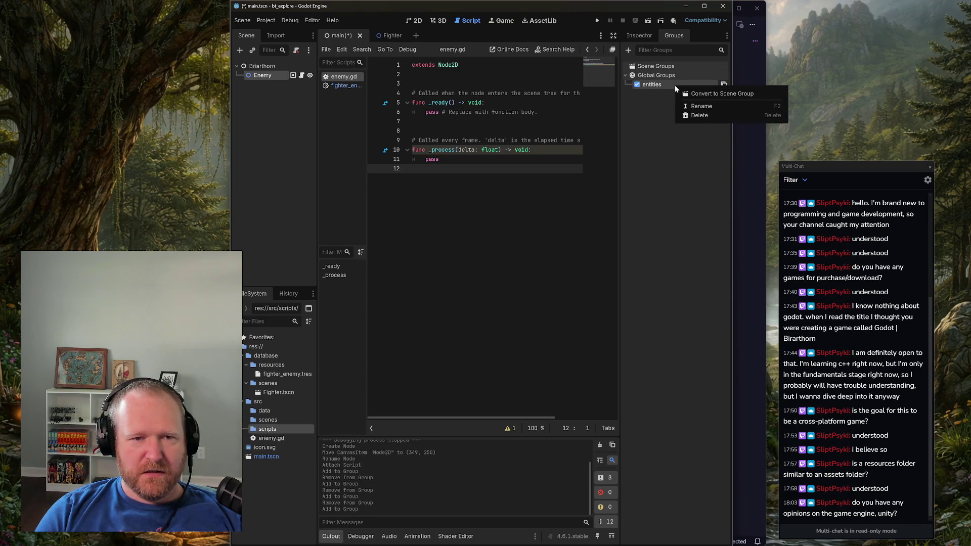
{"action": "left_click", "coordinate": [666, 145]}
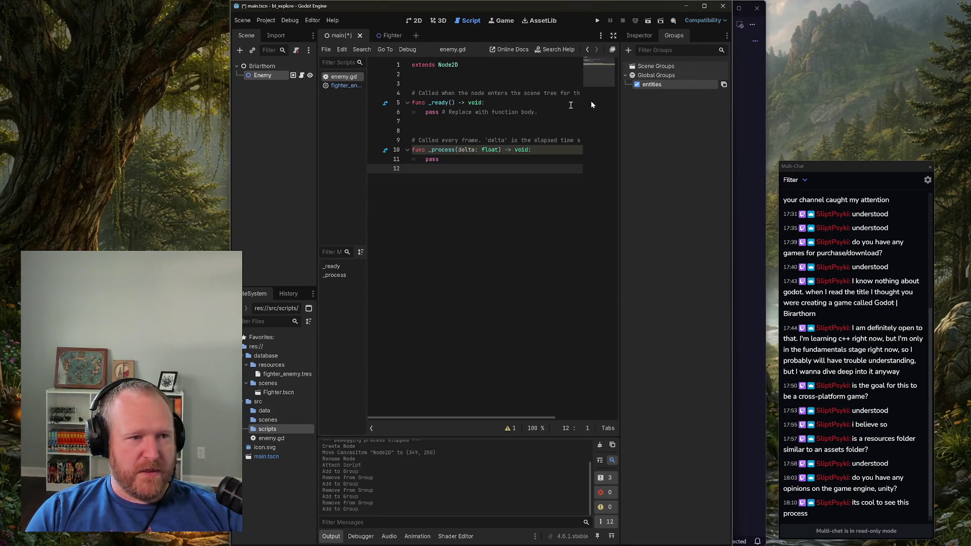
{"action": "left_click", "coordinate": [635, 33]}
Save main.tscn, then open enemy.gd from the Enemy node's script icon in the 2D view.
{"action": "key", "text": "ctrl+s"}
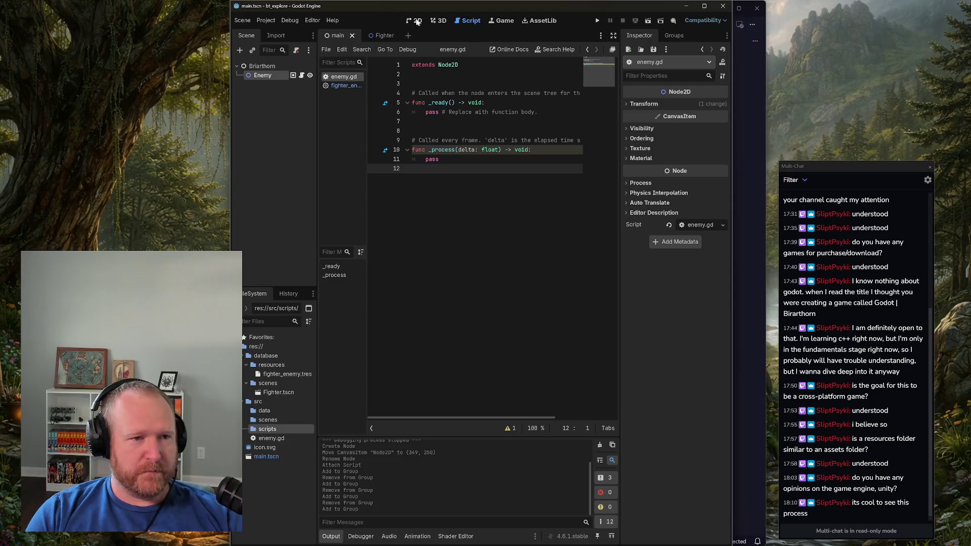
{"action": "left_click", "coordinate": [418, 22]}
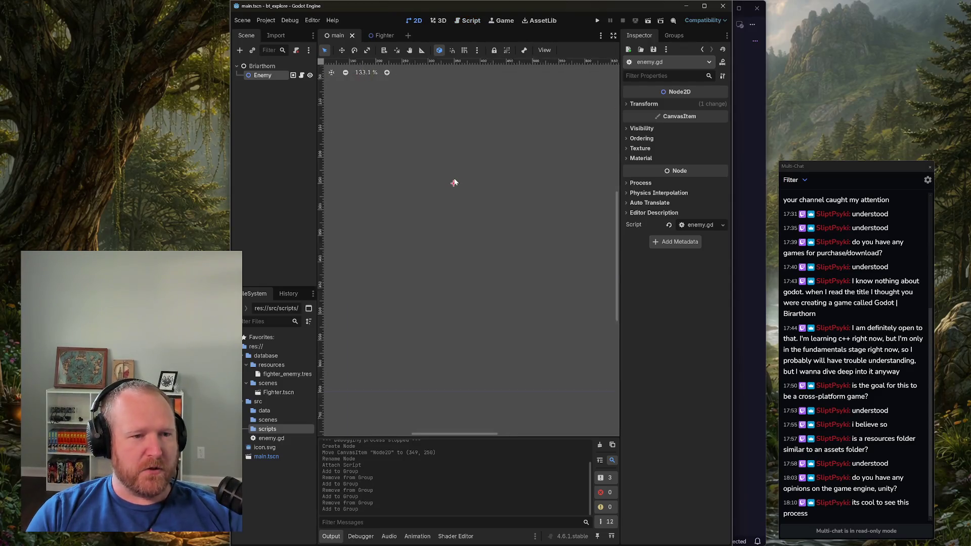
{"action": "scroll", "coordinate": [453, 182], "scroll_direction": "up", "scroll_amount": 1}
{"action": "scroll", "coordinate": [454, 183], "scroll_direction": "up", "scroll_amount": 5}
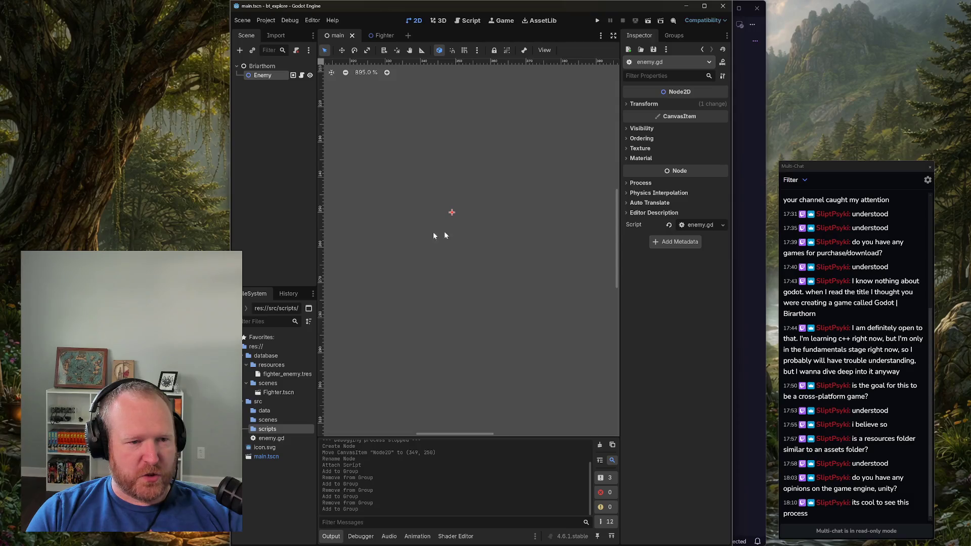
{"action": "scroll", "coordinate": [475, 233], "scroll_direction": "down", "scroll_amount": 8}
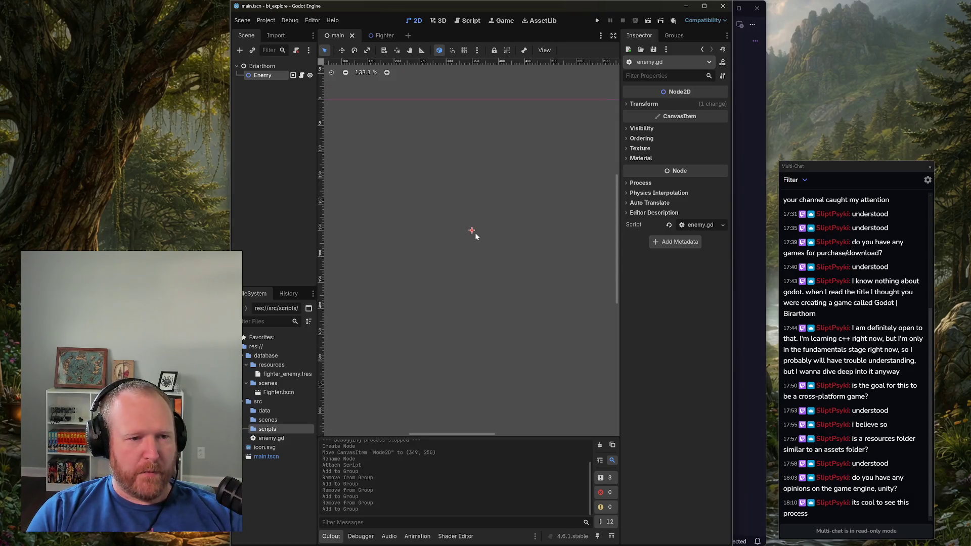
{"action": "scroll", "coordinate": [475, 233], "scroll_direction": "down", "scroll_amount": 5}
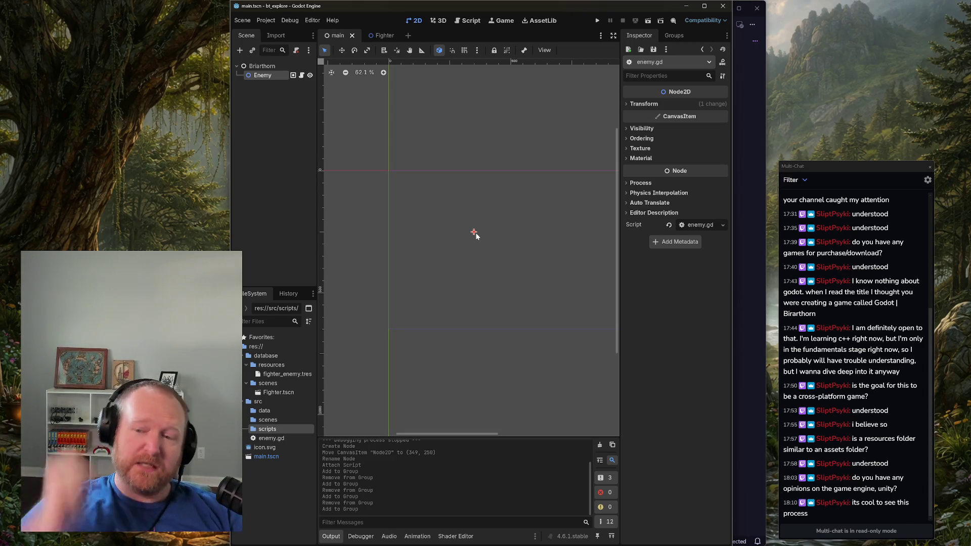
{"action": "scroll", "coordinate": [363, 115], "scroll_direction": "up", "scroll_amount": 1}
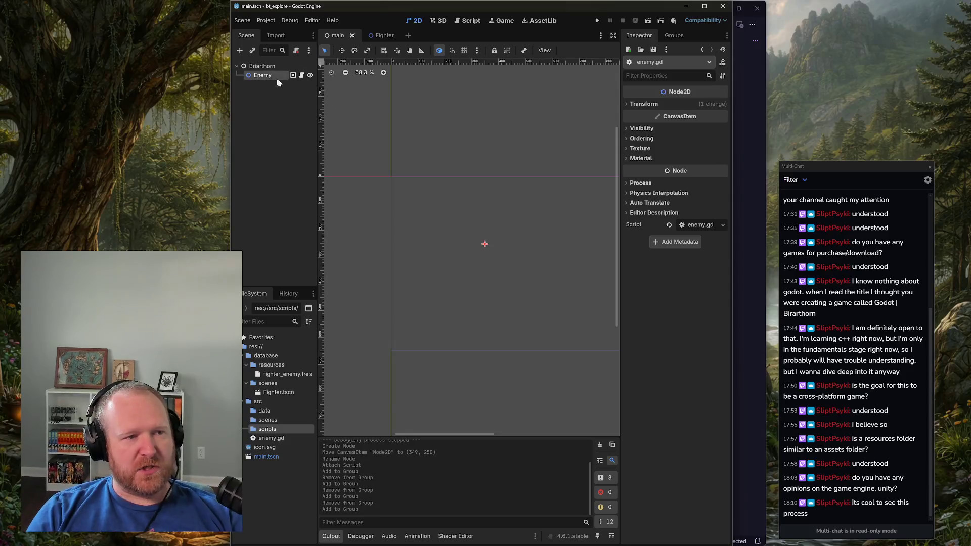
{"action": "left_click", "coordinate": [302, 76]}
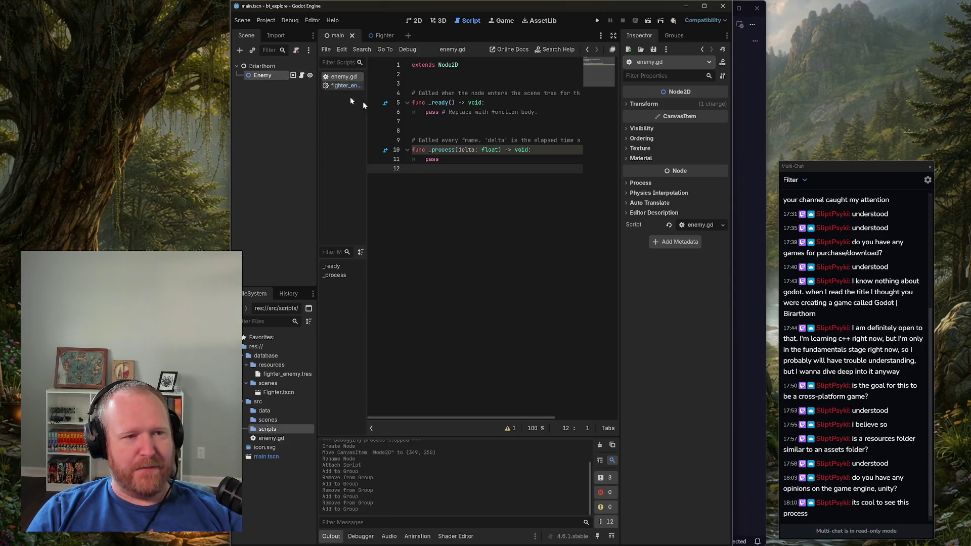
{"action": "left_click", "coordinate": [435, 86]}
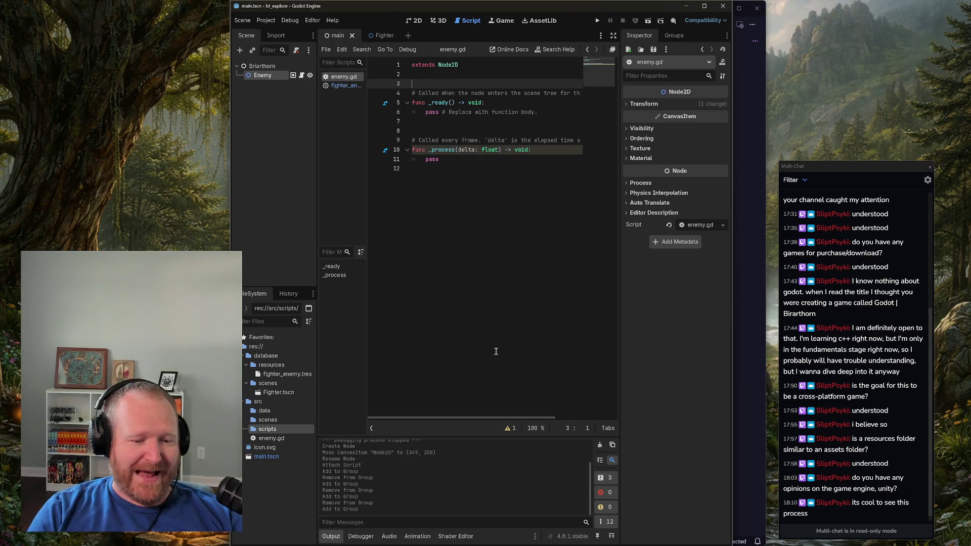
Bring up the briarthorn VS Code window and maximise it.
{"action": "right_click", "coordinate": [569, 545]}
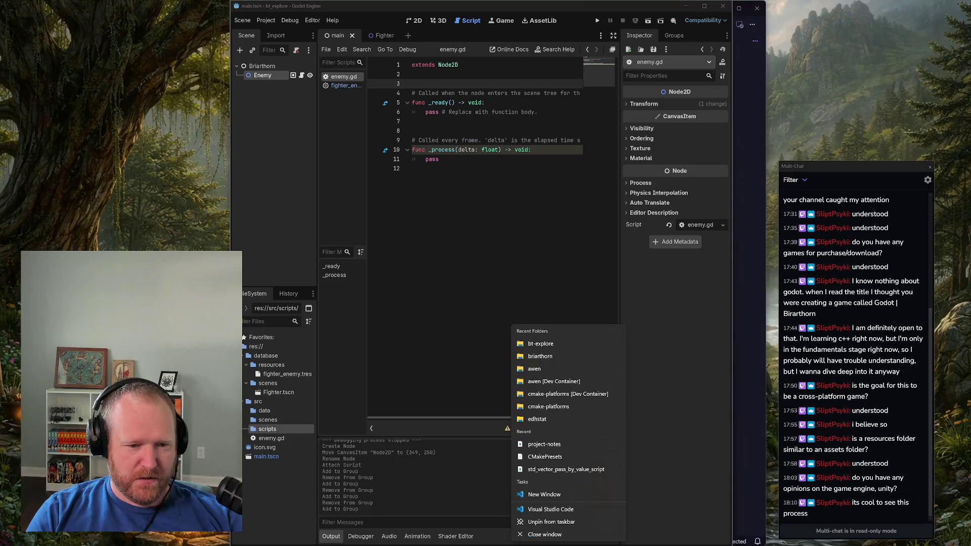
{"action": "left_click", "coordinate": [541, 356]}
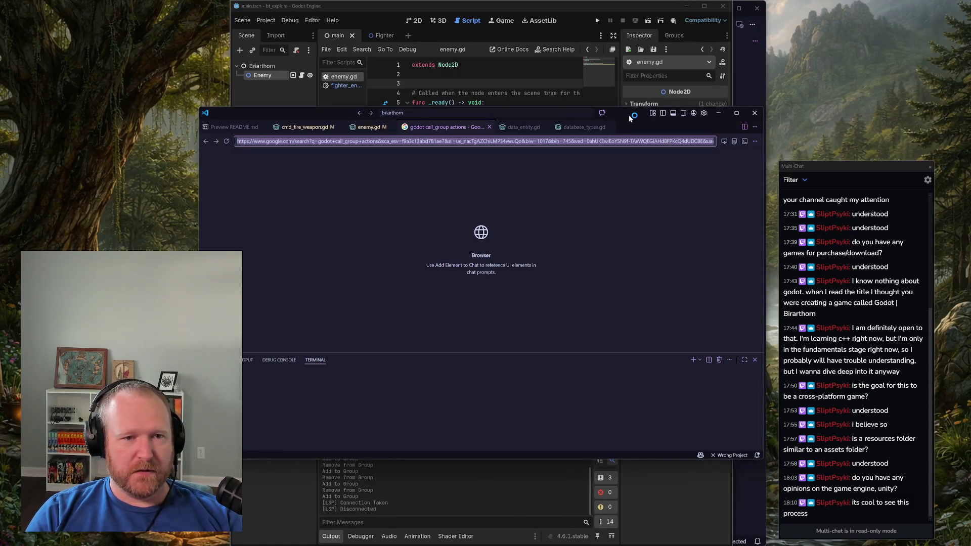
{"action": "mouse_move", "coordinate": [624, 113]}
{"action": "left_mouse_down"}
{"action": "mouse_move", "coordinate": [638, 6]}
{"action": "mouse_move", "coordinate": [685, 6]}
{"action": "mouse_move", "coordinate": [633, 5]}
{"action": "mouse_move", "coordinate": [629, 18]}
{"action": "left_mouse_up"}
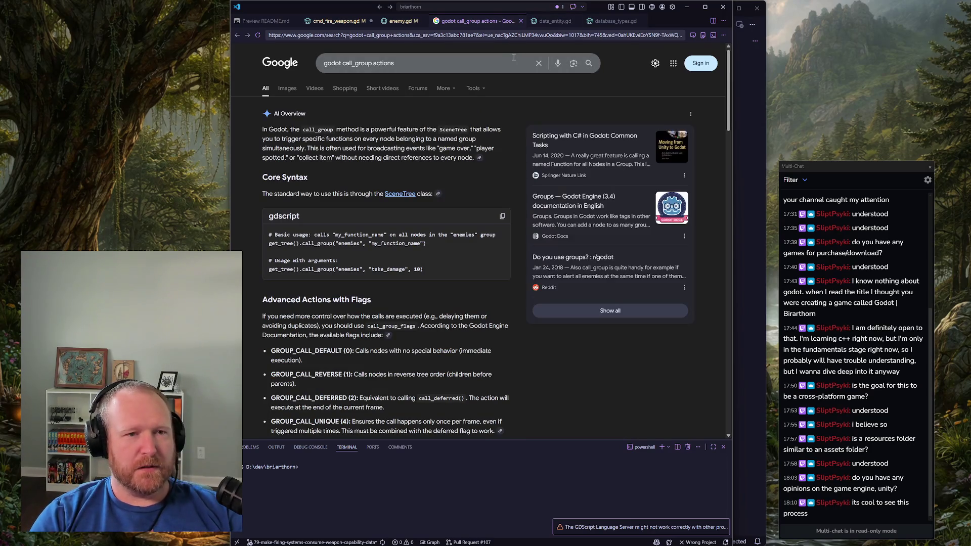
Open types.gd through a Ctrl+P quick search for 'types'.
{"action": "key", "text": "ctrl+p"}
{"action": "type", "text": "types"}
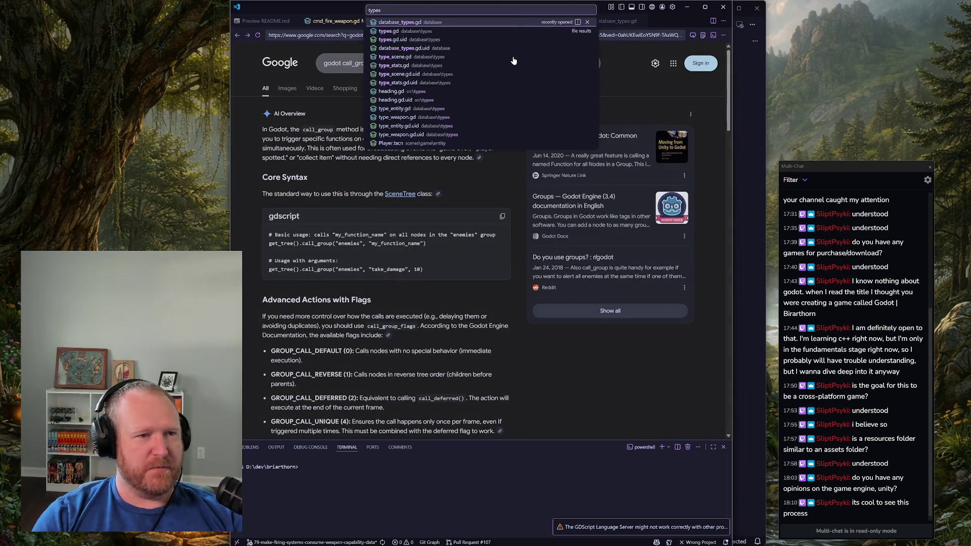
{"action": "key", "text": "Down"}
{"action": "key", "text": "Return"}
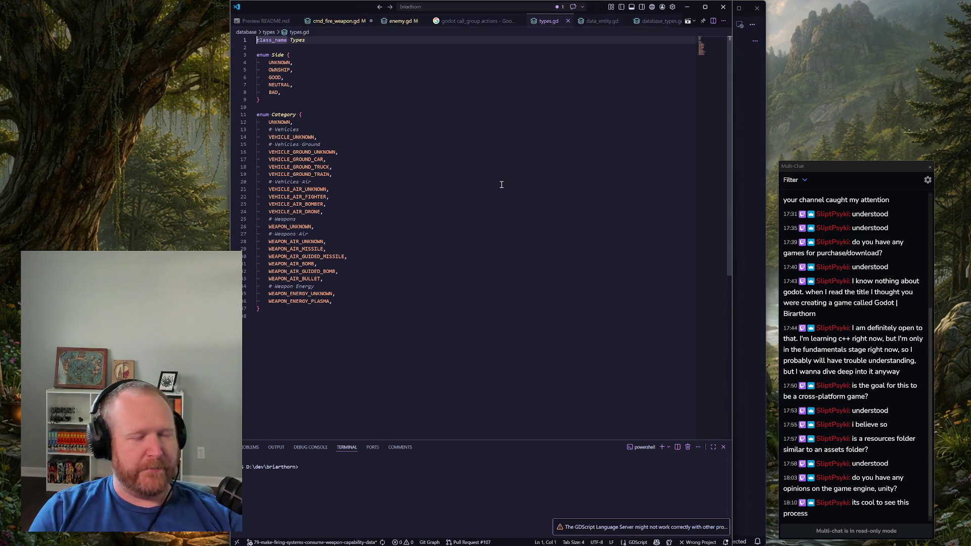
Look over the Category enum in types.gd, picking out VEHICLE_AIR_FIGHTER, then return to Godot.
{"action": "mouse_move", "coordinate": [329, 317]}
{"action": "left_mouse_down"}
{"action": "mouse_move", "coordinate": [341, 303]}
{"action": "mouse_move", "coordinate": [315, 286]}
{"action": "mouse_move", "coordinate": [257, 115]}
{"action": "mouse_move", "coordinate": [198, 117]}
{"action": "left_mouse_up"}
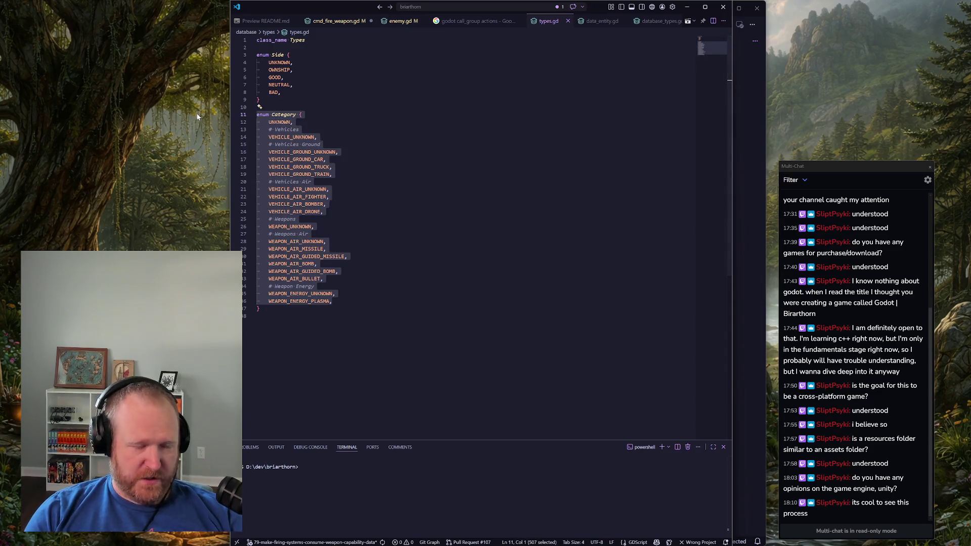
{"action": "left_click", "coordinate": [441, 187]}
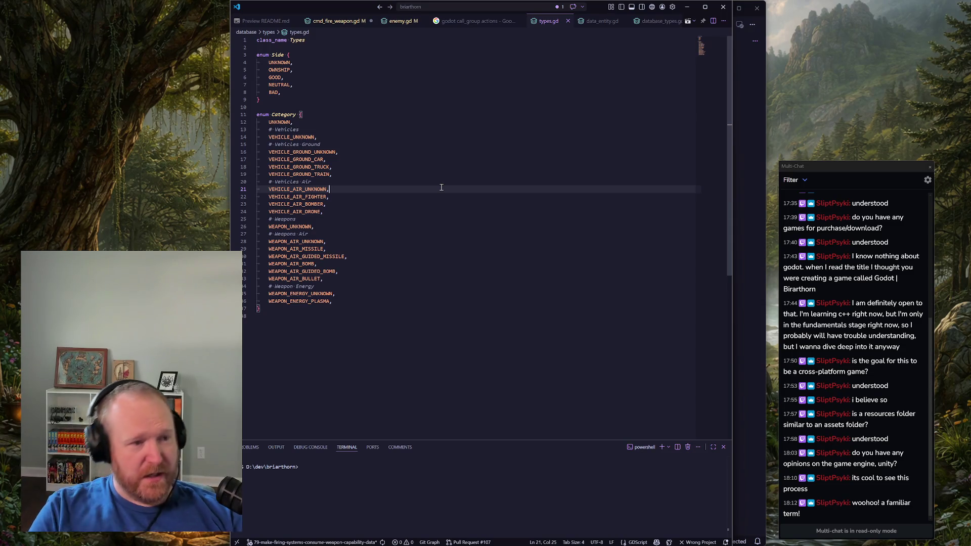
{"action": "double_click", "coordinate": [306, 197]}
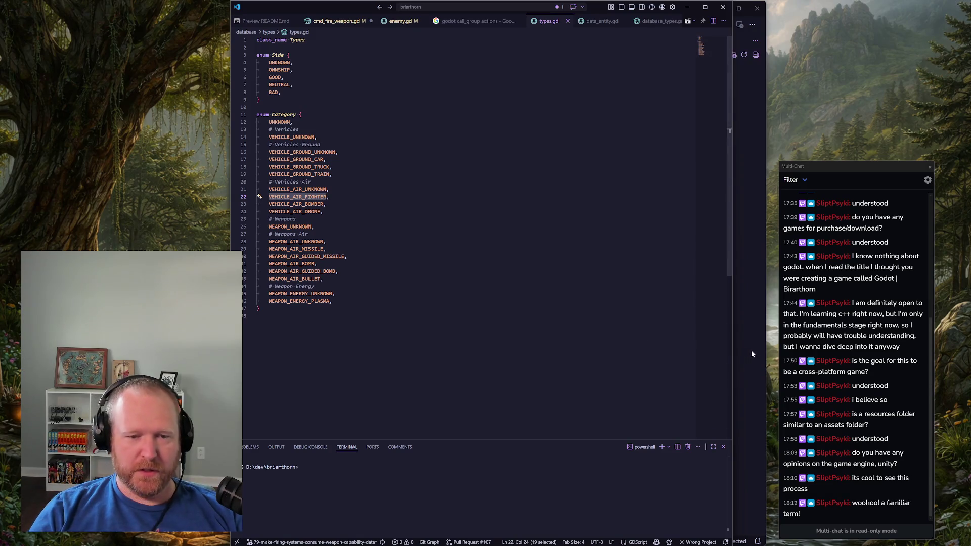
{"action": "key", "text": "alt+Tab"}
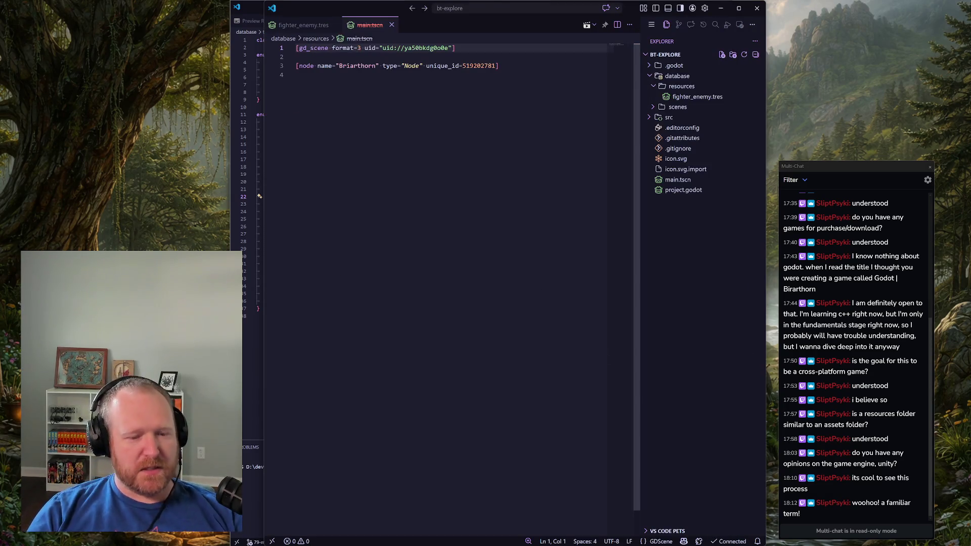
{"action": "key", "text": "alt+Tab"}
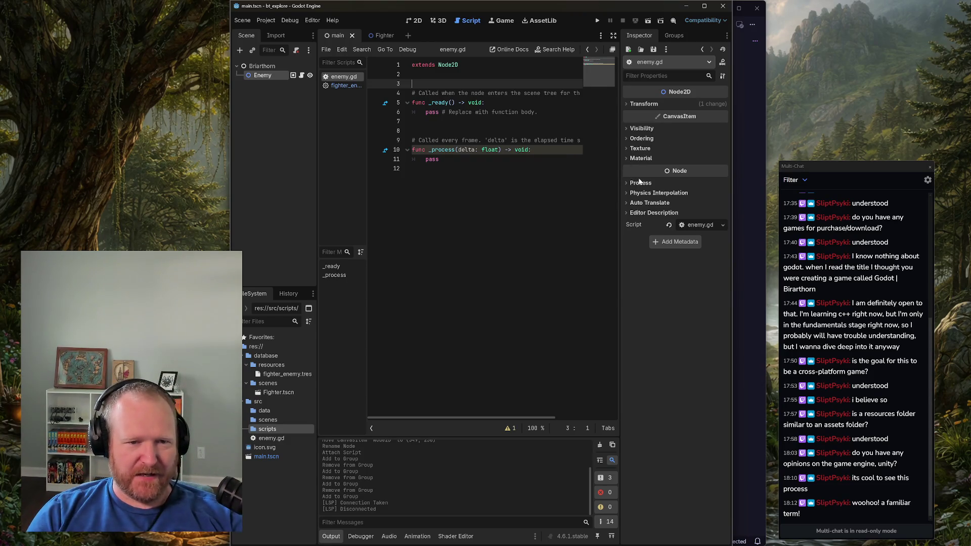
Glance at the Enemy node's Editor Description and transform values in the Inspector.
{"action": "left_click", "coordinate": [627, 212]}
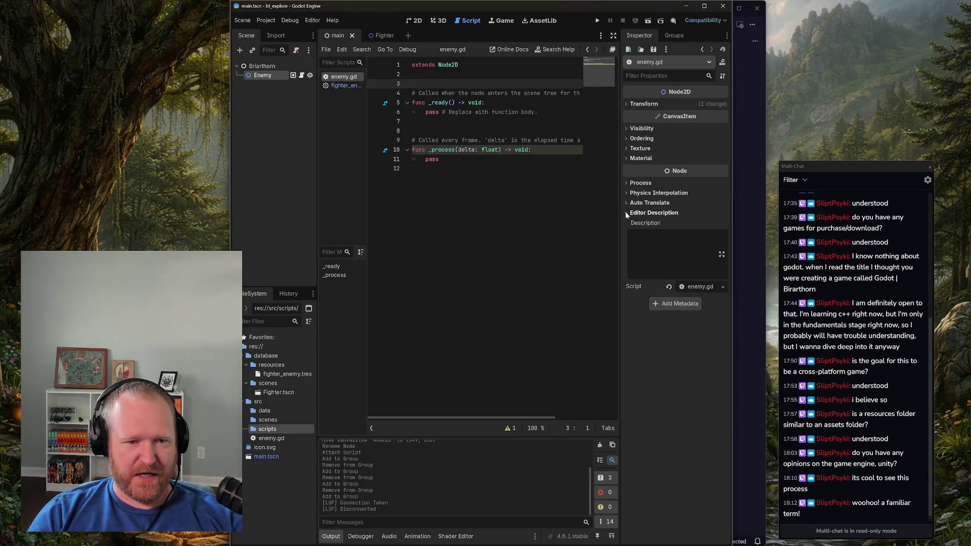
{"action": "left_click", "coordinate": [626, 212]}
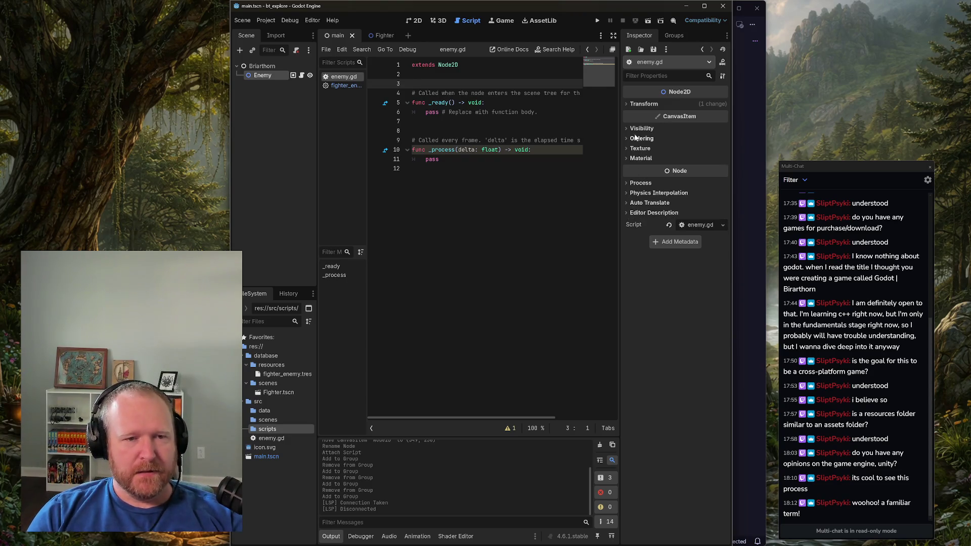
{"action": "left_click", "coordinate": [629, 103]}
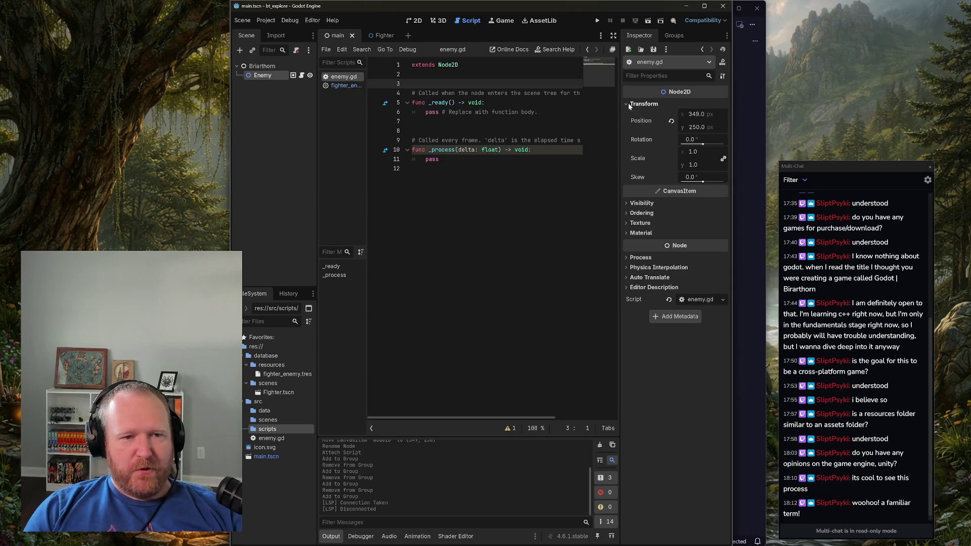
{"action": "left_click", "coordinate": [629, 103]}
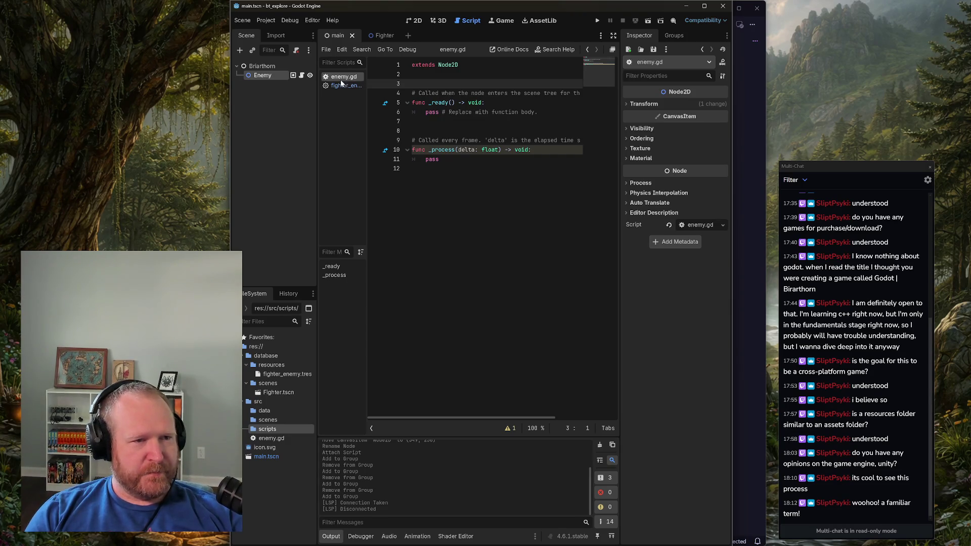
{"action": "left_click", "coordinate": [425, 74]}
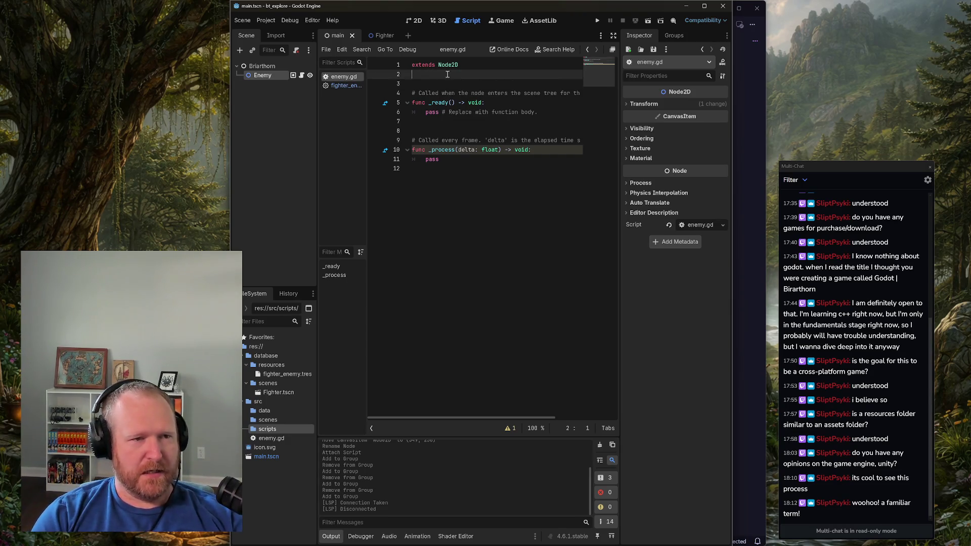
{"action": "key", "text": "Return"}
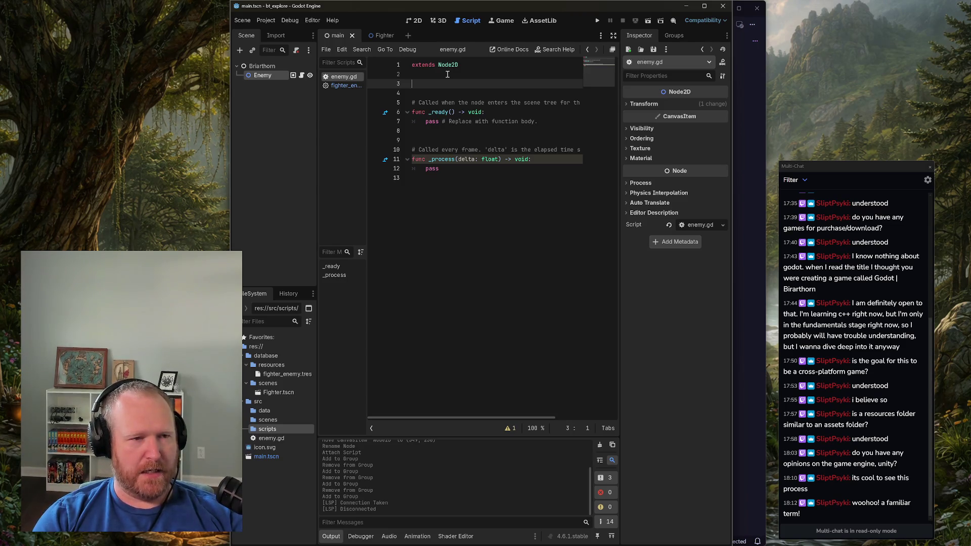
{"action": "type", "text": "@export "}
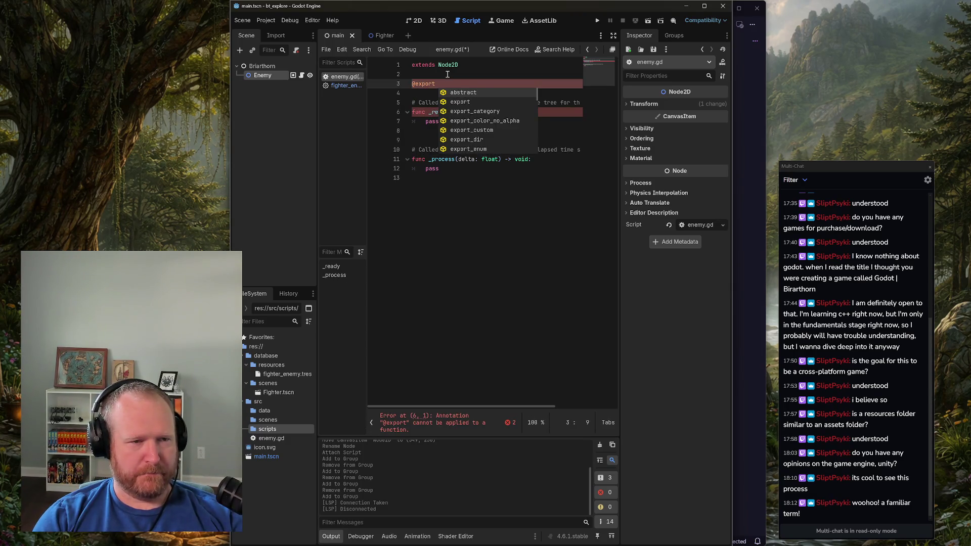
{"action": "type", "text": "var "}
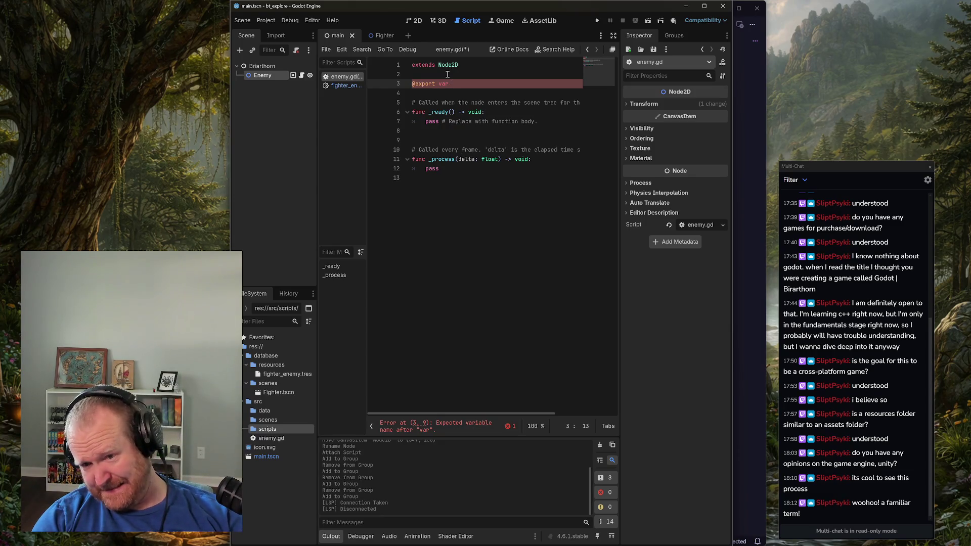
{"action": "type", "text": "resourc"}
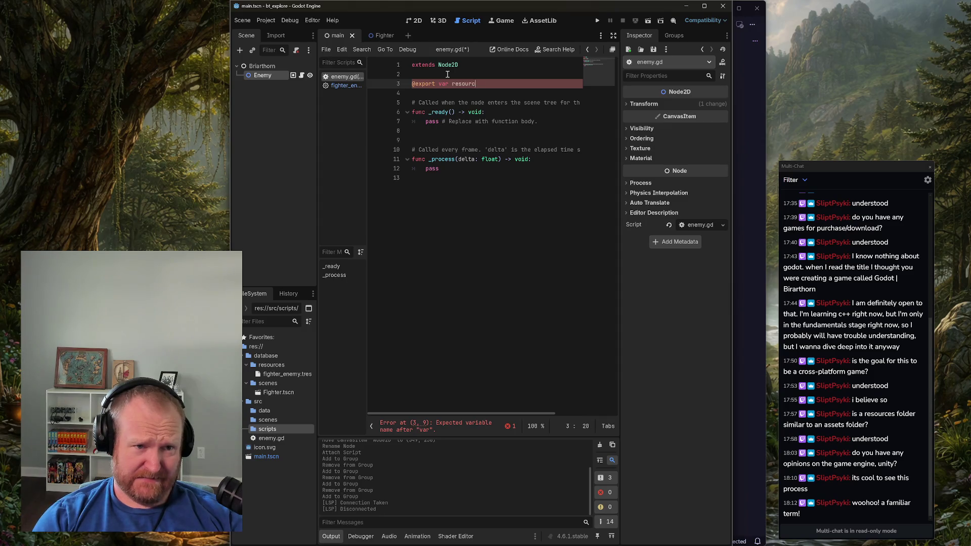
{"action": "type", "text": "e:"}
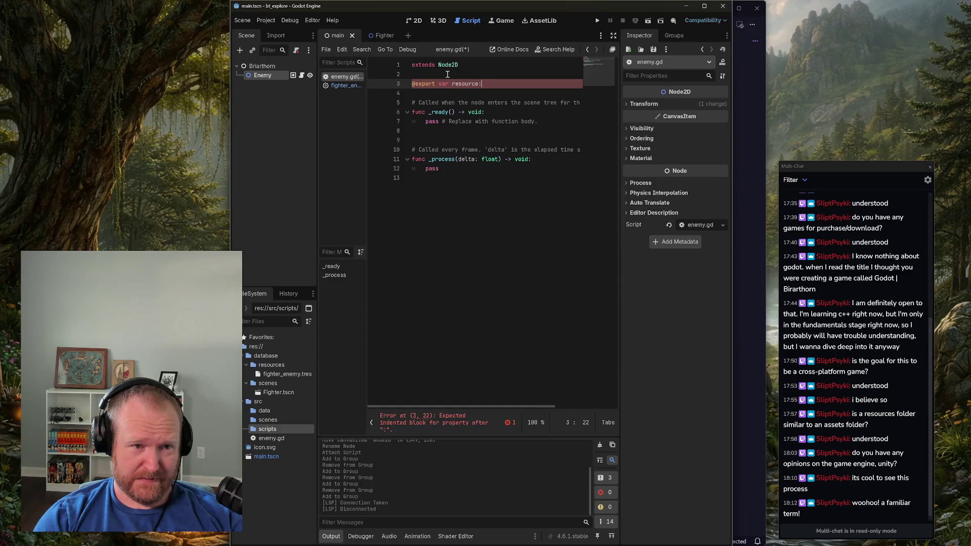
{"action": "type", "text": "Resource"}
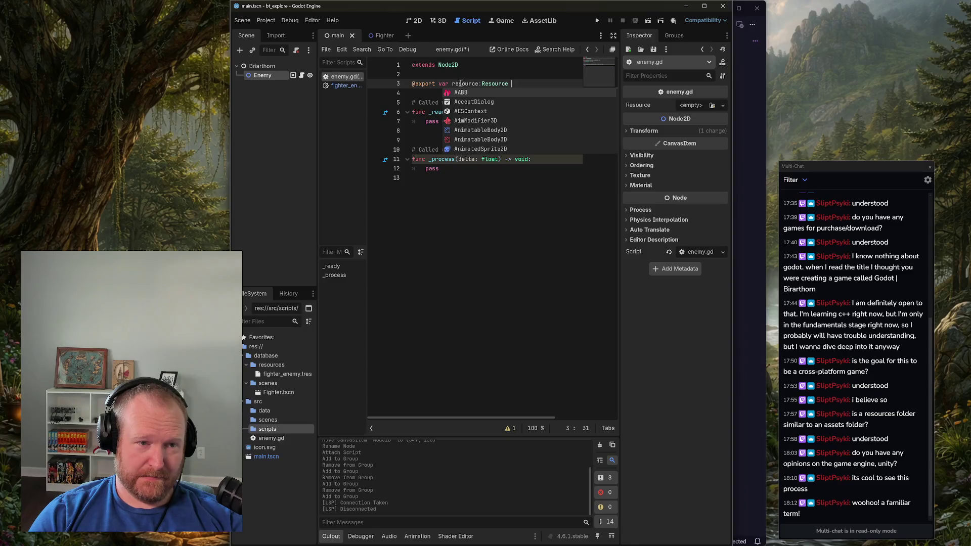
Save enemy.gd with the new resource export line.
{"action": "double_click", "coordinate": [461, 83]}
{"action": "left_click", "coordinate": [534, 85]}
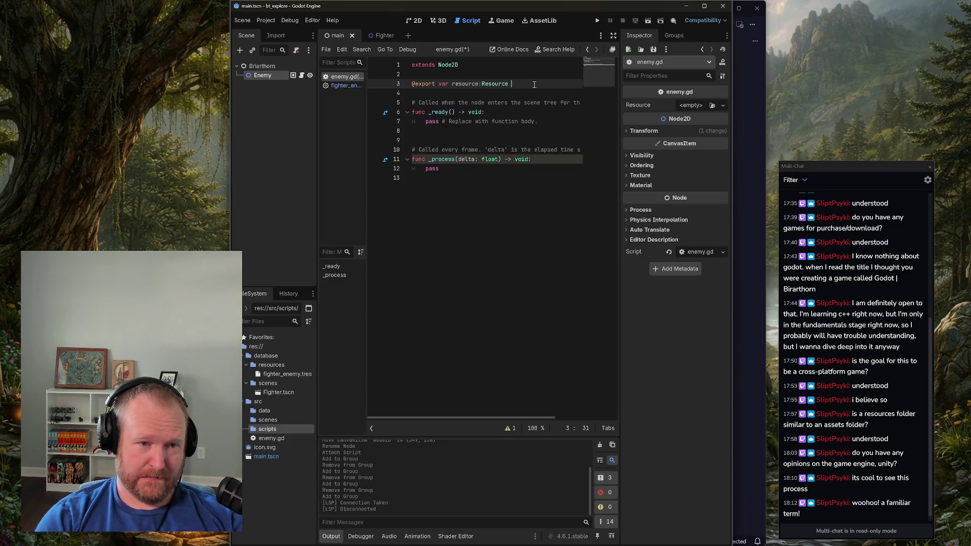
{"action": "key", "text": "ctrl+s"}
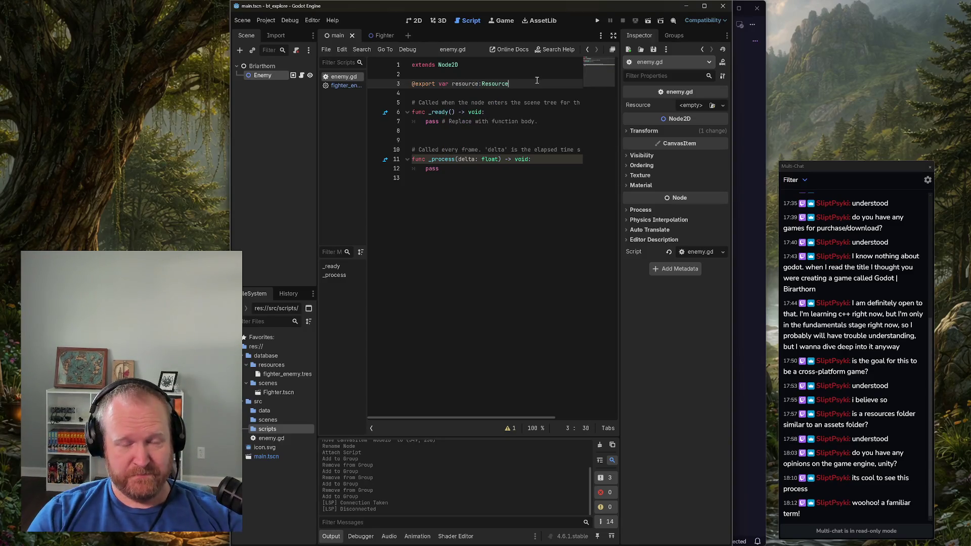
Assign fighter_enemy.tres to the Enemy's Resource property via Quick Load and save the scene.
{"action": "left_click", "coordinate": [700, 106]}
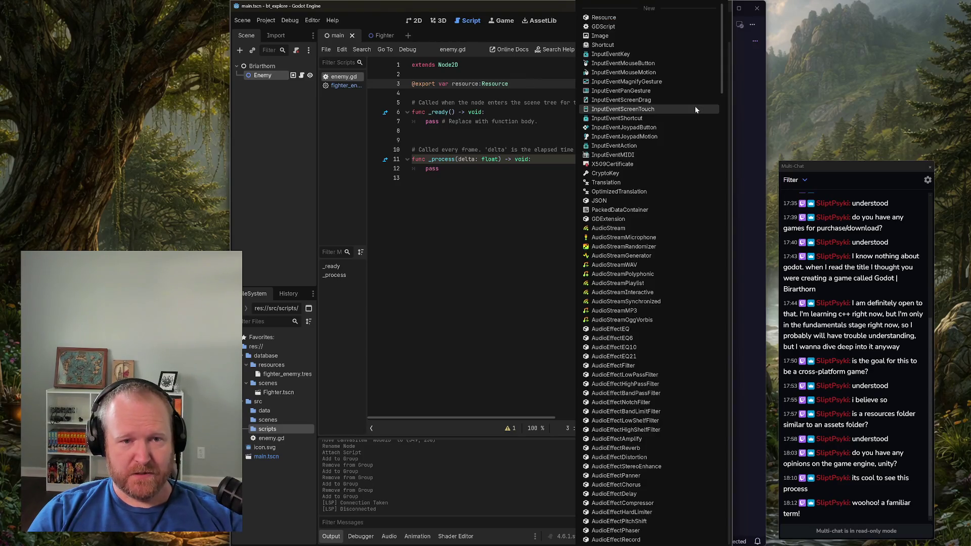
{"action": "left_click", "coordinate": [541, 187]}
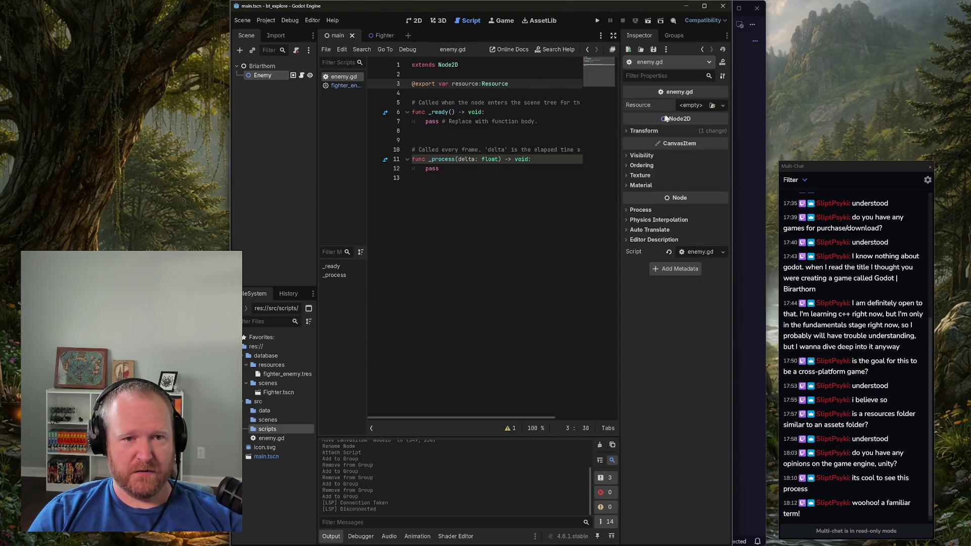
{"action": "left_click", "coordinate": [713, 106]}
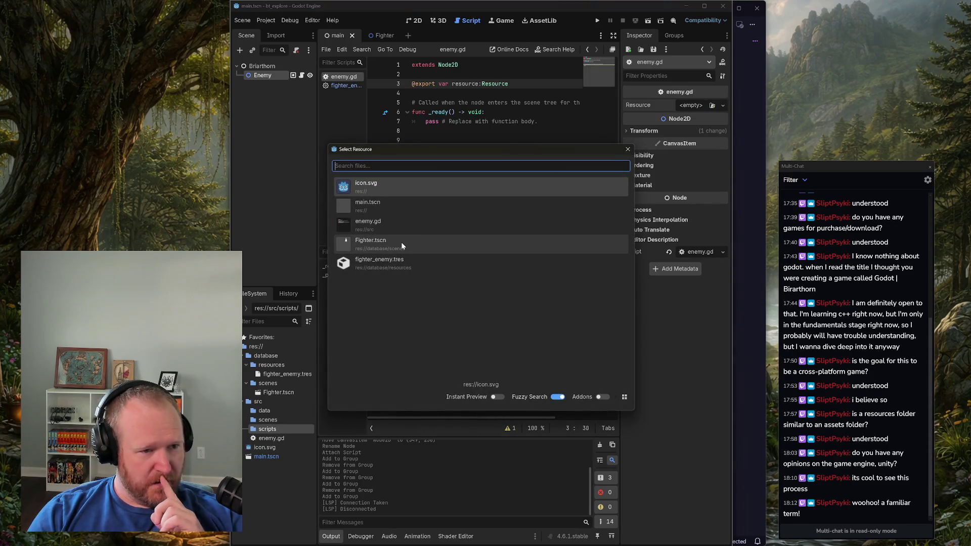
{"action": "double_click", "coordinate": [404, 260]}
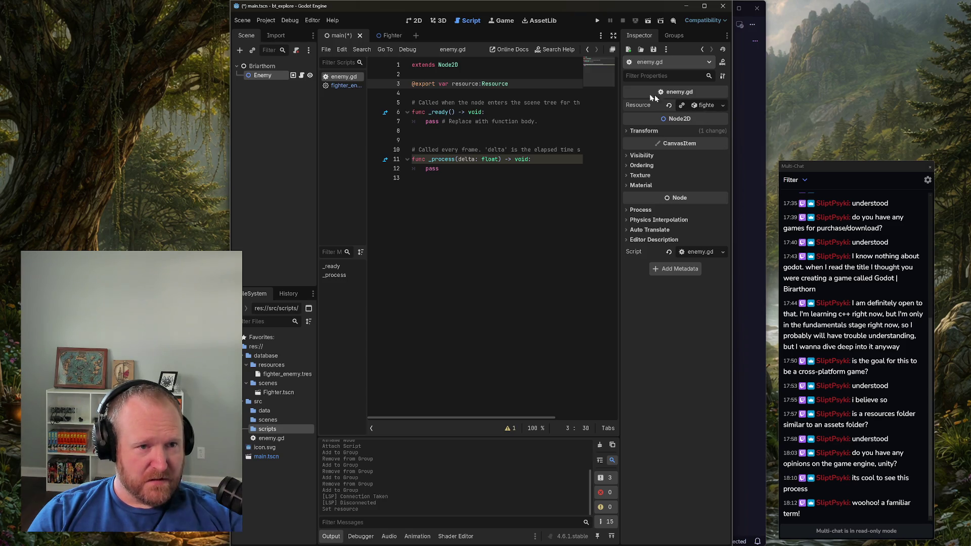
{"action": "key", "text": "ctrl+s"}
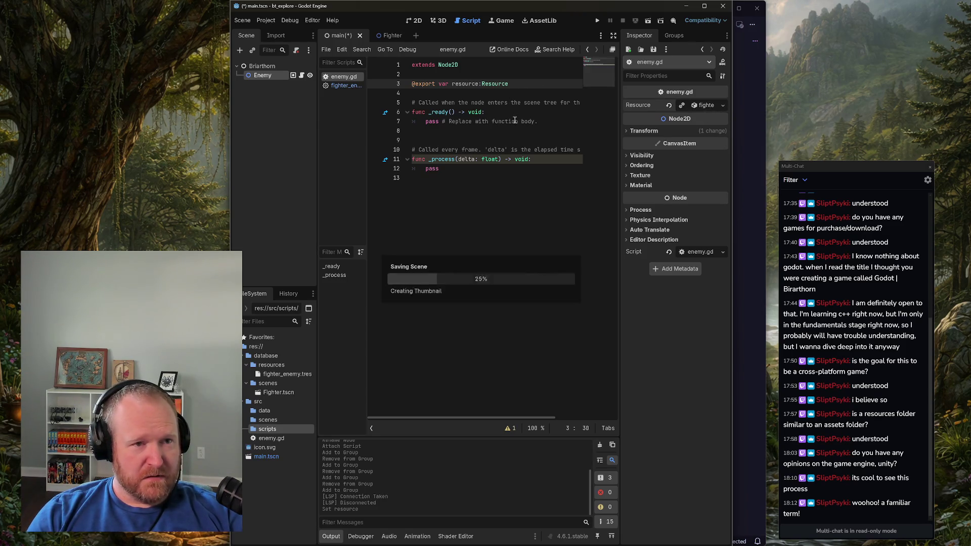
Delete the _process function and the pass line, leaving an empty indented _ready body.
{"action": "left_click", "coordinate": [459, 148]}
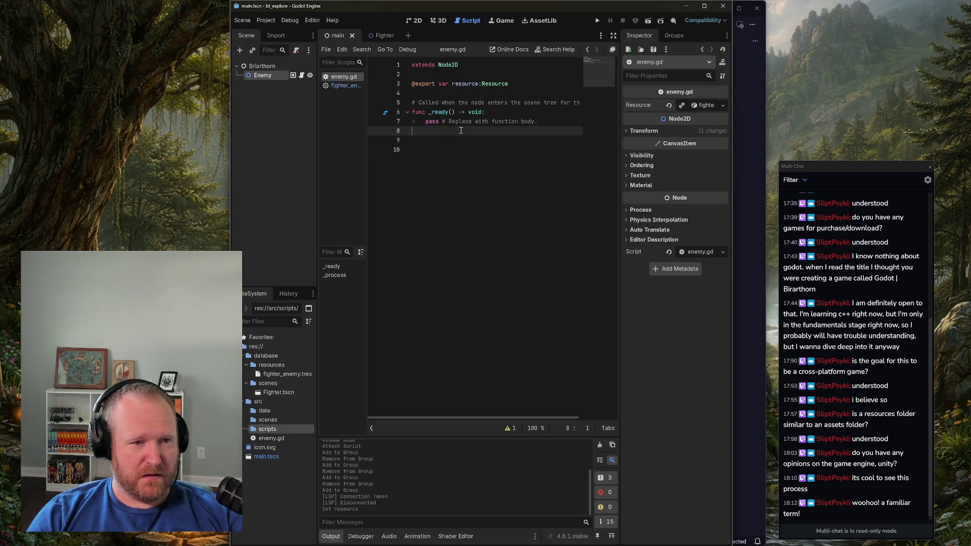
{"action": "key", "text": "Delete"}
{"action": "left_click", "coordinate": [461, 131]}
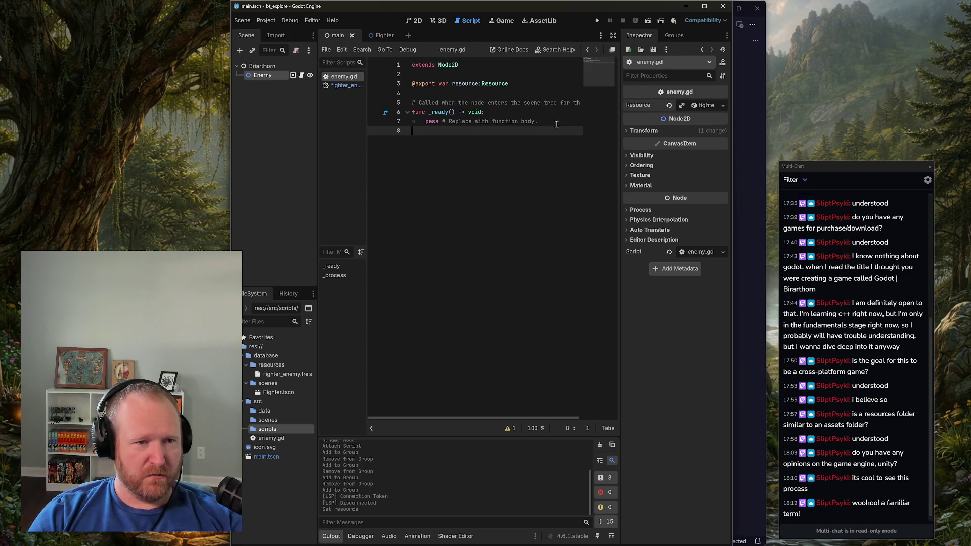
{"action": "key", "text": "shift+Up"}
{"action": "key", "text": "Delete"}
{"action": "key", "text": "Return"}
{"action": "key", "text": "Up"}
{"action": "key", "text": "Tab"}
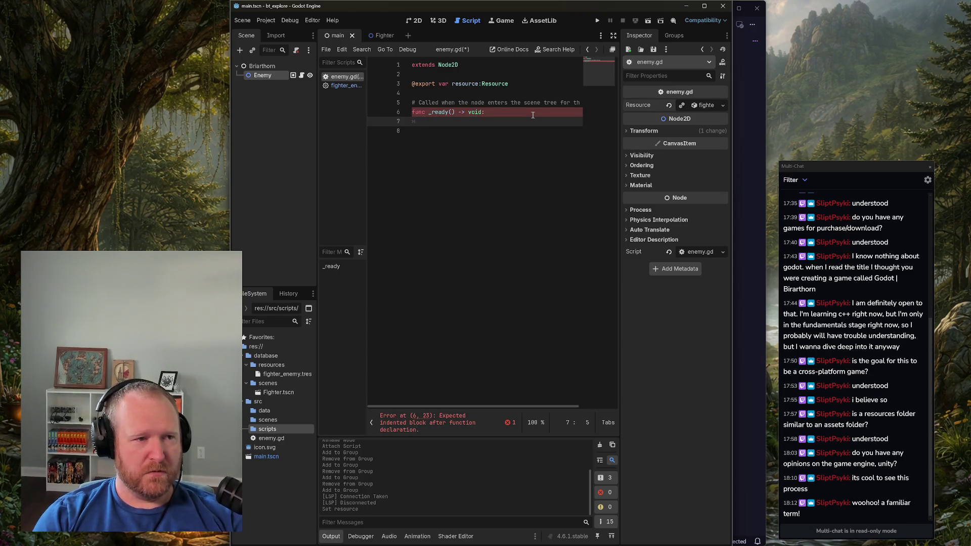
{"action": "type", "text": "pr"}
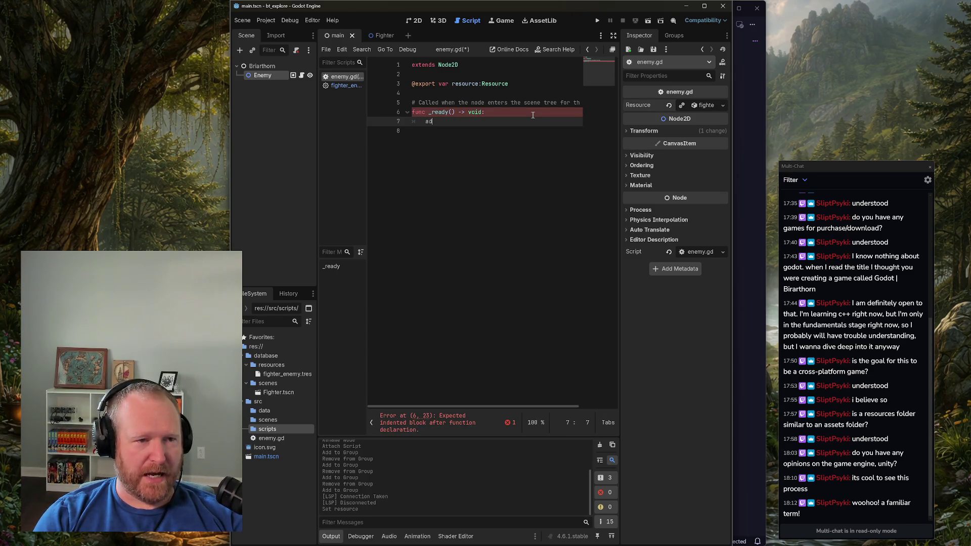
{"action": "key", "text": "BackSpace"}
{"action": "key", "text": "BackSpace"}
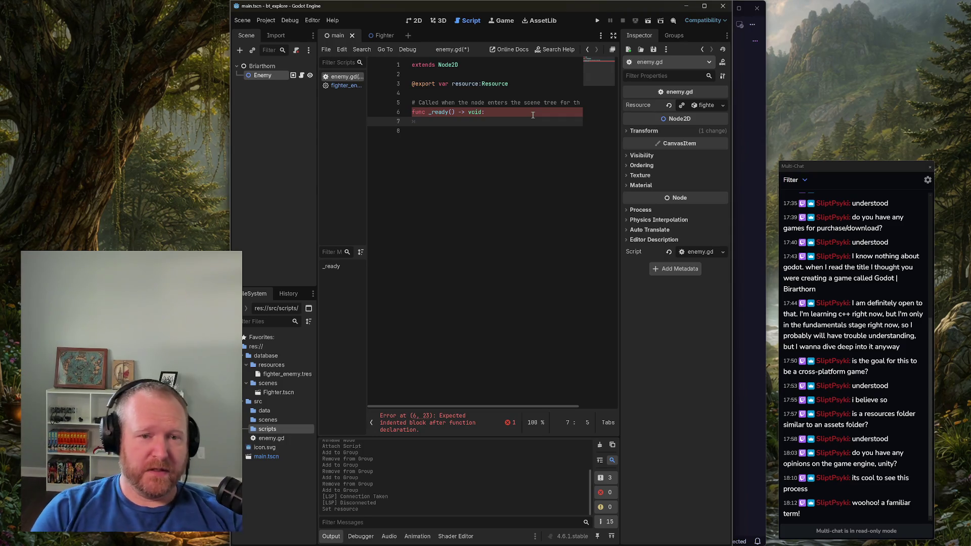
Start retyping line 3's type as 'Fighte' and show fighter_enemy.tres in the Inspector.
{"action": "left_click", "coordinate": [494, 82]}
{"action": "double_click", "coordinate": [494, 82]}
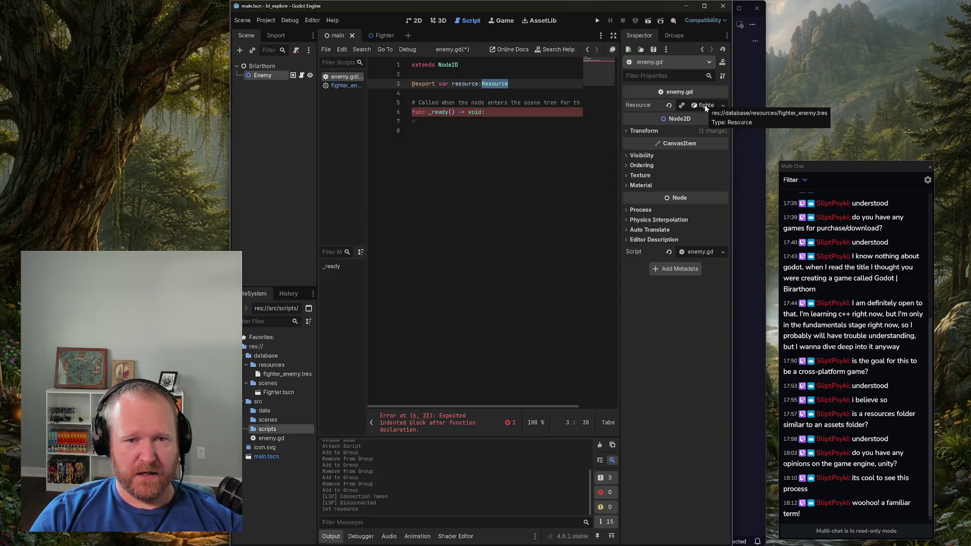
{"action": "type", "text": "Fighte"}
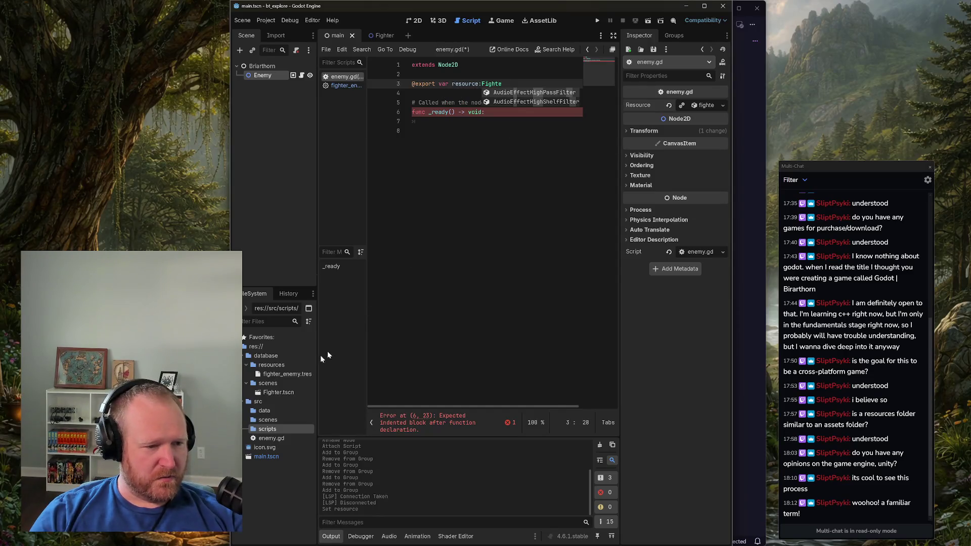
{"action": "left_click", "coordinate": [292, 375]}
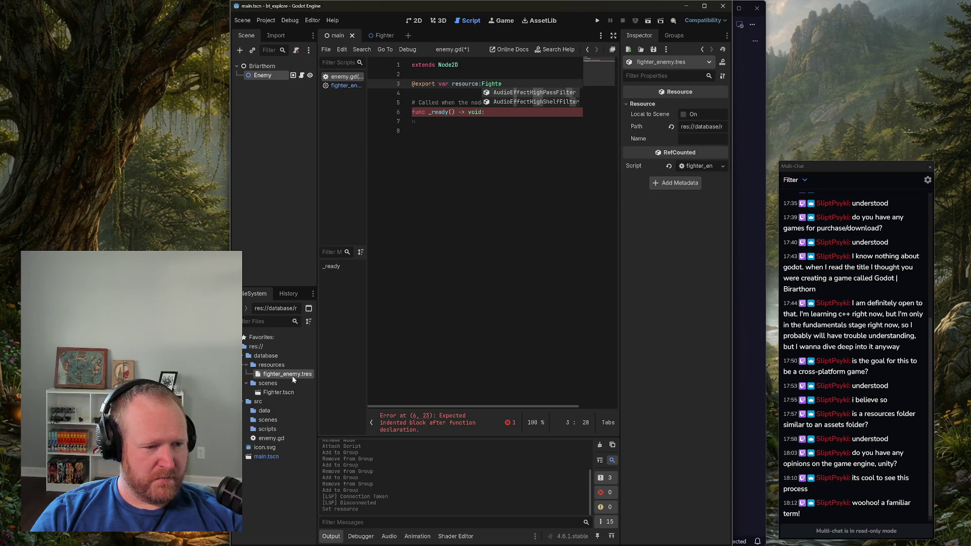
Add 'class_name FighterEnemy' as line 1 of the fighter enemy script.
{"action": "left_click", "coordinate": [347, 85]}
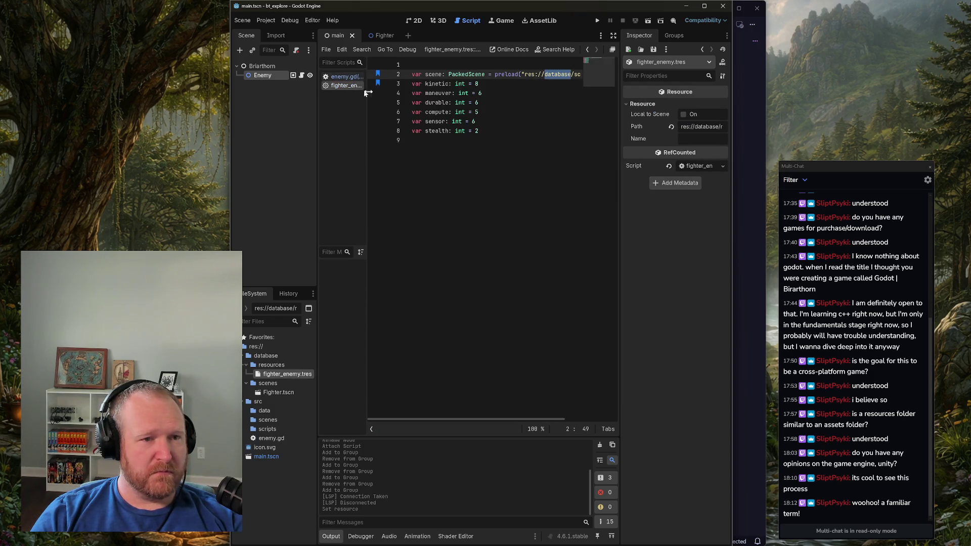
{"action": "type", "text": "class_name "}
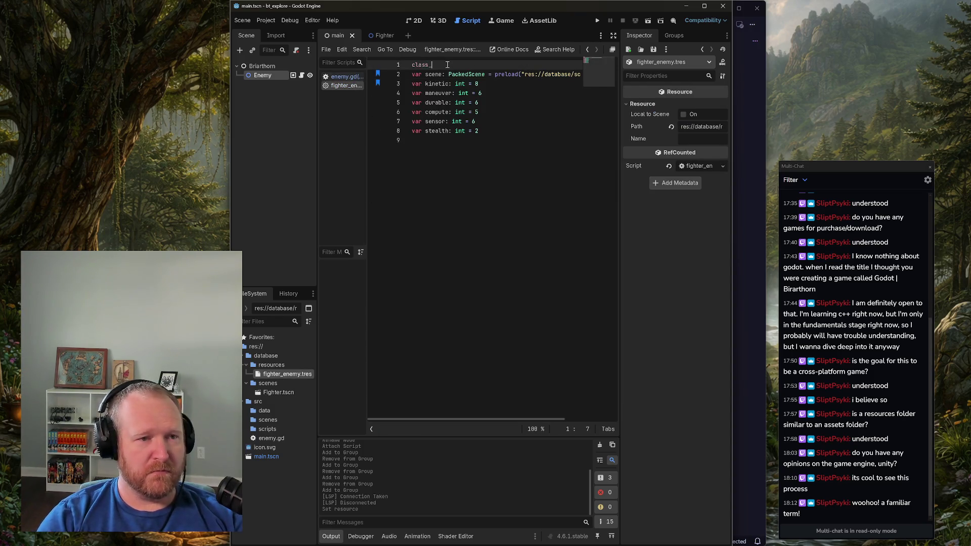
{"action": "type", "text": "FighterEnemy"}
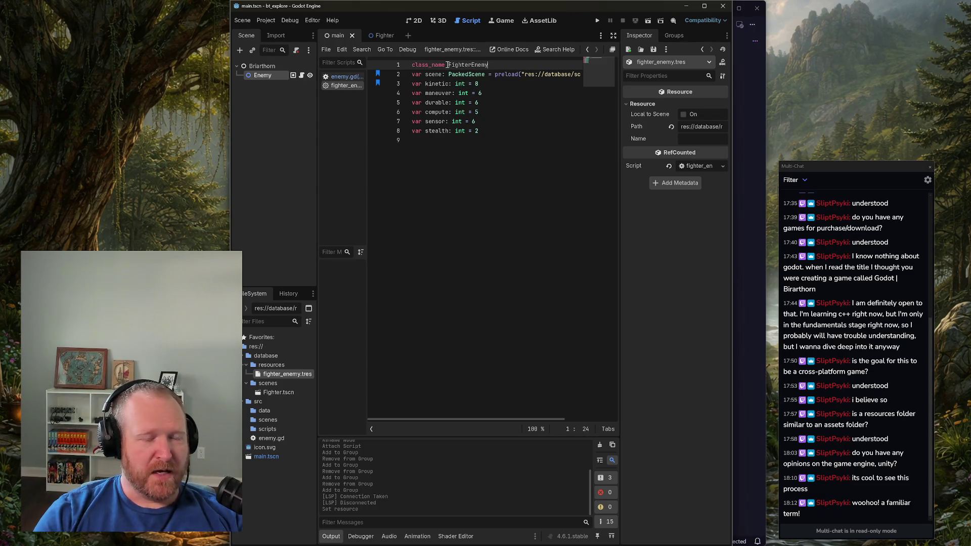
{"action": "key", "text": "Return"}
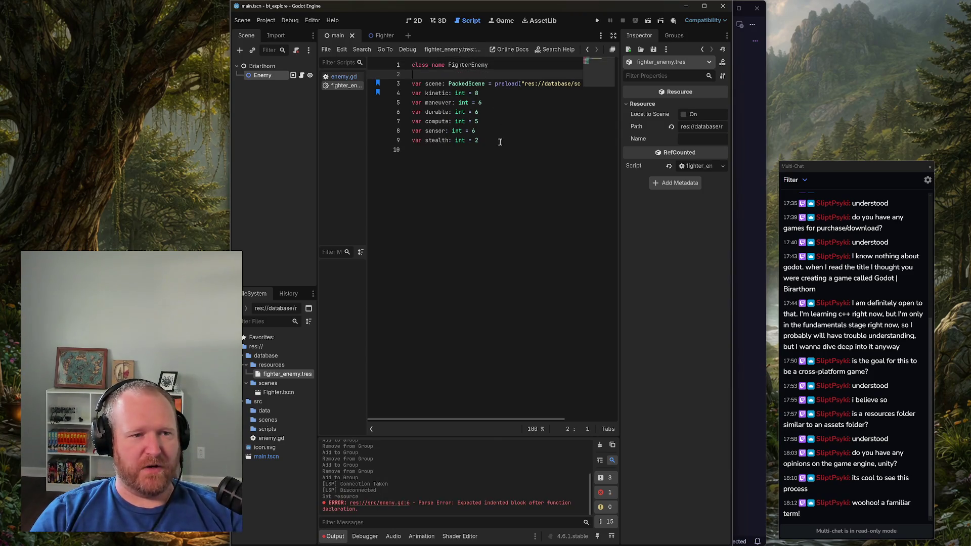
{"action": "mouse_move", "coordinate": [500, 142]}
{"action": "left_mouse_down"}
{"action": "mouse_move", "coordinate": [412, 129]}
{"action": "mouse_move", "coordinate": [411, 87]}
{"action": "left_mouse_up"}
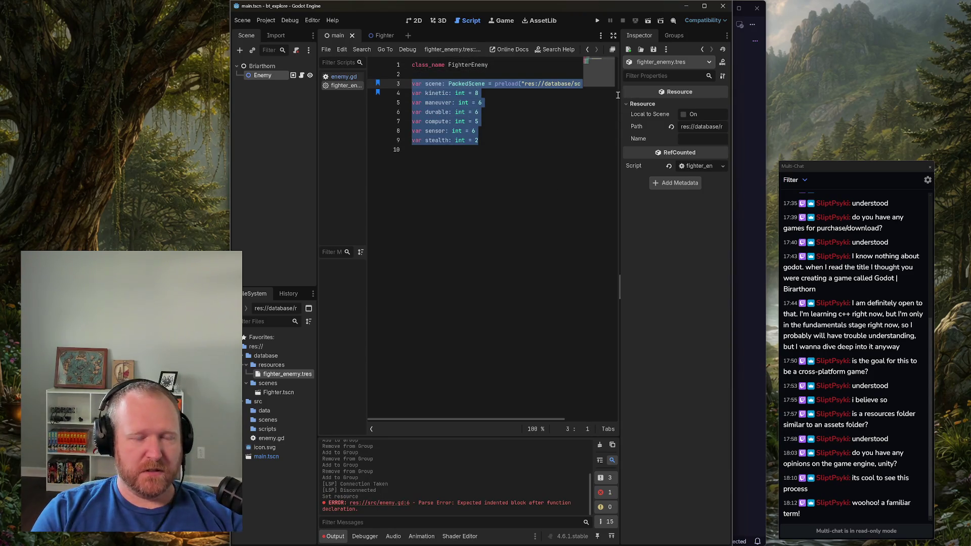
Back in enemy.gd, restore line 3's export type to Resource.
{"action": "left_click", "coordinate": [342, 78]}
{"action": "double_click", "coordinate": [501, 83]}
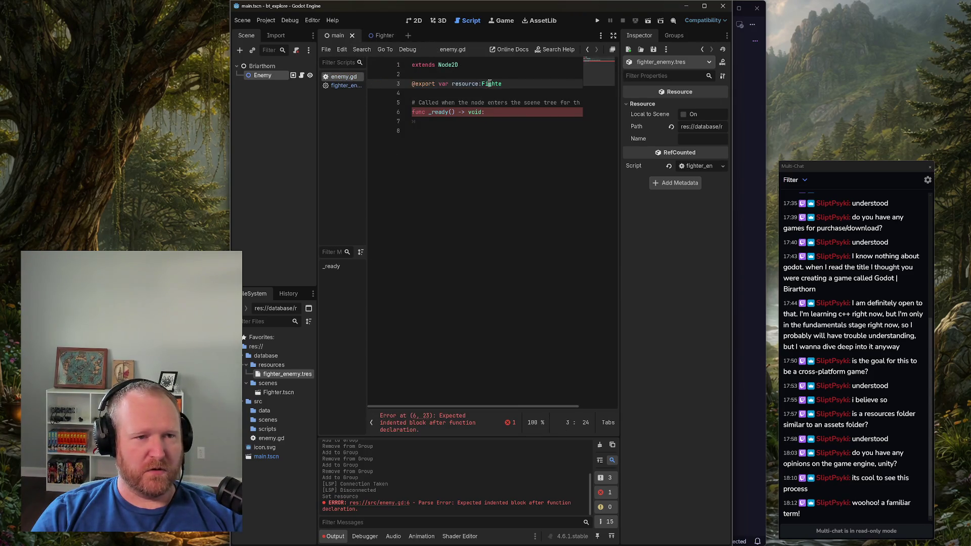
{"action": "type", "text": "Resource"}
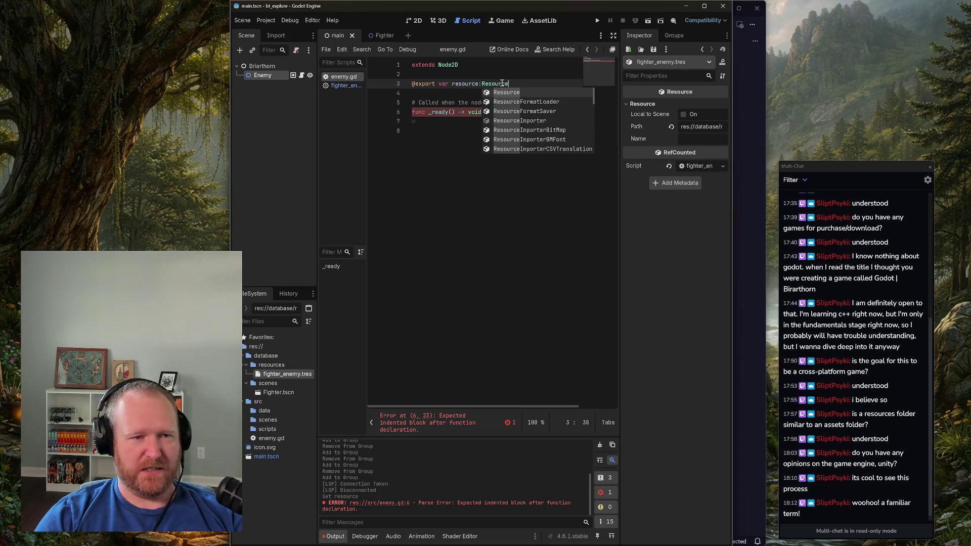
Retype line 3's export type as FighterEnemy, save, and jump to the line 6 parse error.
{"action": "key", "text": "BackSpace"}
{"action": "key", "text": "BackSpace"}
{"action": "key", "text": "BackSpace"}
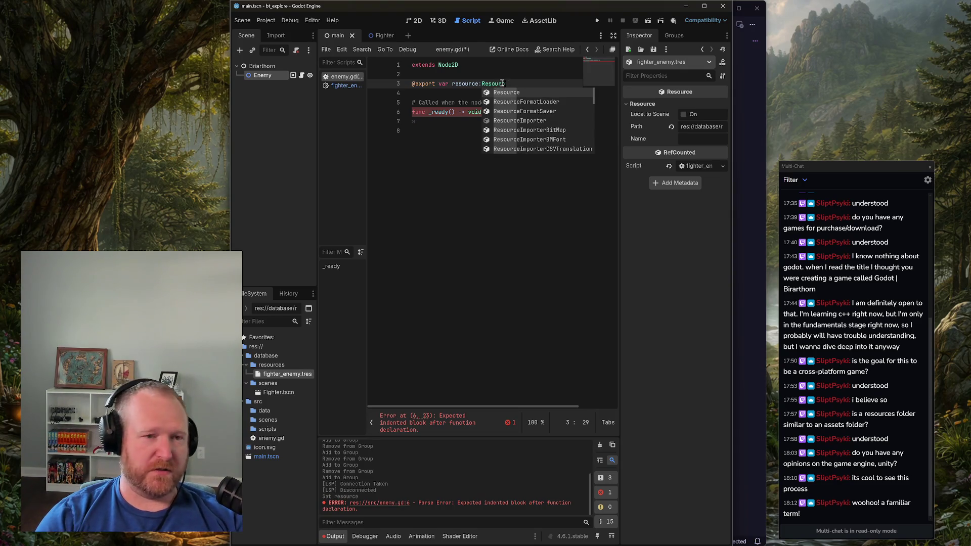
{"action": "type", "text": "Fighter"}
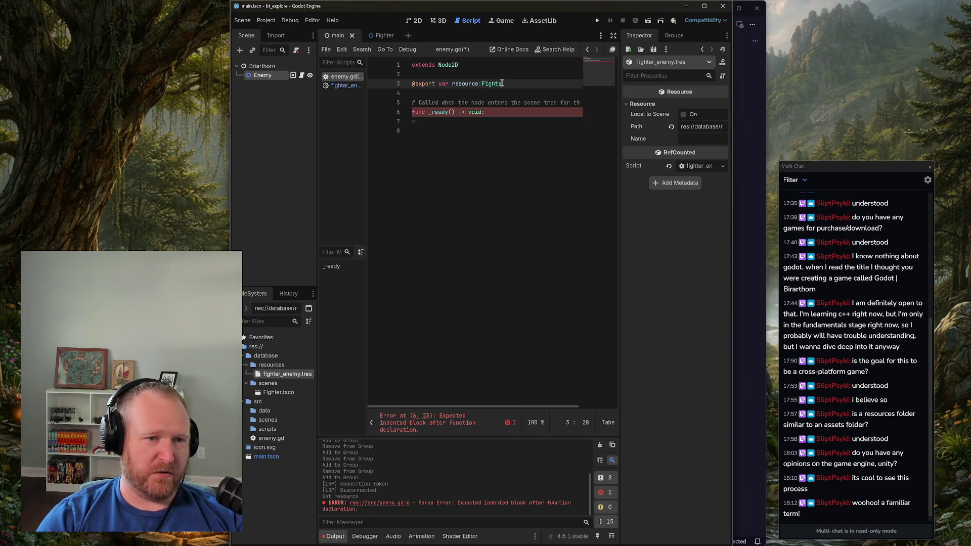
{"action": "type", "text": "Enemy"}
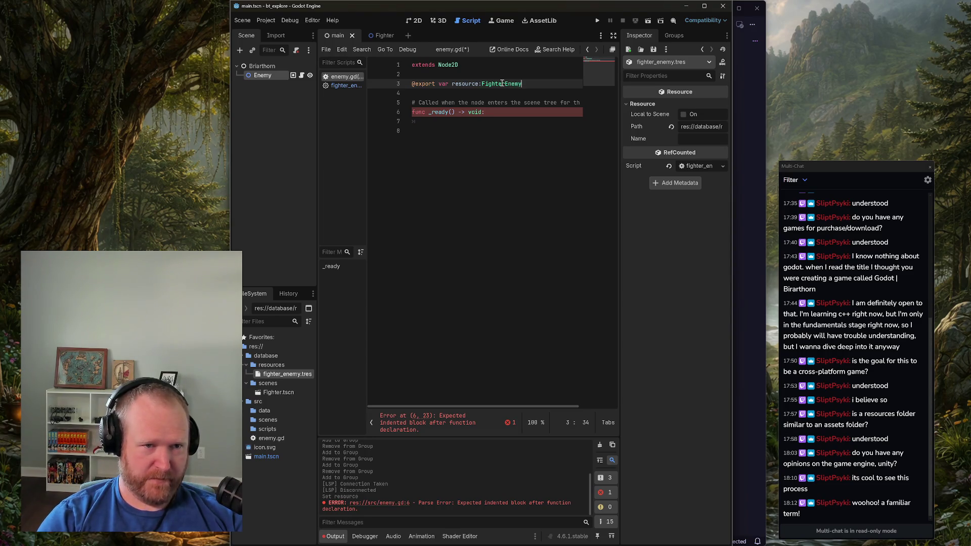
{"action": "key", "text": "ctrl+s"}
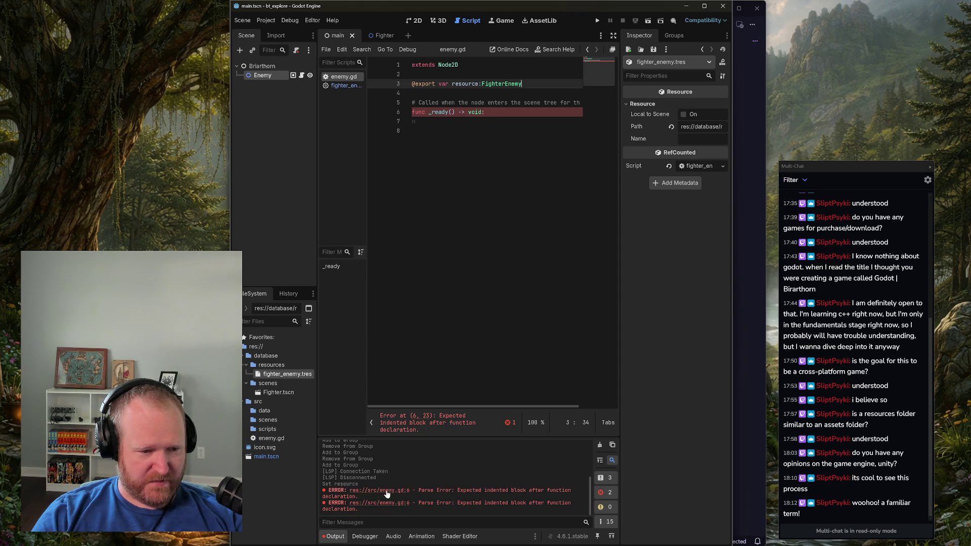
{"action": "left_click", "coordinate": [387, 492]}
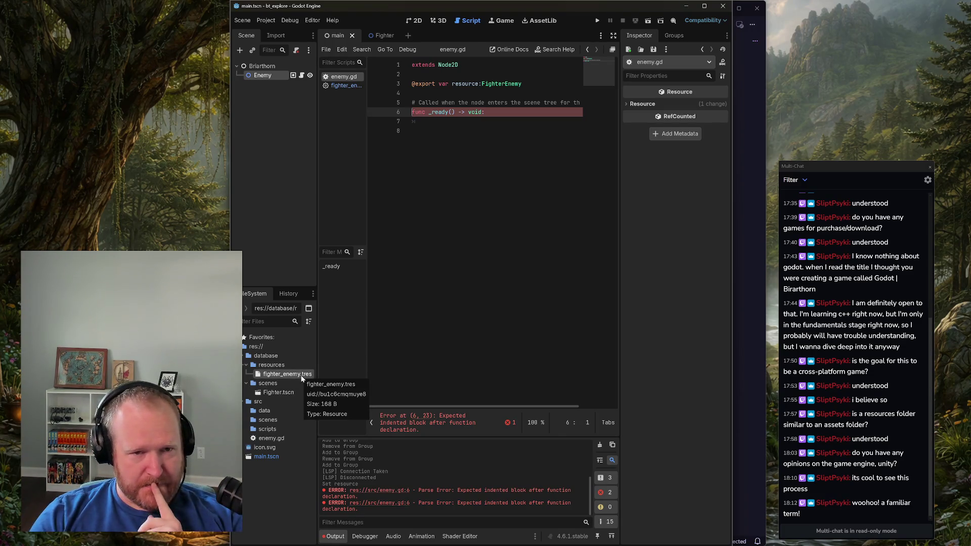
Expand the resource properties and undo the class_name addition in the fighter enemy script.
{"action": "left_click", "coordinate": [628, 104]}
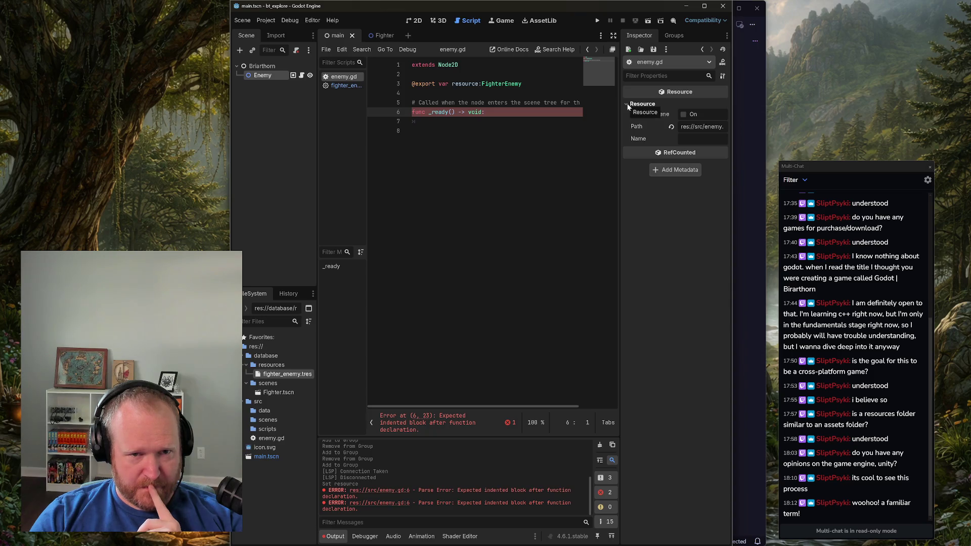
{"action": "left_click", "coordinate": [690, 138]}
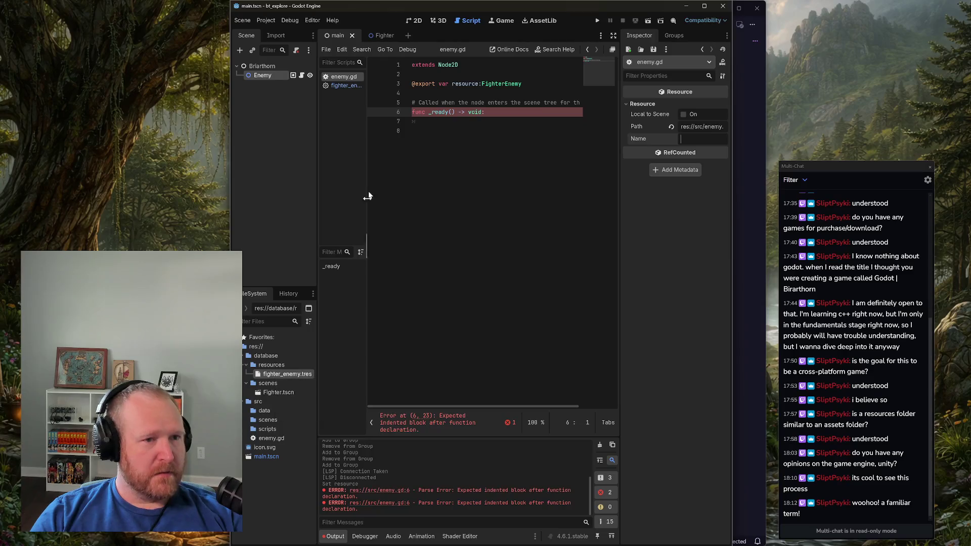
{"action": "left_click", "coordinate": [347, 85]}
{"action": "key", "text": "ctrl+z"}
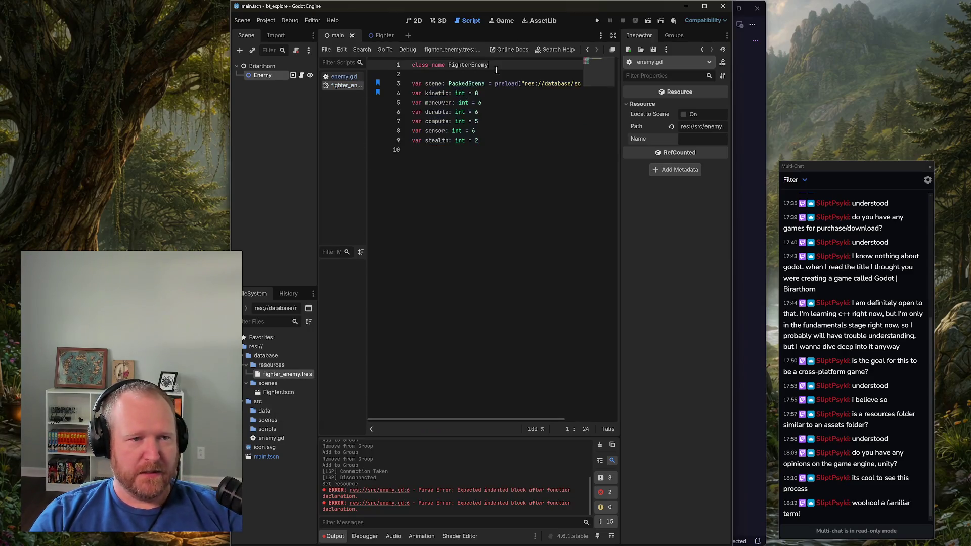
Set the resource's Name to FighterEnemy, save, and bring enemy.gd back into the editor.
{"action": "left_click", "coordinate": [700, 138]}
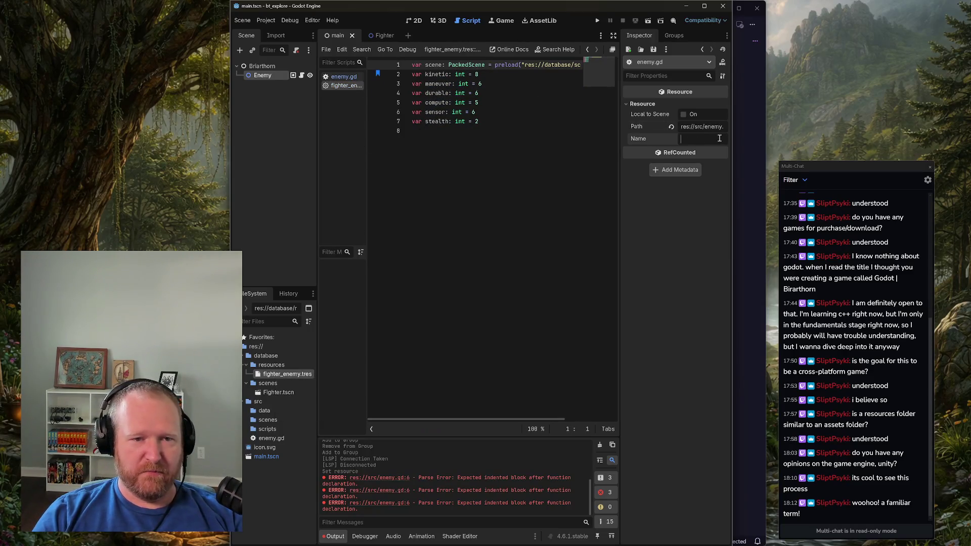
{"action": "type", "text": "FighterE"}
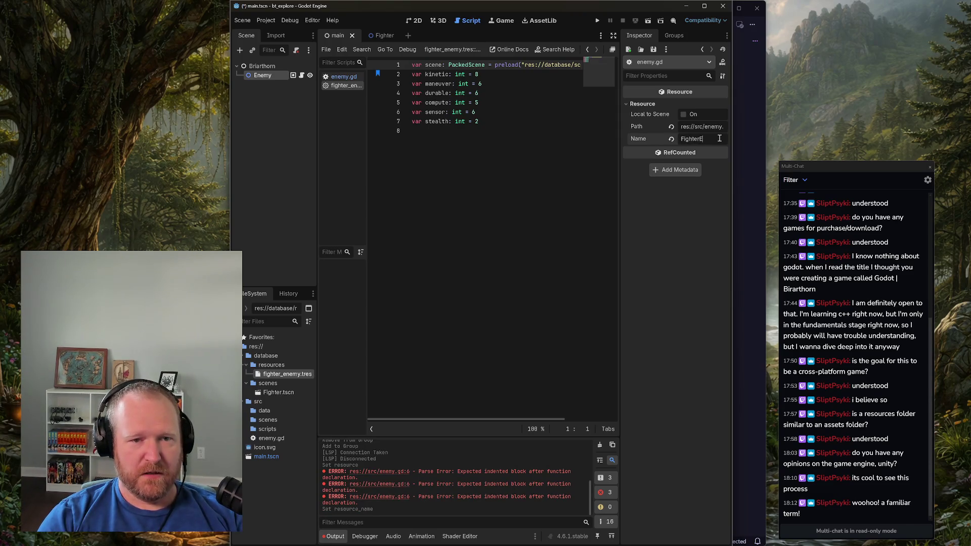
{"action": "type", "text": "y"}
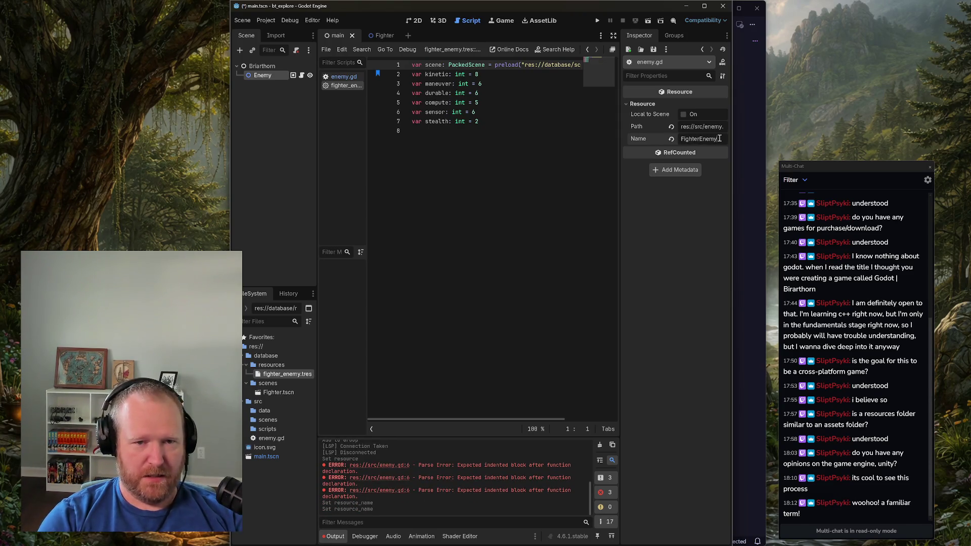
{"action": "key", "text": "ctrl+s"}
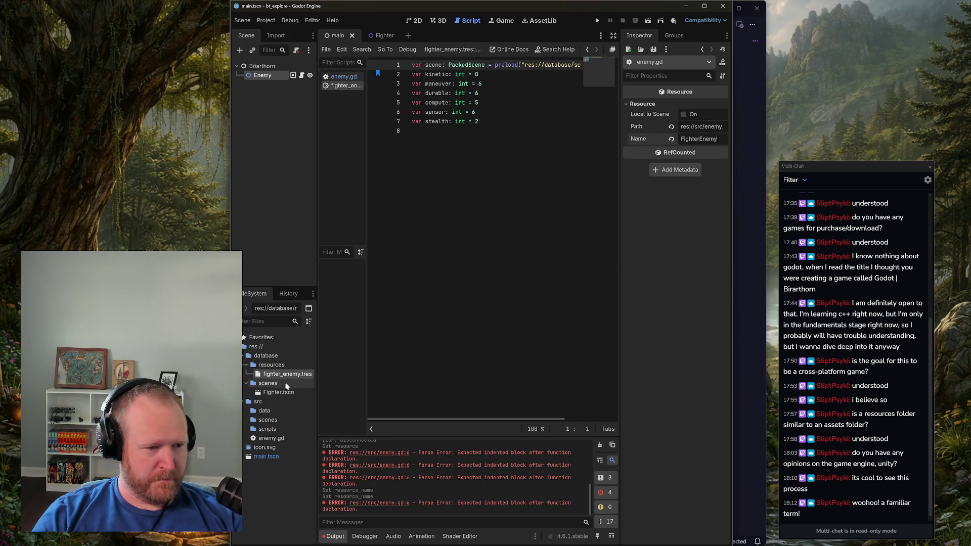
{"action": "left_click", "coordinate": [340, 76]}
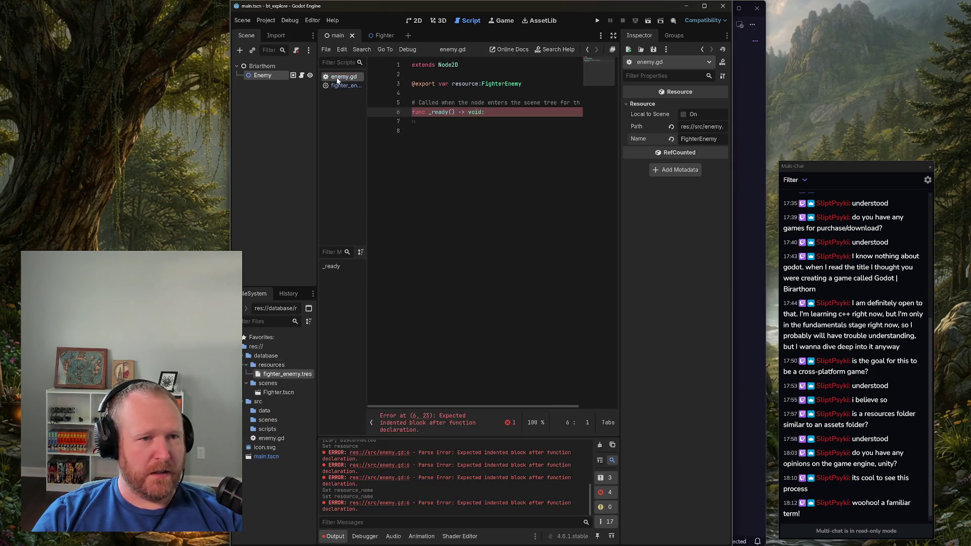
Put pass into the empty _ready() body of enemy.gd.
{"action": "double_click", "coordinate": [501, 83]}
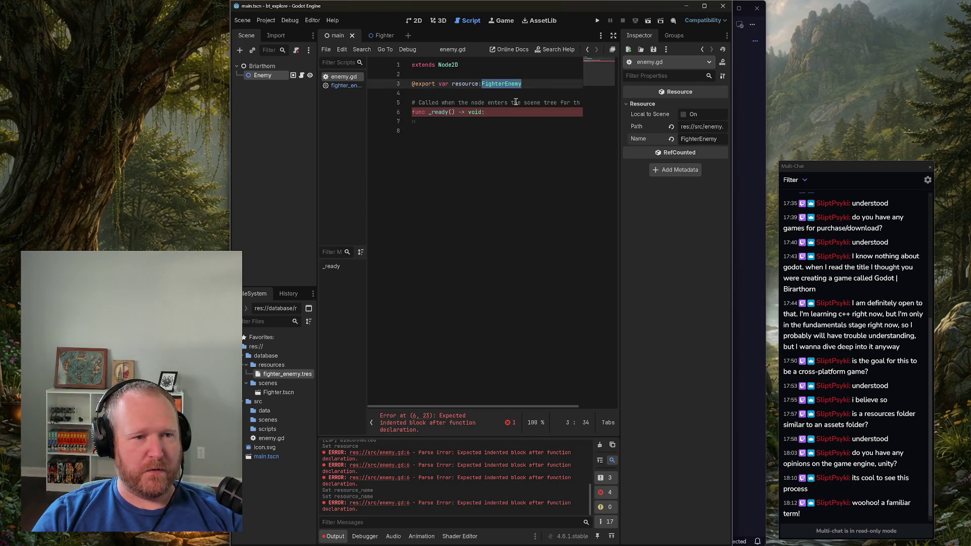
{"action": "left_click", "coordinate": [496, 113]}
{"action": "left_click", "coordinate": [491, 124]}
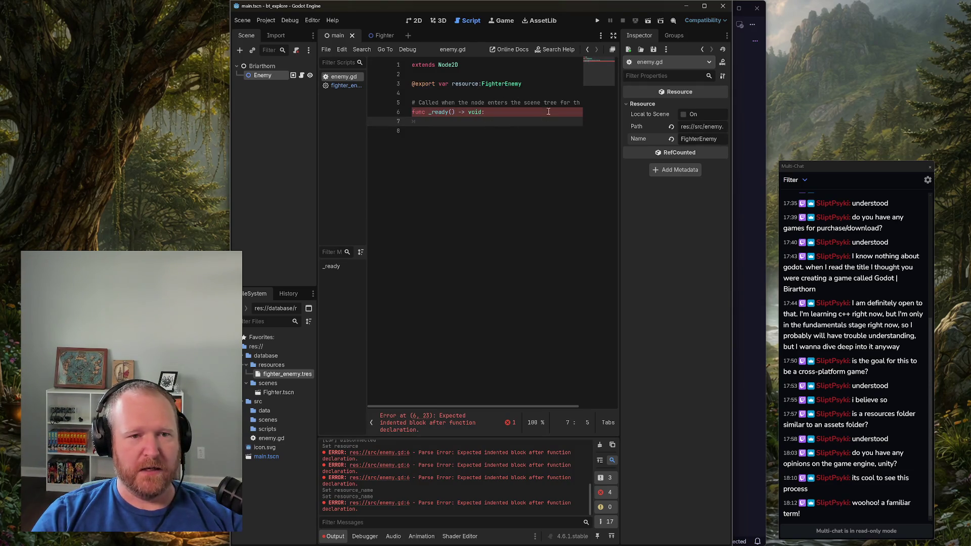
{"action": "left_click", "coordinate": [449, 84]}
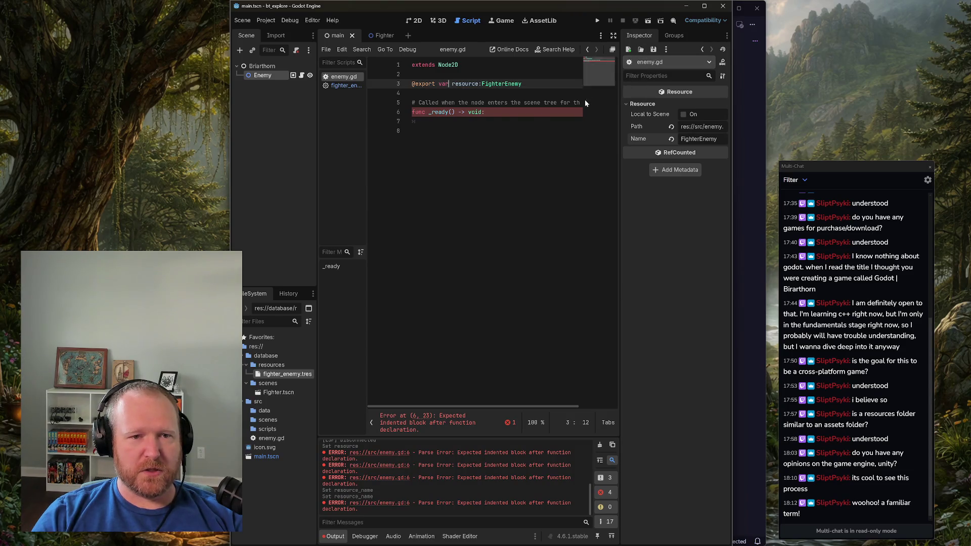
{"action": "left_click", "coordinate": [265, 78]}
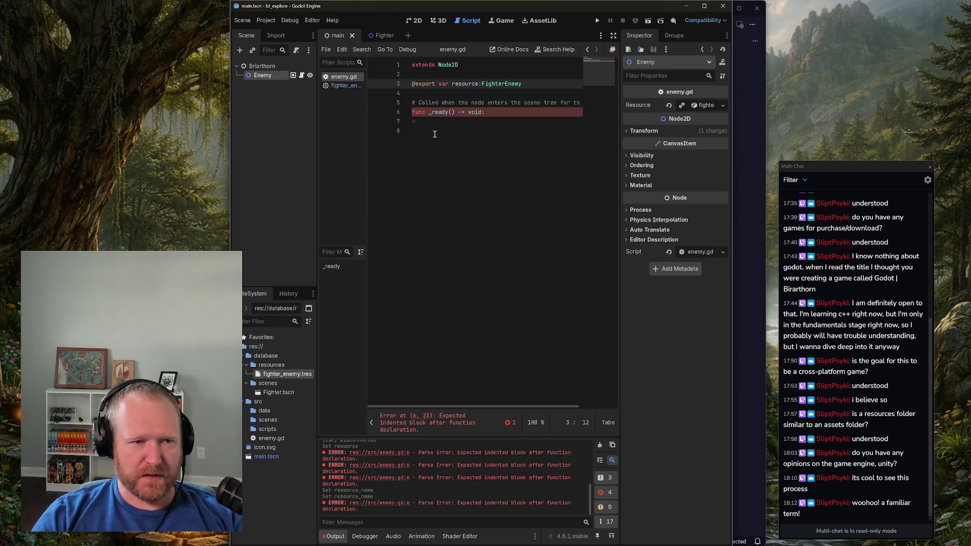
{"action": "left_click", "coordinate": [460, 123]}
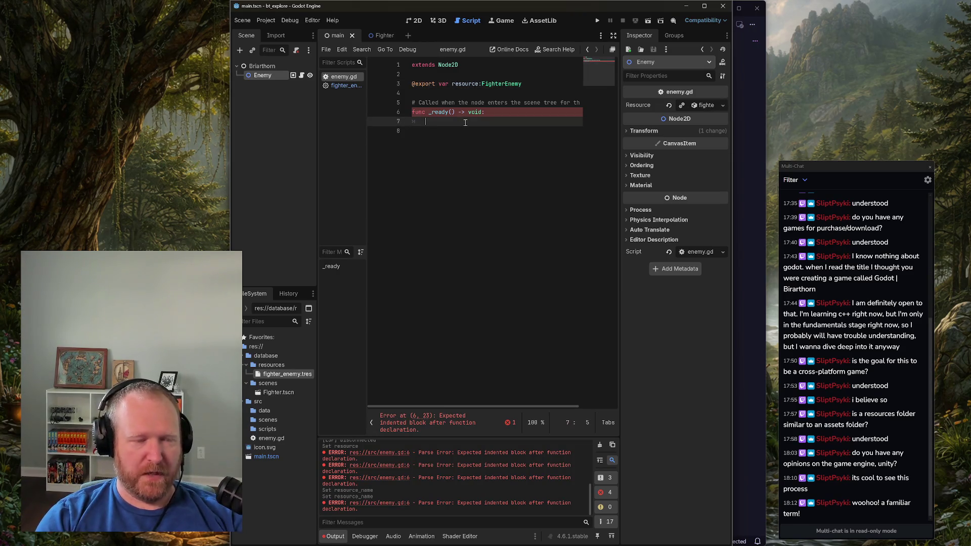
{"action": "type", "text": "pass"}
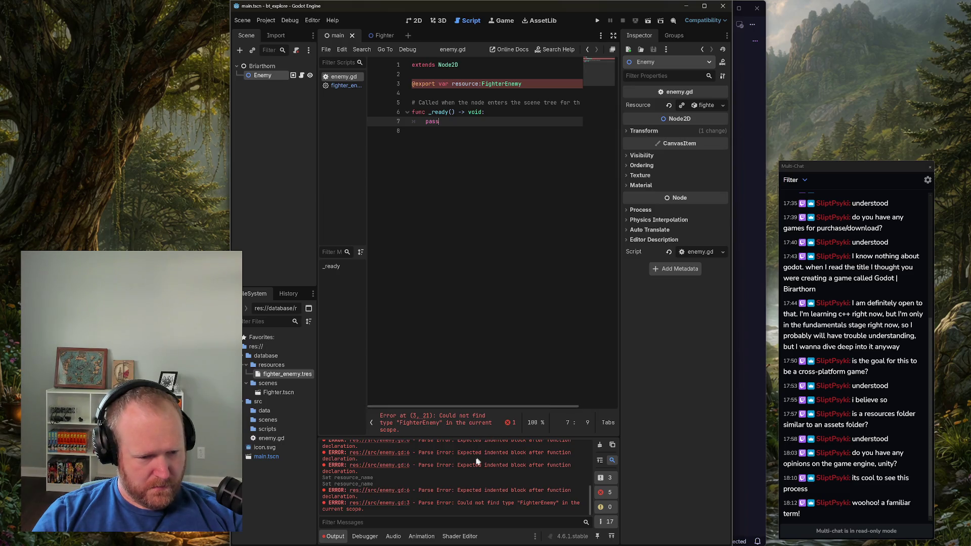
Add a blank line below the FighterEnemy export line and save the script.
{"action": "scroll", "coordinate": [449, 483], "scroll_direction": "up", "scroll_amount": 2}
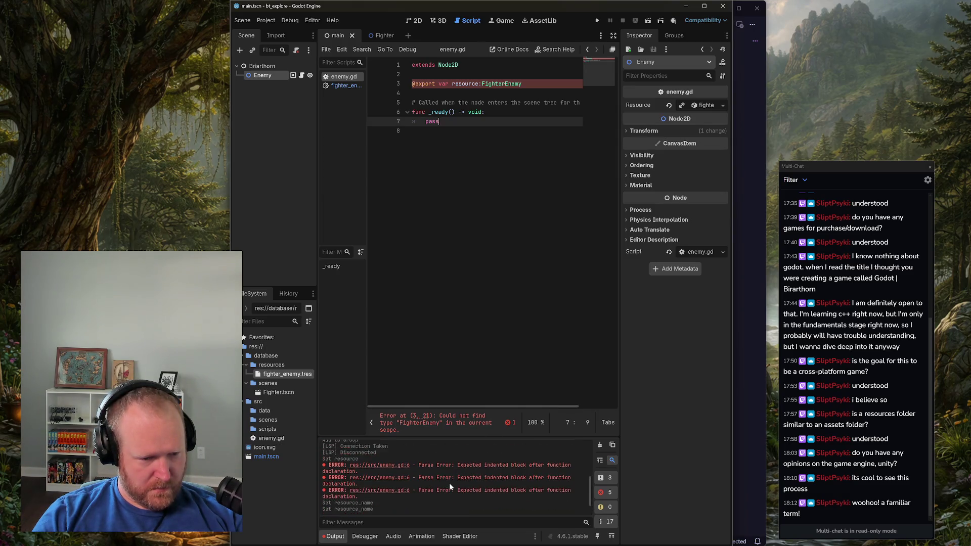
{"action": "scroll", "coordinate": [449, 484], "scroll_direction": "up", "scroll_amount": 1}
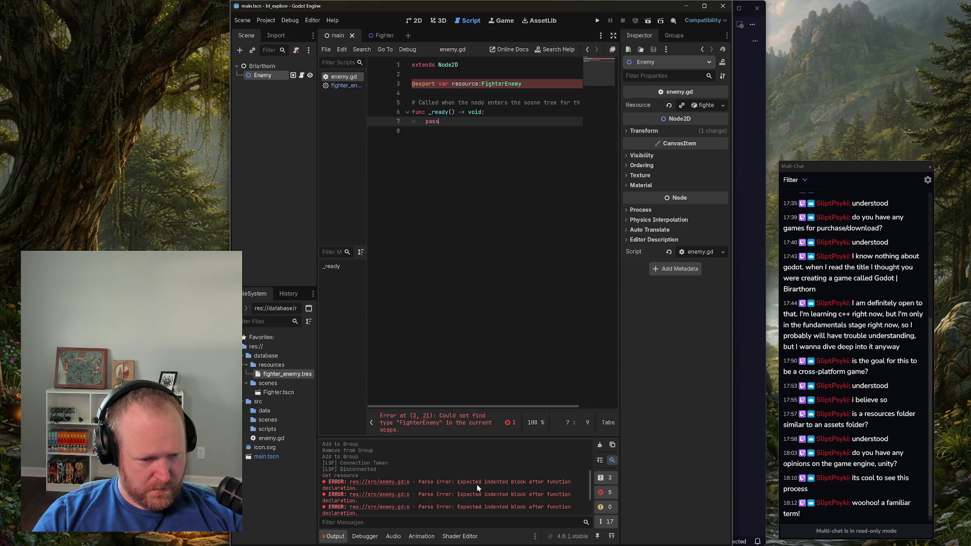
{"action": "left_click", "coordinate": [524, 94]}
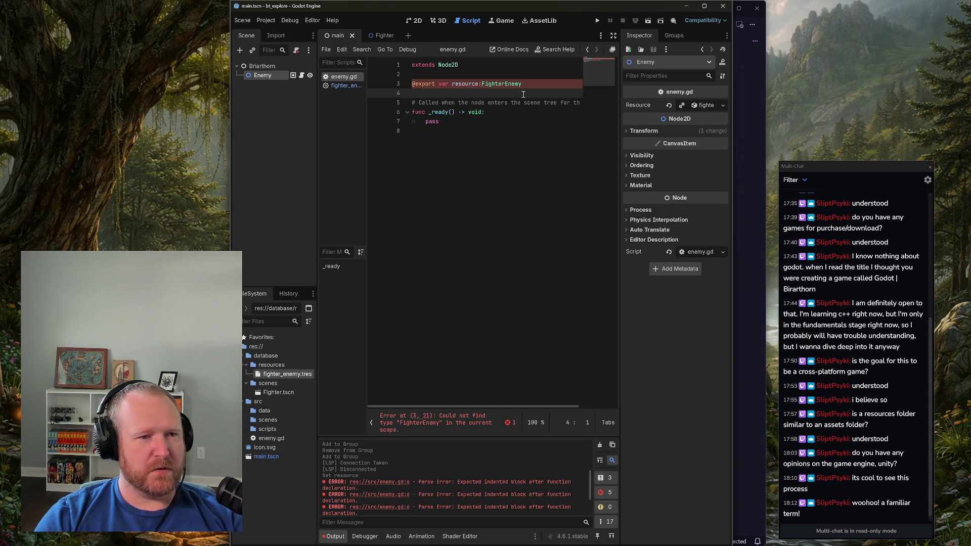
{"action": "key", "text": "Return"}
{"action": "key", "text": "ctrl+s"}
{"action": "scroll", "coordinate": [458, 469], "scroll_direction": "up", "scroll_amount": 5}
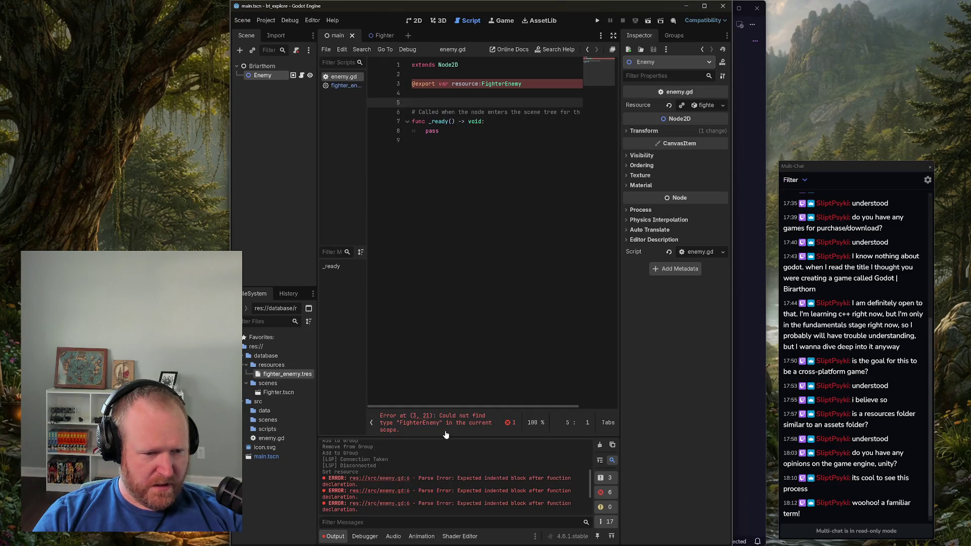
{"action": "left_click", "coordinate": [532, 86]}
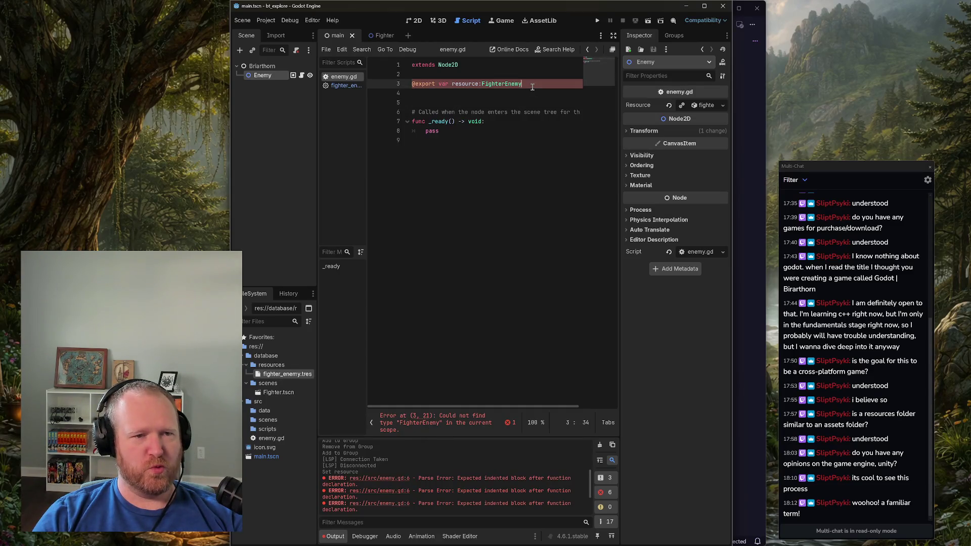
{"action": "left_click", "coordinate": [527, 93]}
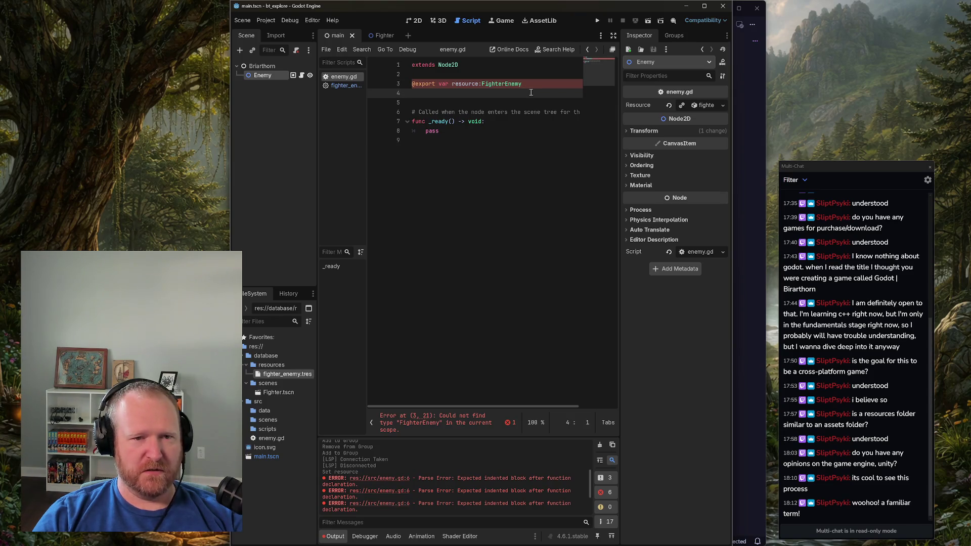
{"action": "left_click", "coordinate": [537, 85]}
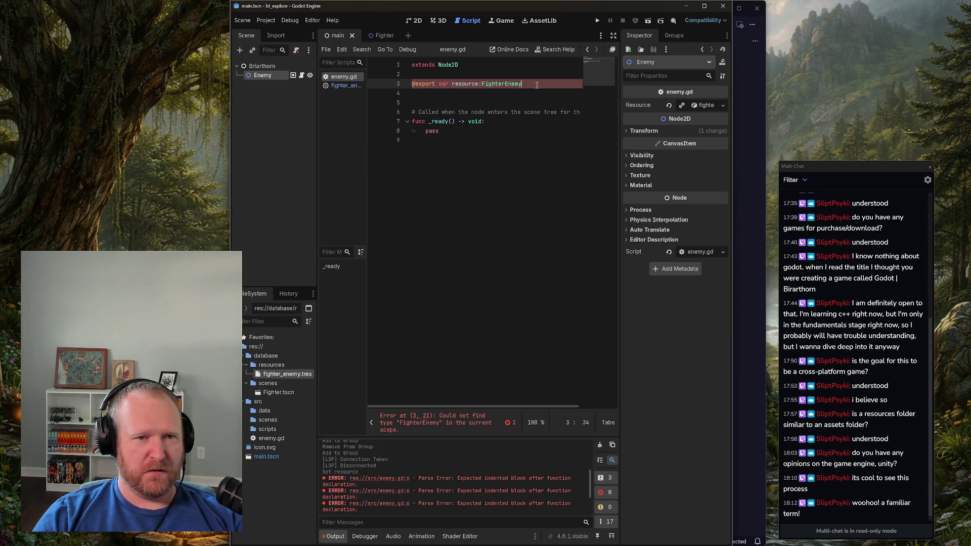
{"action": "left_click", "coordinate": [723, 5]}
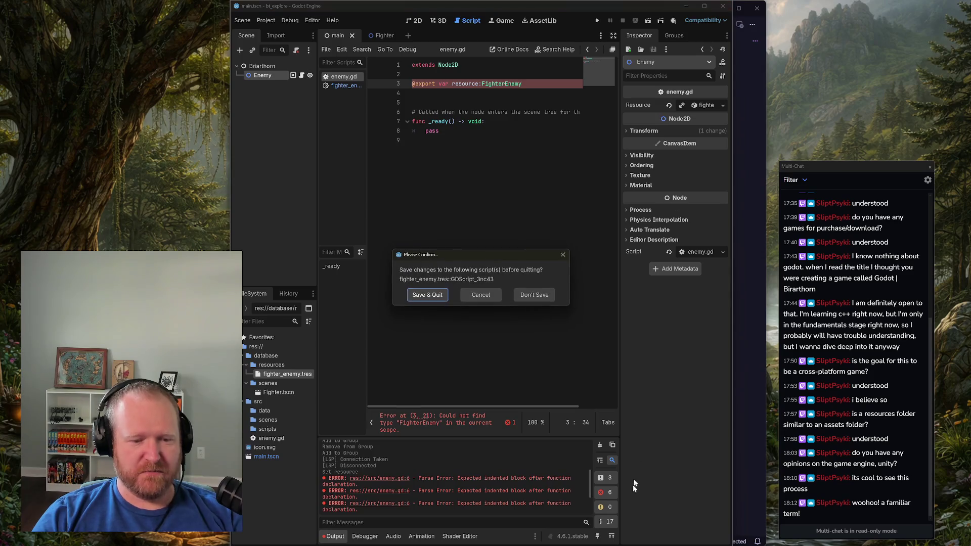
{"action": "left_click", "coordinate": [422, 299]}
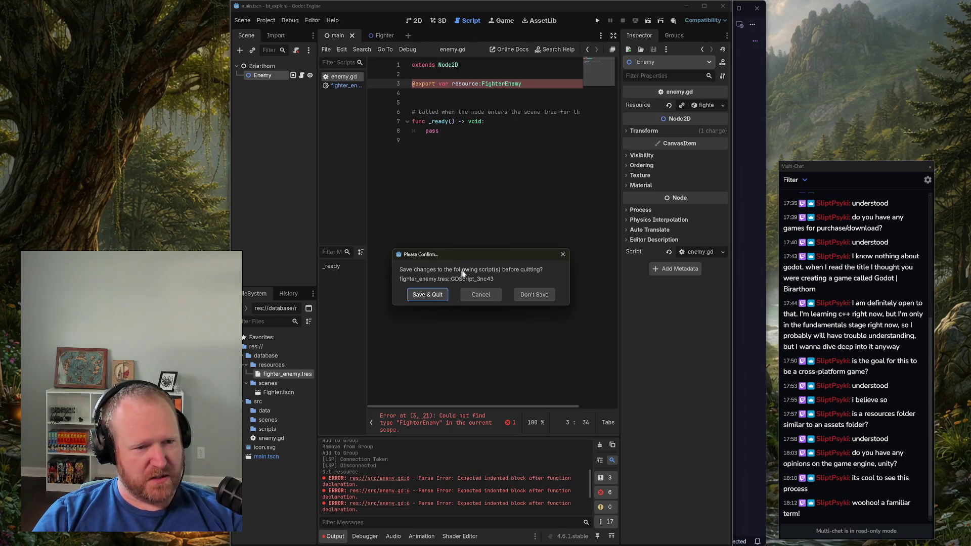
{"action": "left_click", "coordinate": [418, 296]}
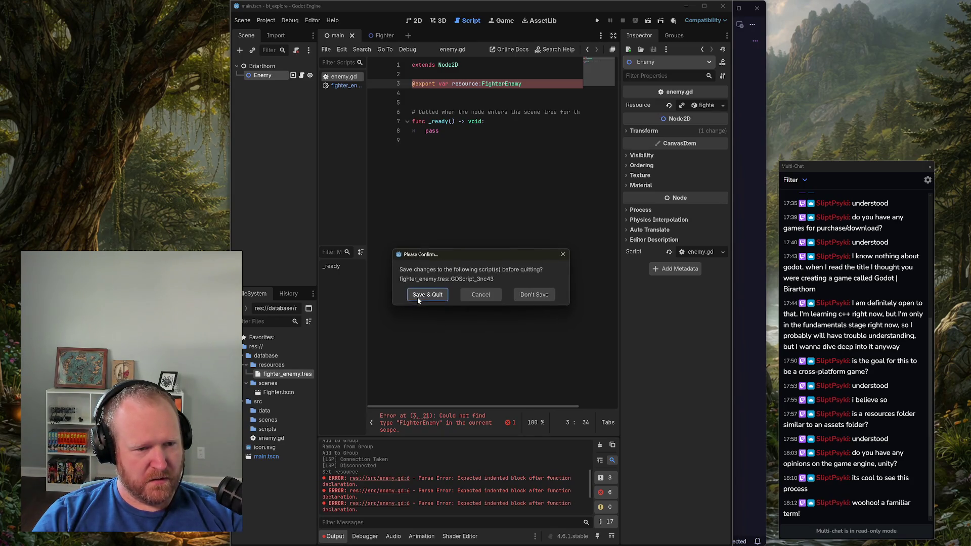
{"action": "left_click", "coordinate": [467, 293]}
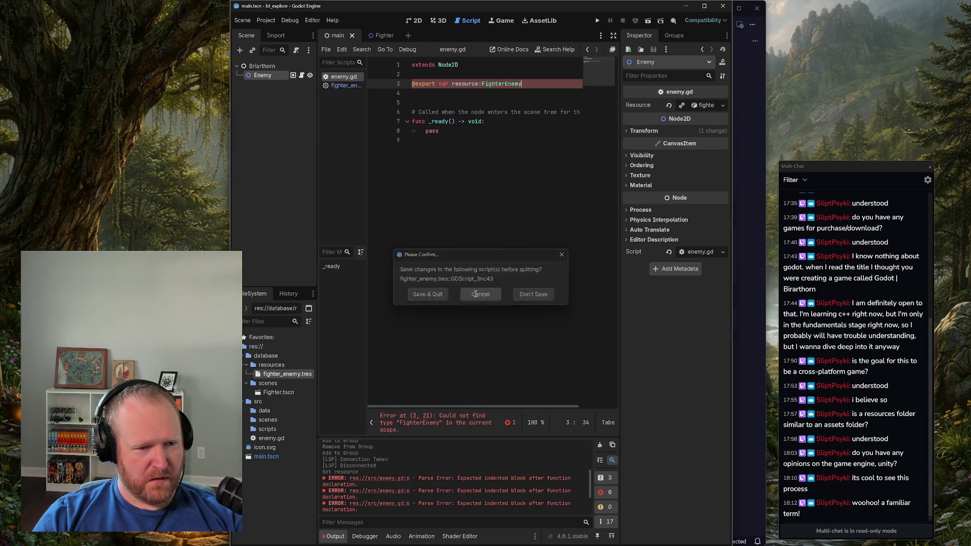
Select fighter_enemy.tres and save its attached script from the Inspector's Script dropdown.
{"action": "left_click", "coordinate": [340, 86]}
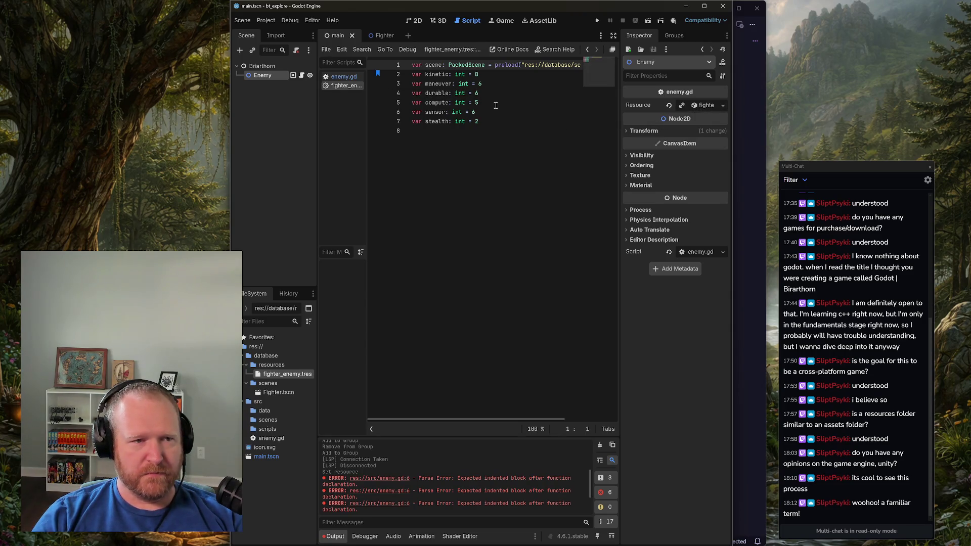
{"action": "left_click", "coordinate": [275, 375]}
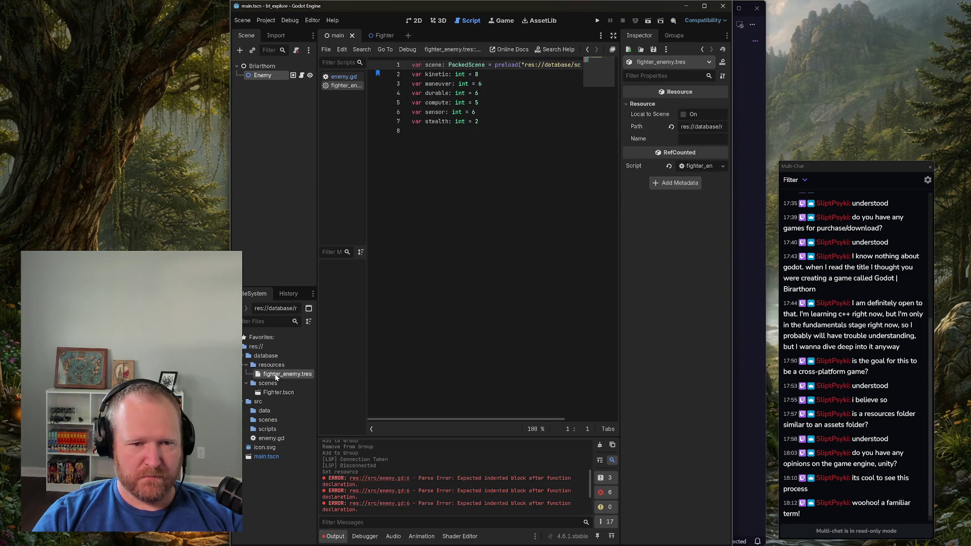
{"action": "left_click", "coordinate": [723, 167]}
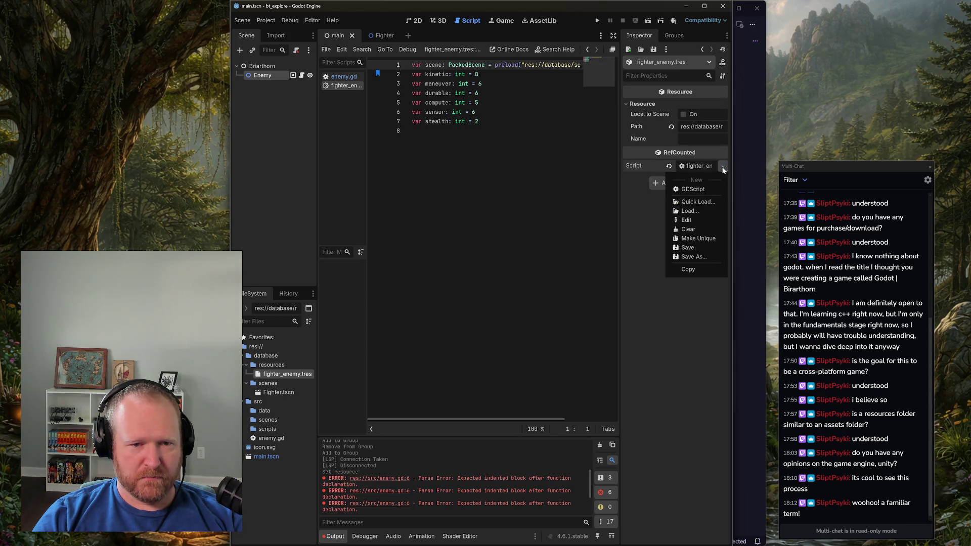
{"action": "left_click", "coordinate": [688, 248]}
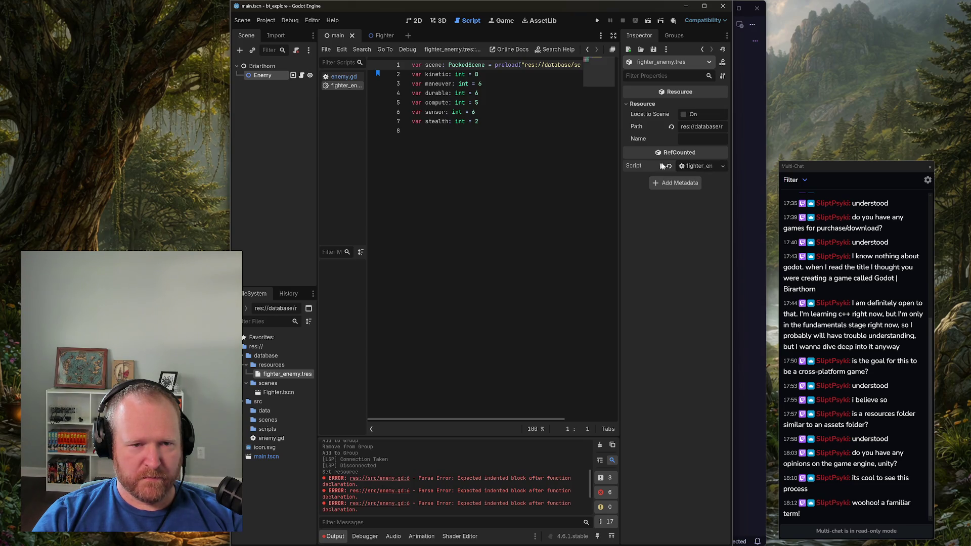
Close the Godot editor window to return to the Project Manager.
{"action": "left_click", "coordinate": [722, 166]}
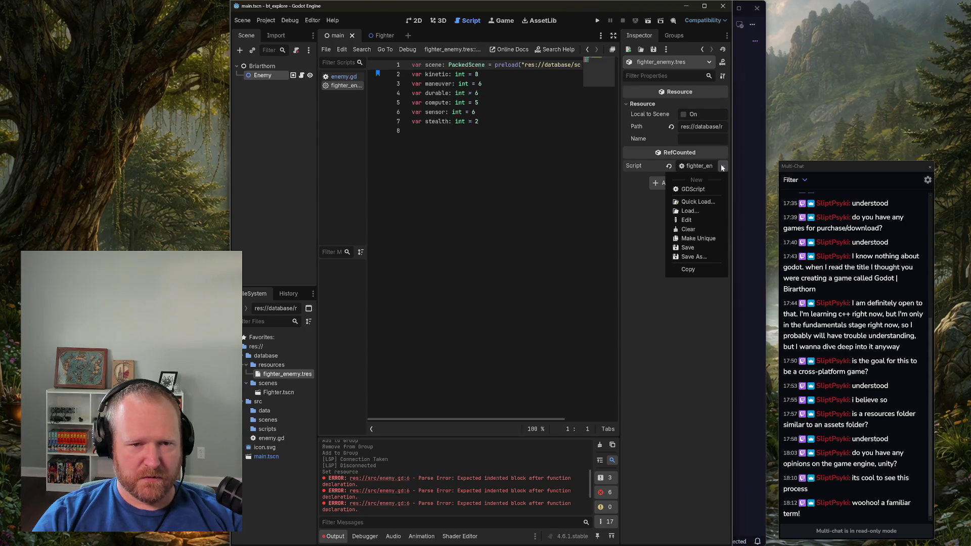
{"action": "left_click", "coordinate": [640, 241]}
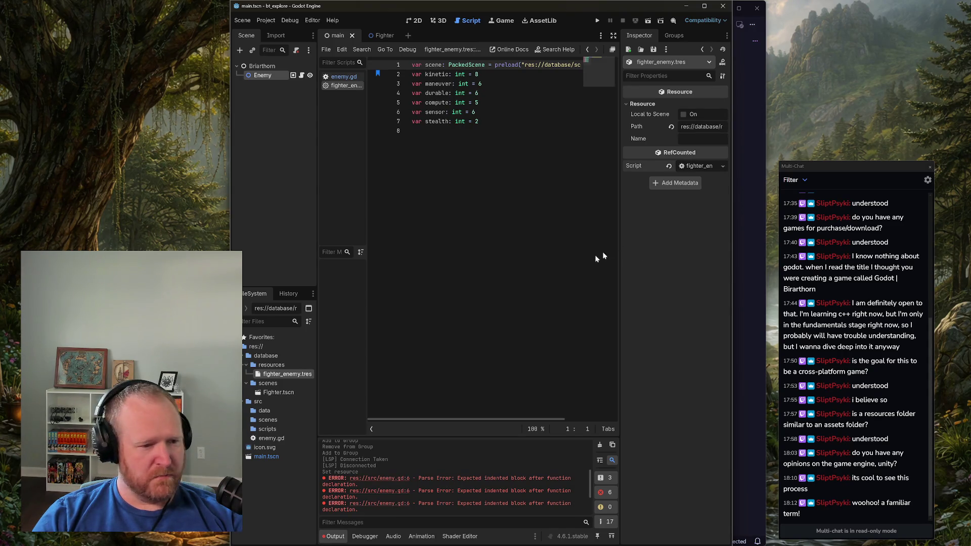
{"action": "left_click", "coordinate": [722, 7]}
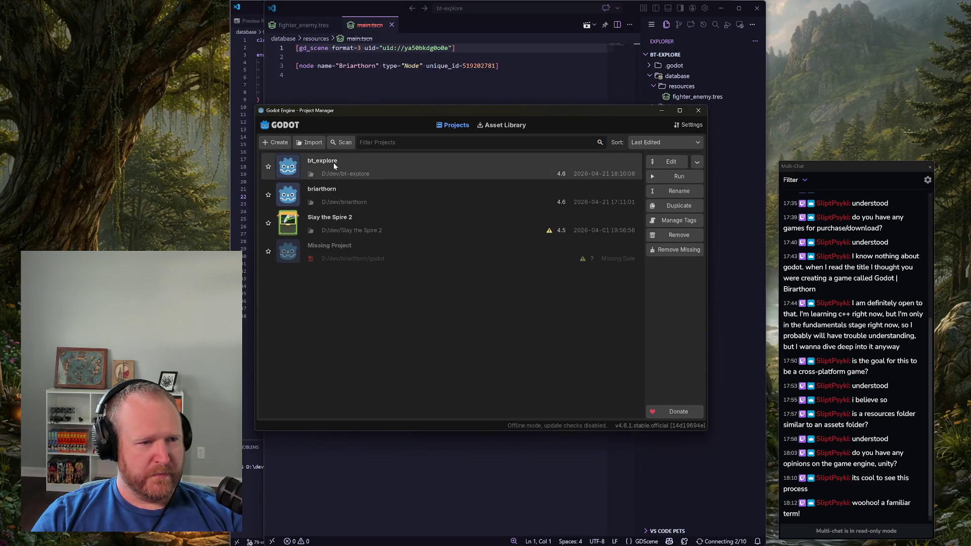
Launch the bt_explore project from the Project Manager list.
{"action": "double_click", "coordinate": [333, 163]}
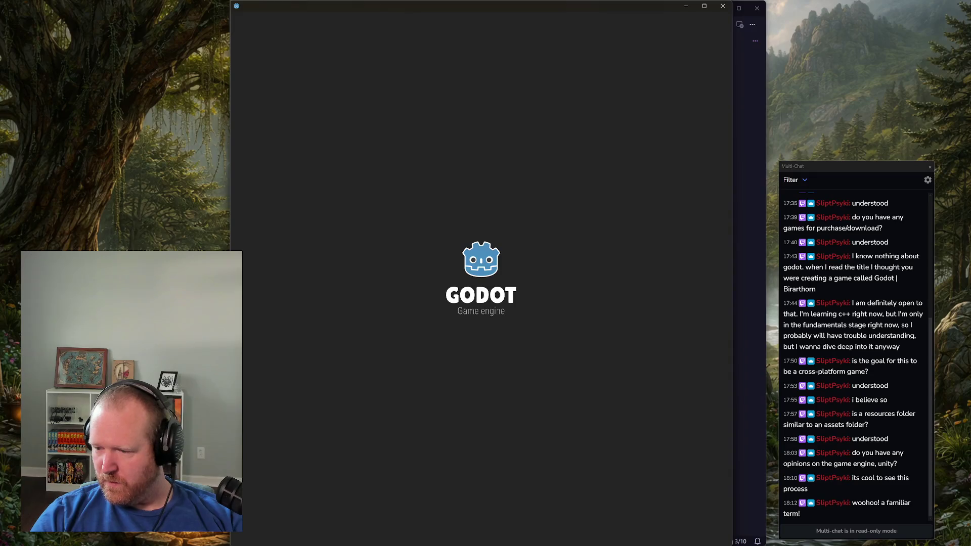
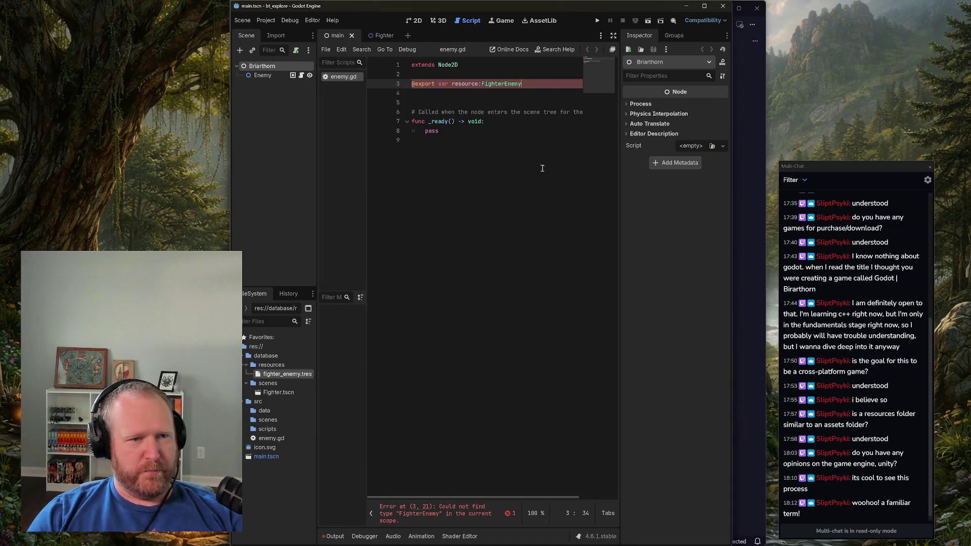
Append '= null' to the exported FighterEnemy resource declaration on line 3 of enemy.gd.
{"action": "double_click", "coordinate": [506, 83]}
{"action": "left_click", "coordinate": [536, 84]}
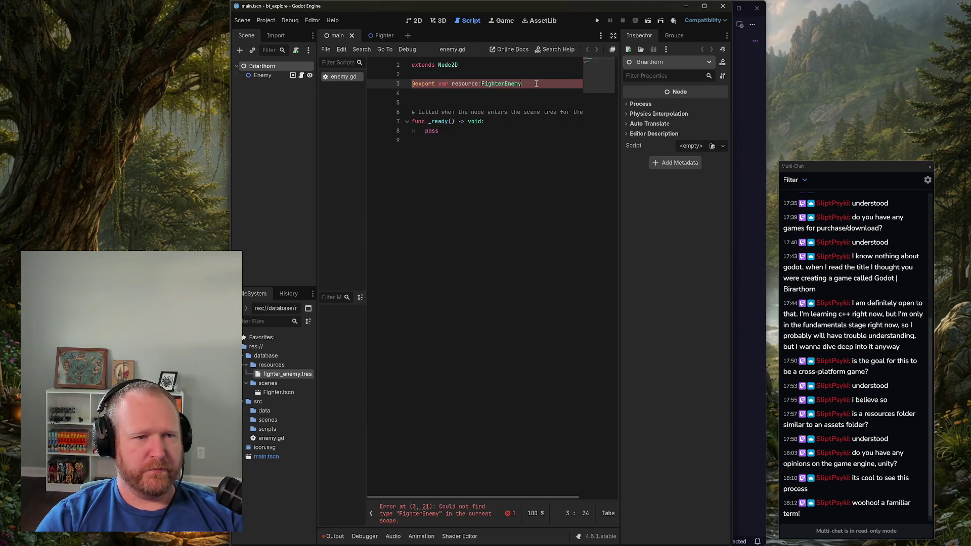
{"action": "type", "text": "= null"}
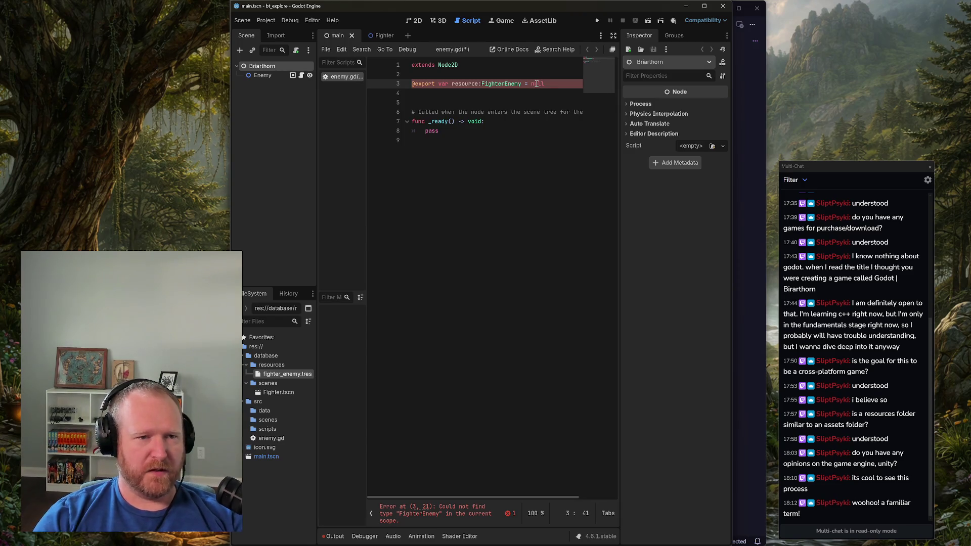
{"action": "left_click", "coordinate": [521, 96]}
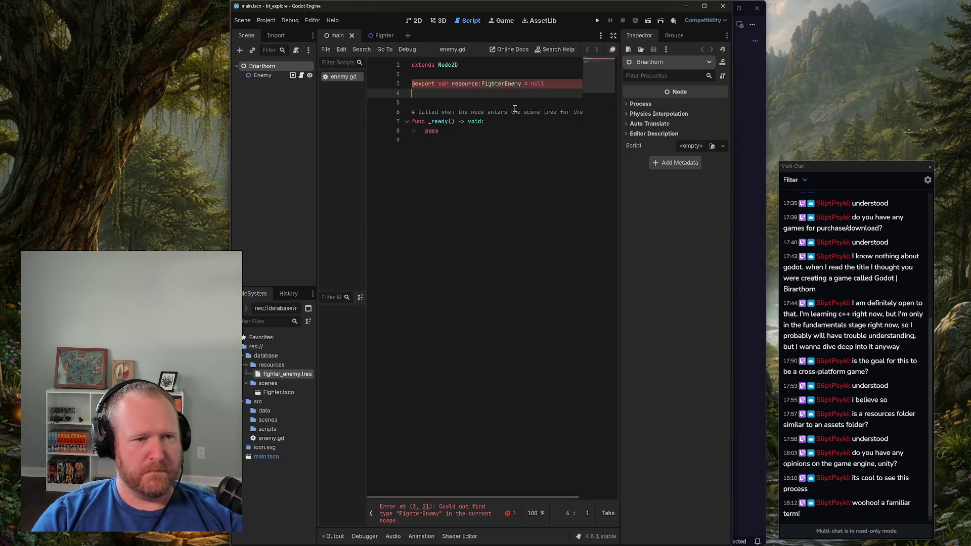
Select the Enemy node and inspect fighter_enemy.tres from the FileSystem dock.
{"action": "double_click", "coordinate": [476, 84]}
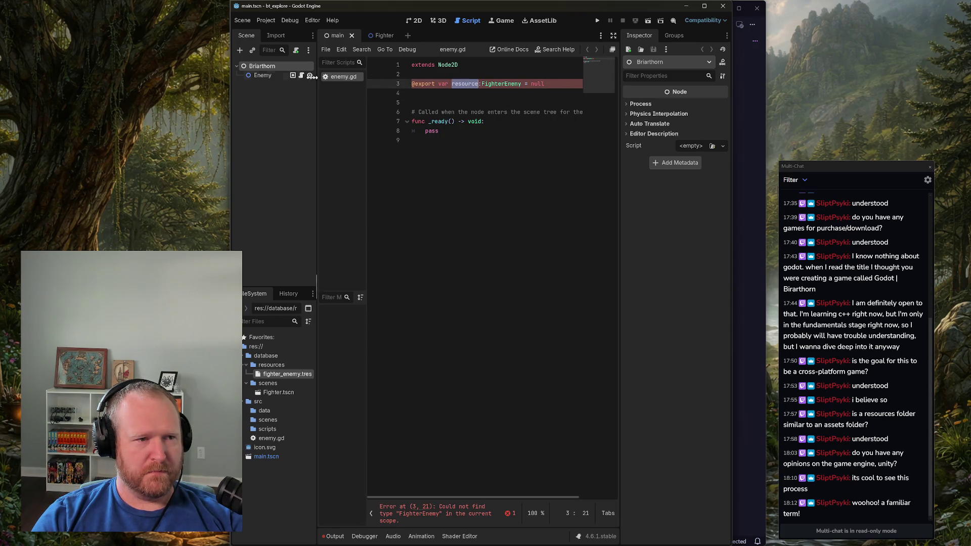
{"action": "left_click", "coordinate": [257, 74]}
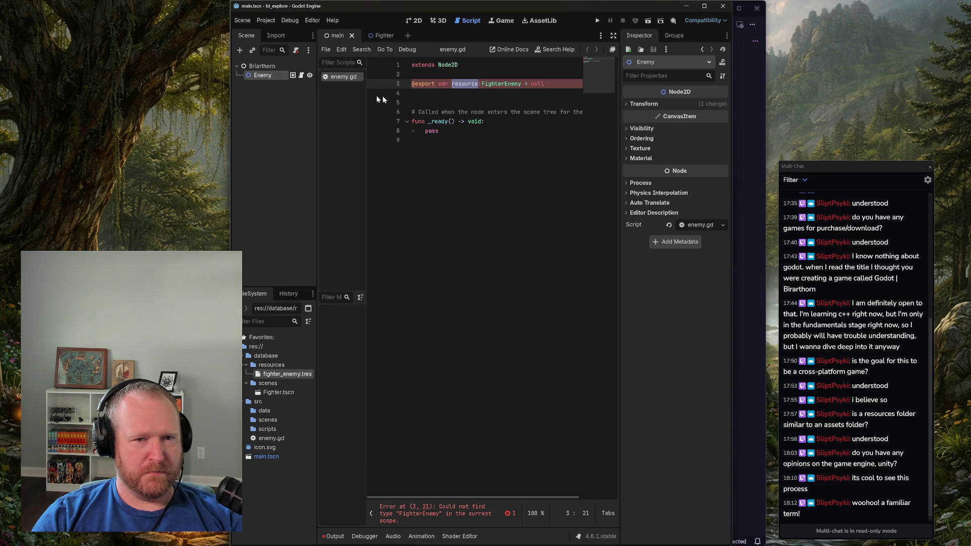
{"action": "double_click", "coordinate": [541, 84]}
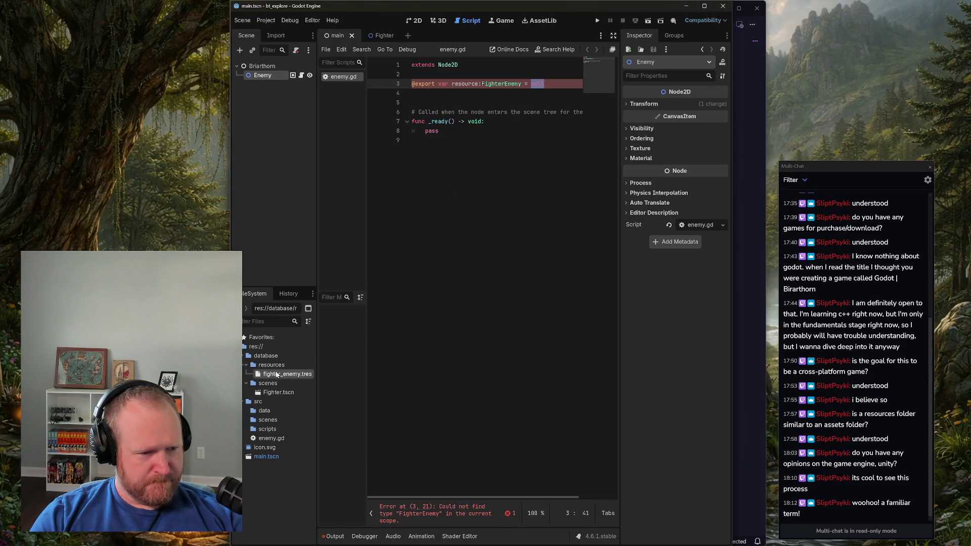
{"action": "left_click", "coordinate": [275, 375]}
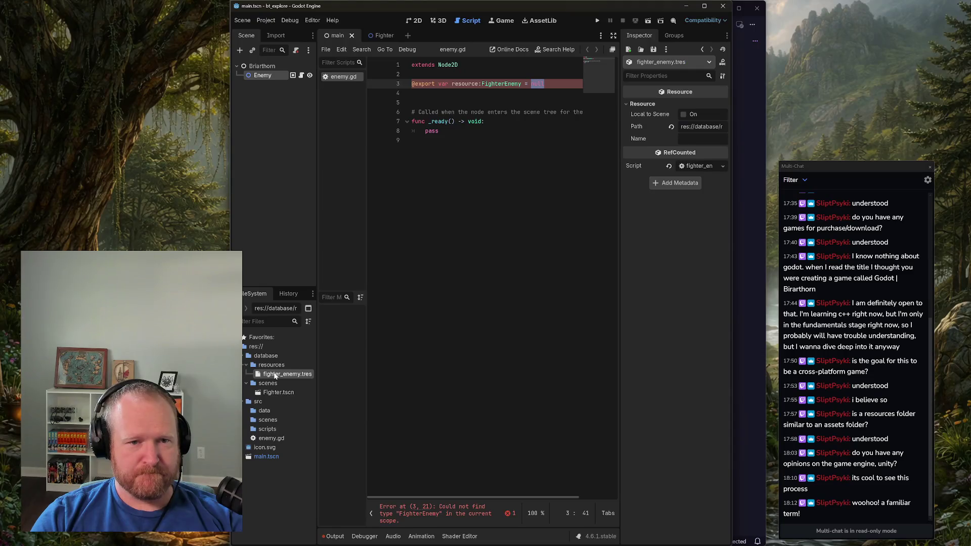
Name the resource 'FighterEnemy', save it, and delete the '= null' default from line 3.
{"action": "left_click", "coordinate": [701, 139]}
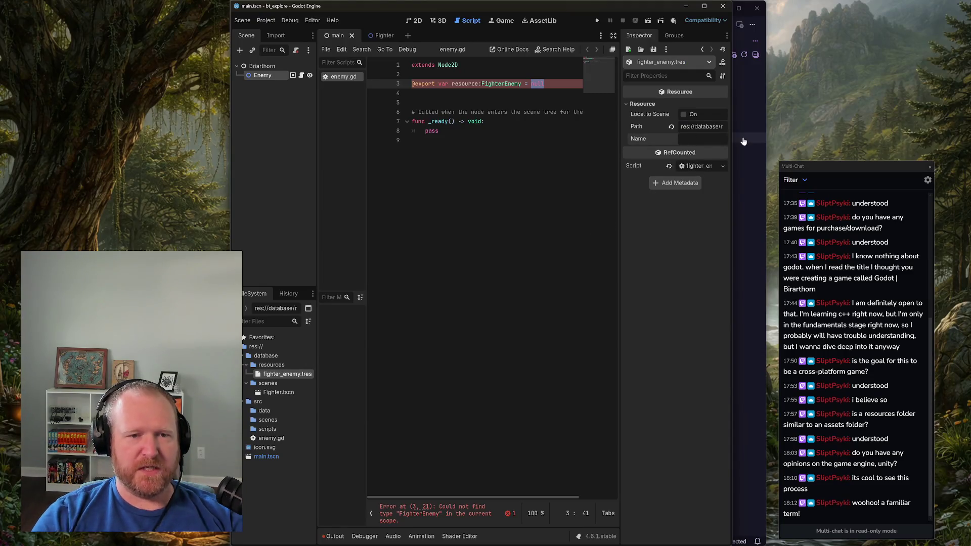
{"action": "type", "text": "FighterEnem"}
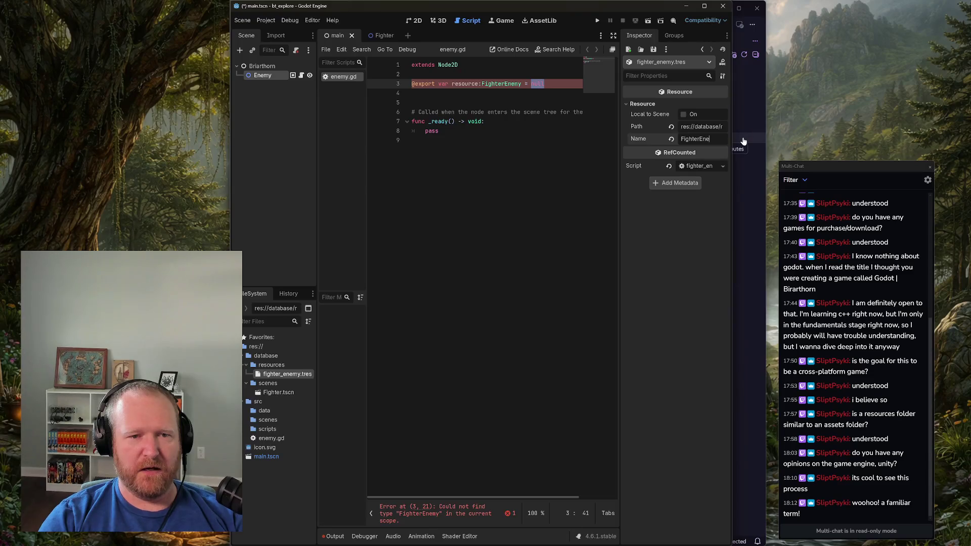
{"action": "type", "text": "y"}
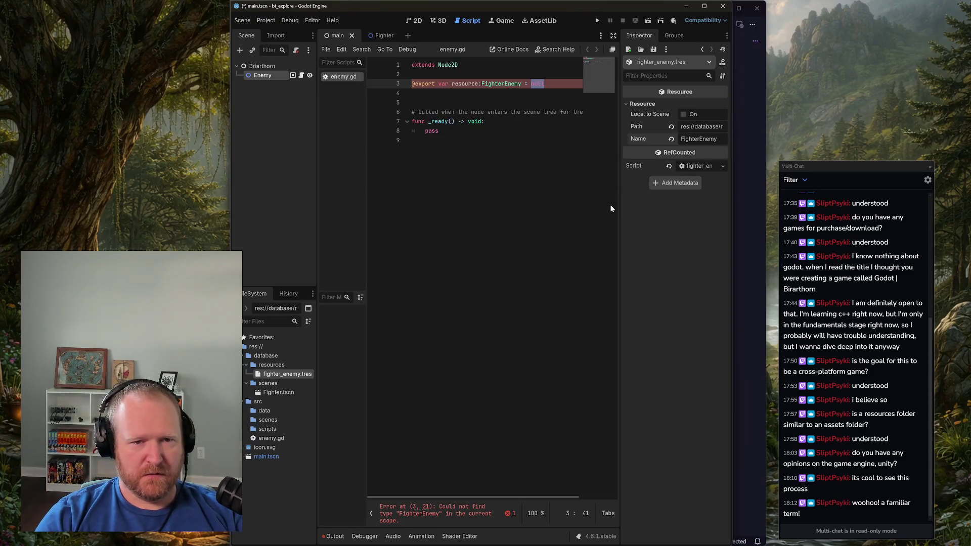
{"action": "key", "text": "ctrl+s"}
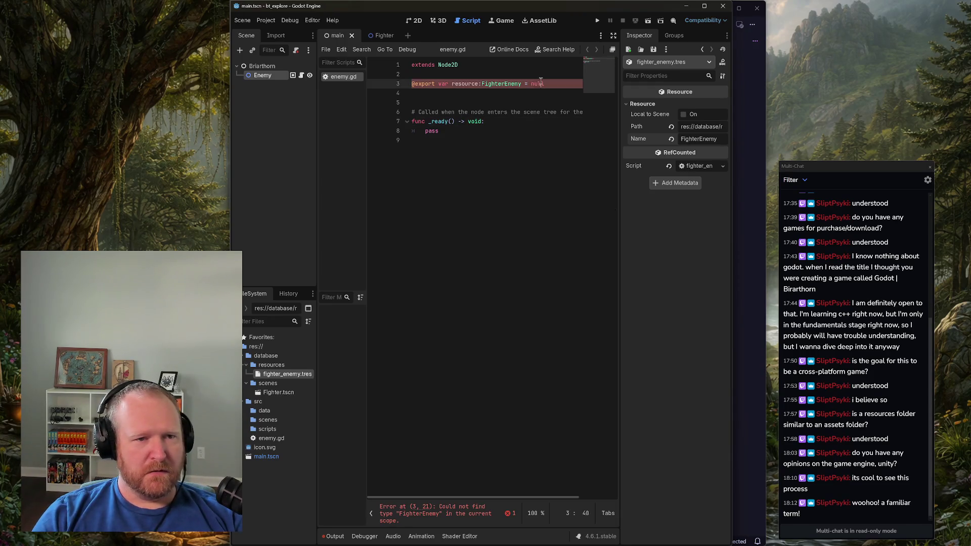
{"action": "key", "text": "BackSpace"}
{"action": "key", "text": "BackSpace"}
{"action": "key", "text": "BackSpace"}
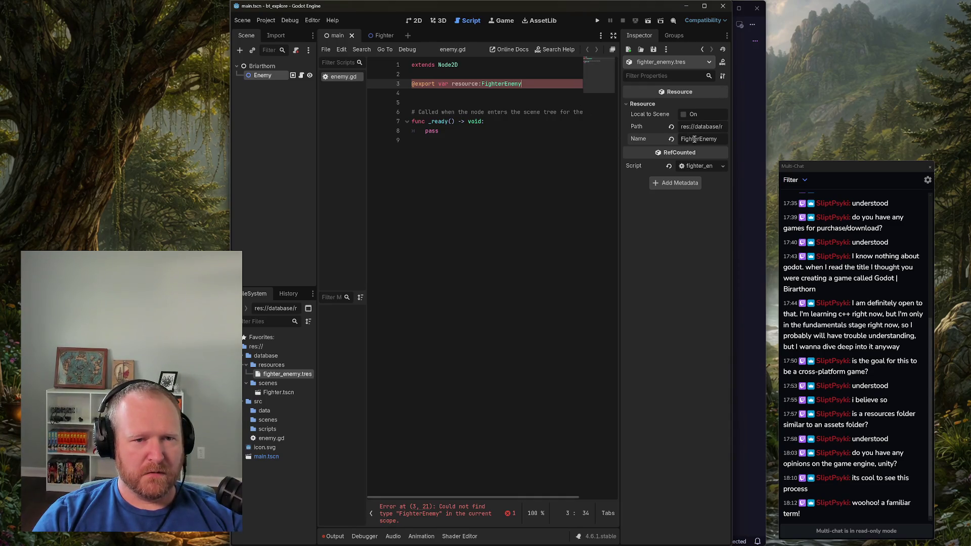
{"action": "left_click", "coordinate": [436, 196]}
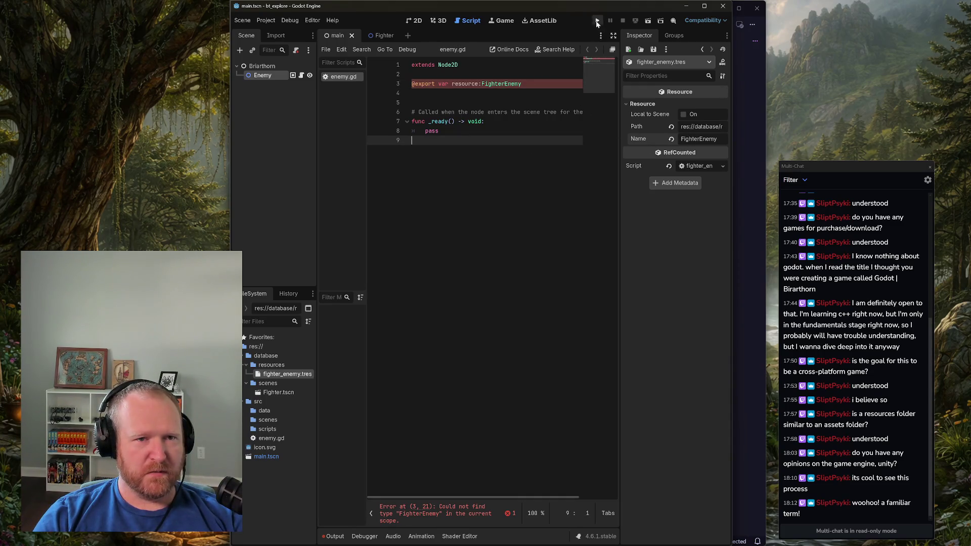
Run the project to test the enemy script.
{"action": "left_click", "coordinate": [597, 20]}
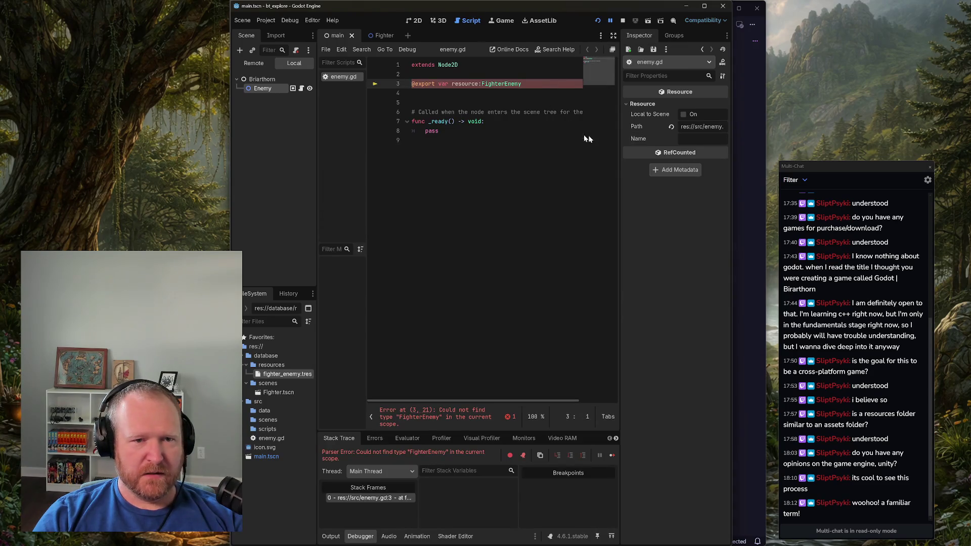
{"action": "left_click", "coordinate": [697, 138]}
{"action": "mouse_move", "coordinate": [700, 153]}
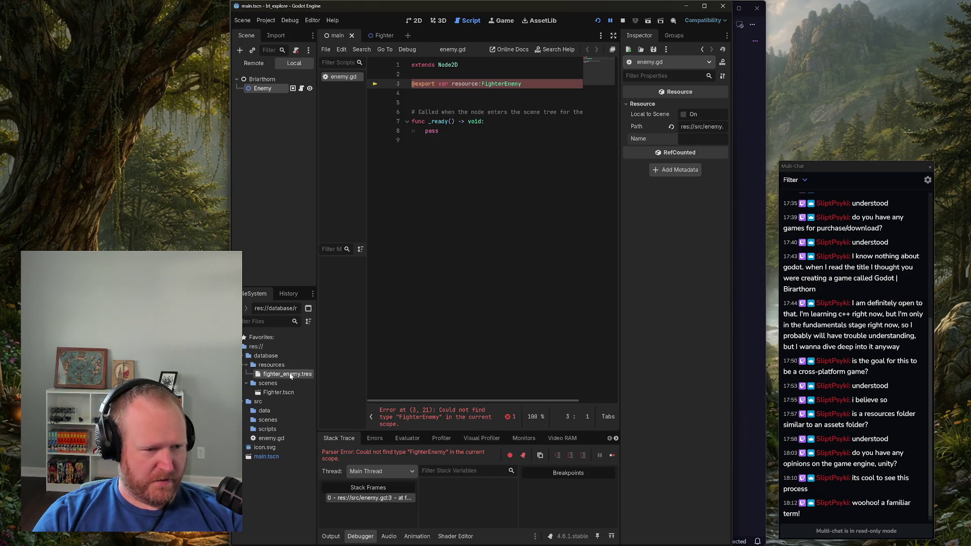
Open Fighter.tscn and view its Polygon2D triangle in the 2D view.
{"action": "left_click", "coordinate": [278, 394]}
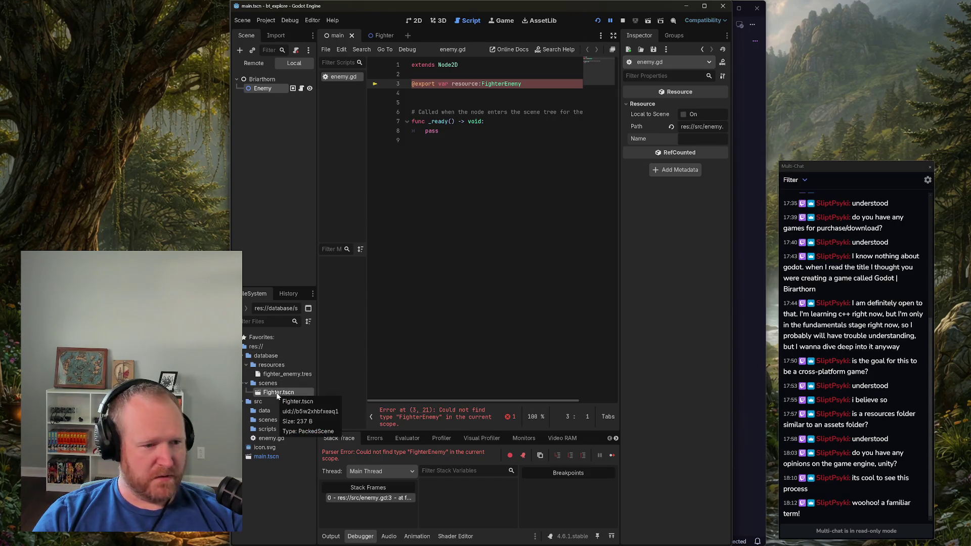
{"action": "double_click", "coordinate": [277, 395]}
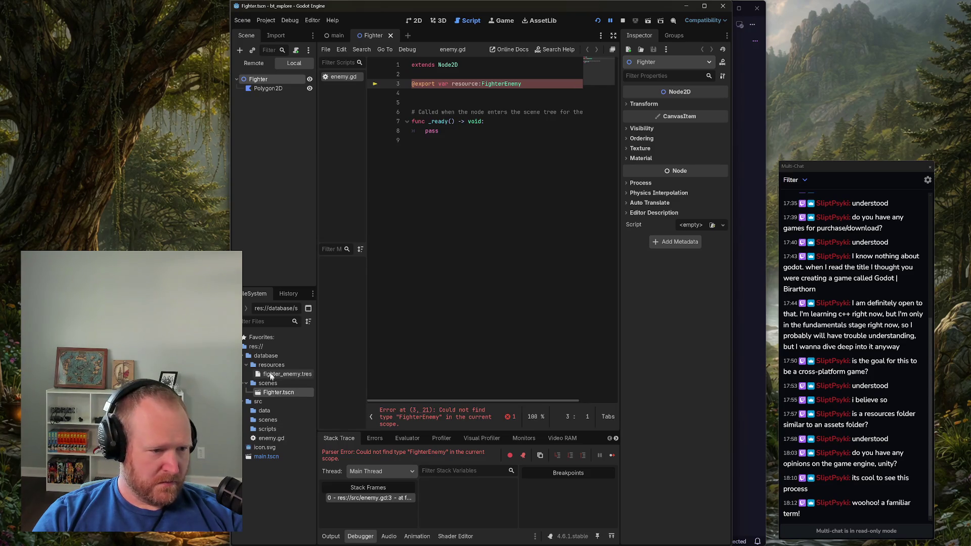
{"action": "left_click", "coordinate": [272, 374]}
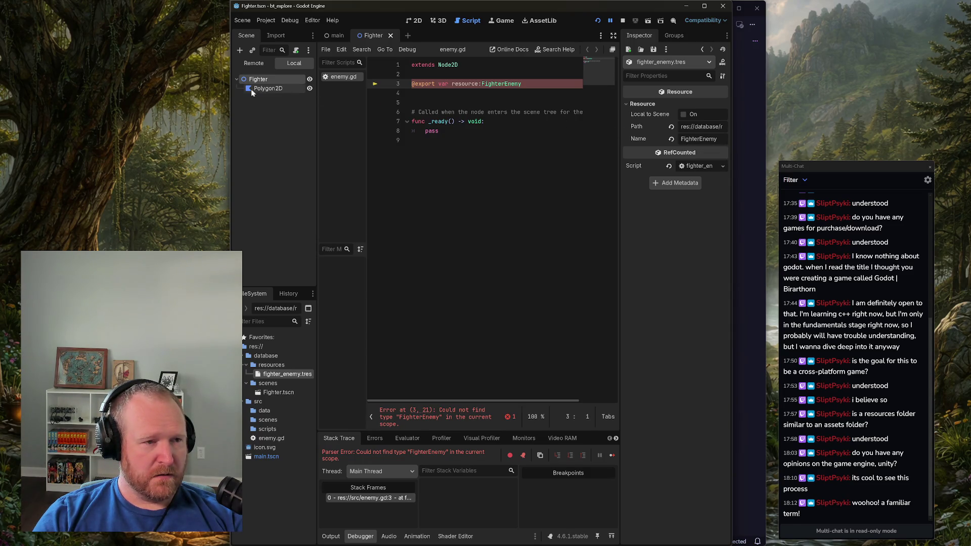
{"action": "double_click", "coordinate": [265, 80]}
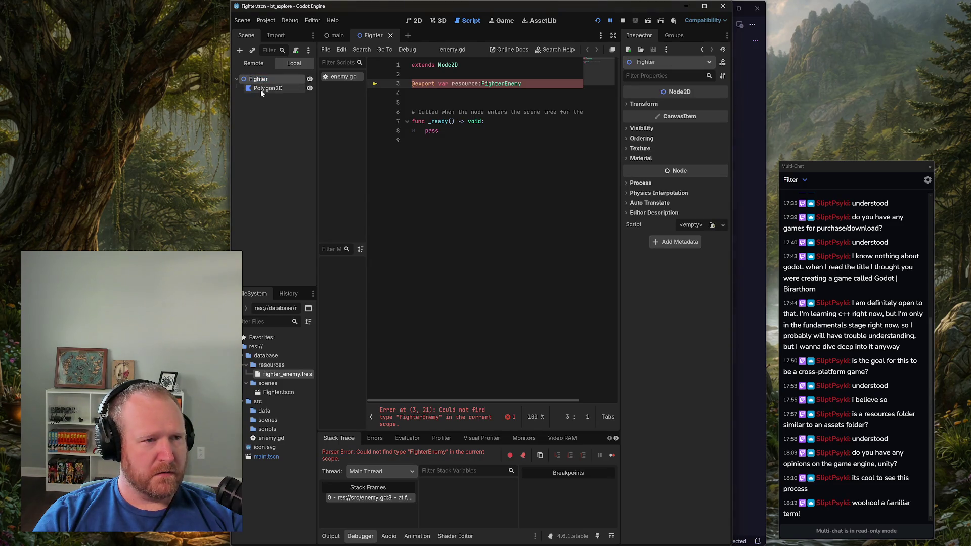
{"action": "double_click", "coordinate": [272, 90]}
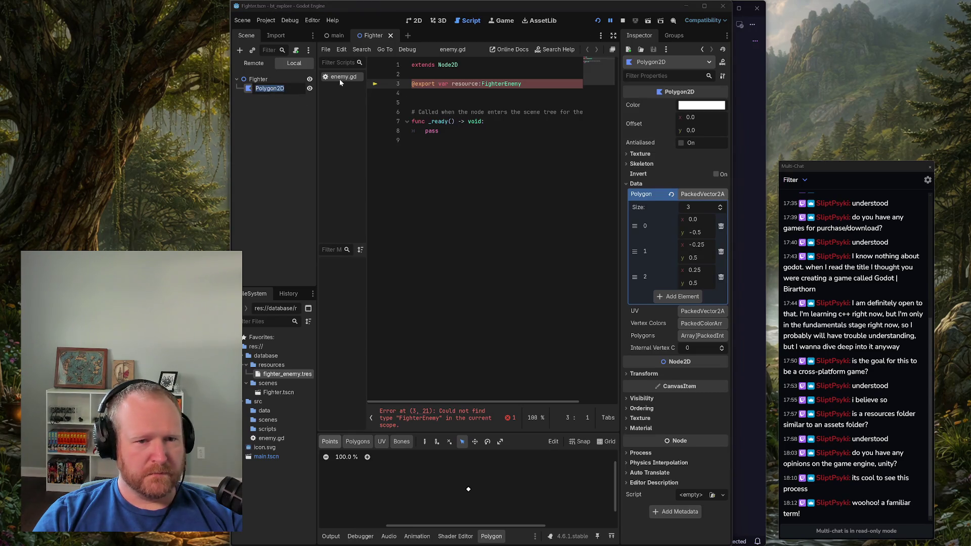
{"action": "left_click", "coordinate": [415, 21]}
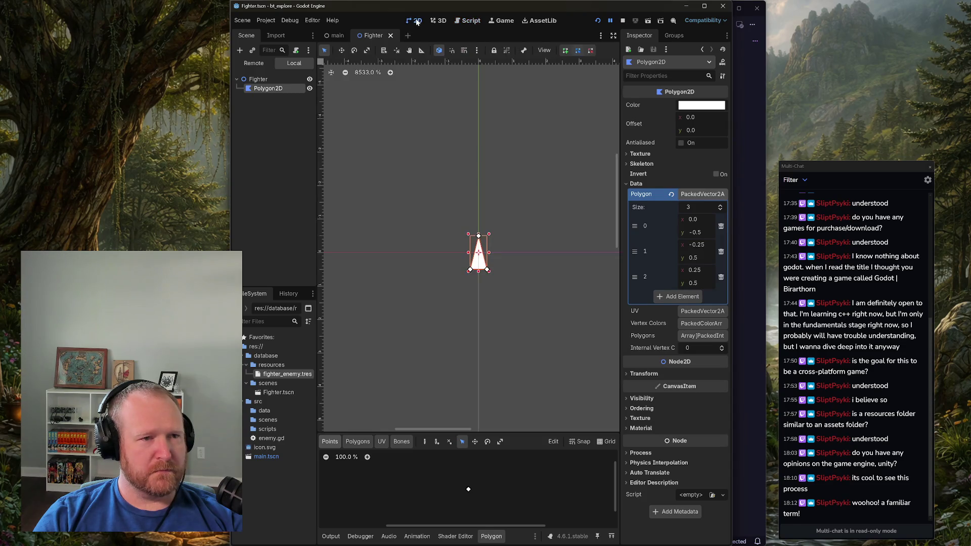
Return to main.tscn, recheck enemy.gd and fighter_enemy.tres, then close the Godot editor.
{"action": "left_click", "coordinate": [334, 35]}
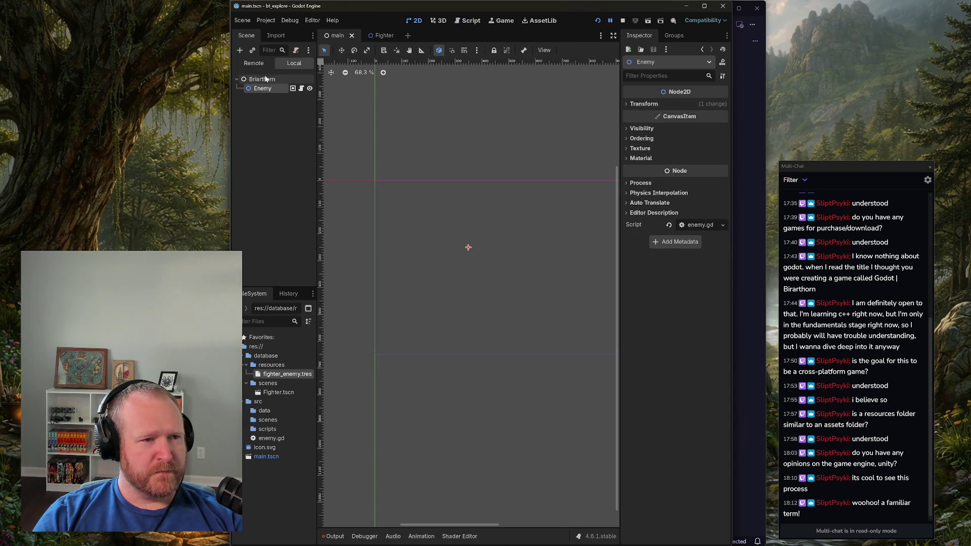
{"action": "left_click", "coordinate": [302, 89]}
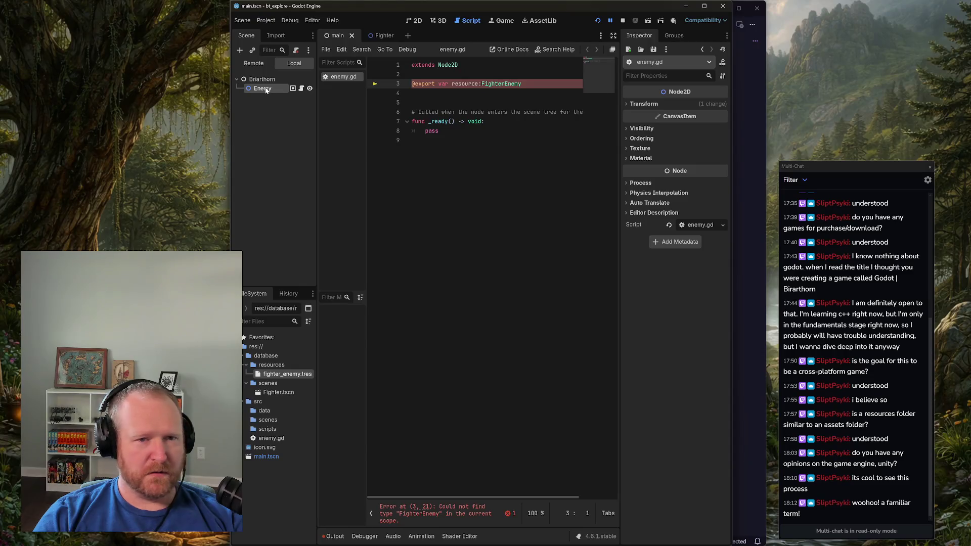
{"action": "double_click", "coordinate": [475, 84]}
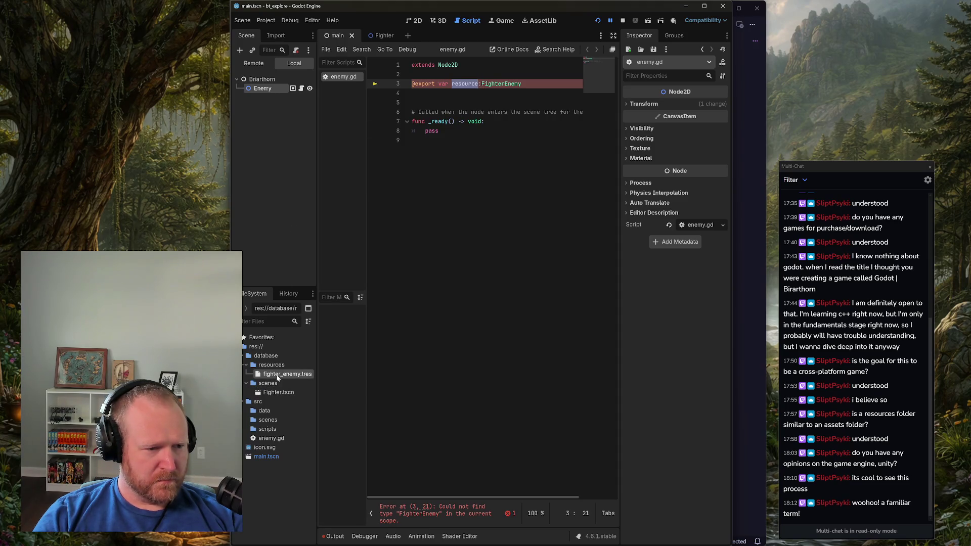
{"action": "left_click", "coordinate": [276, 374]}
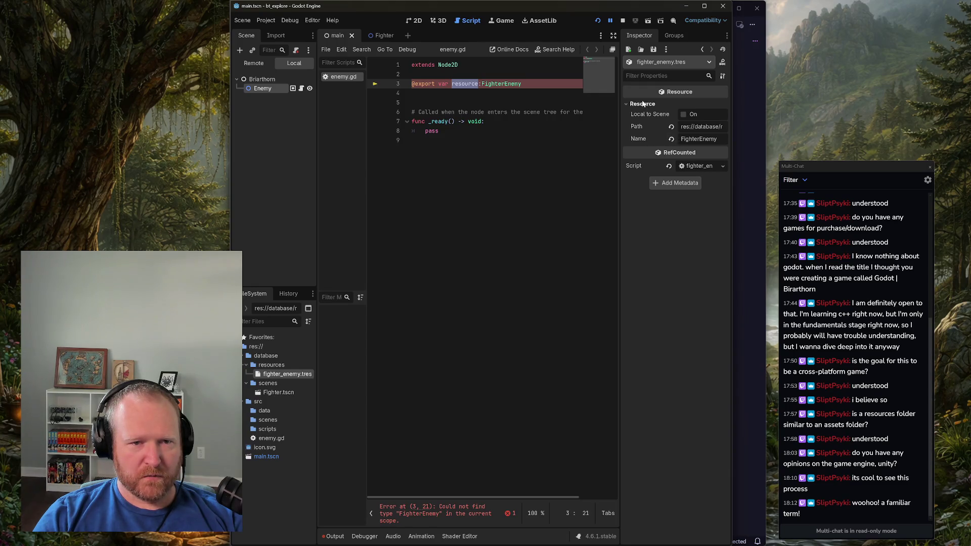
{"action": "left_click", "coordinate": [697, 140]}
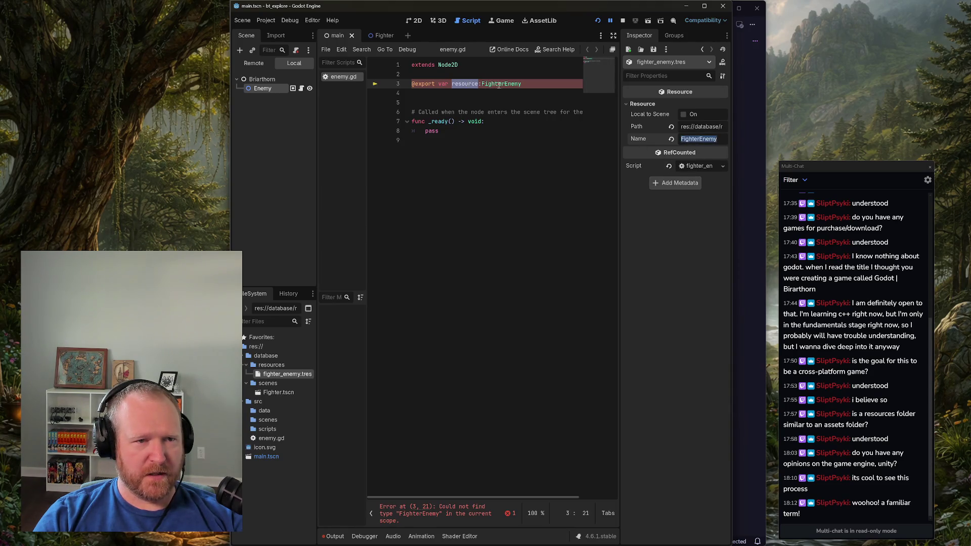
{"action": "left_click", "coordinate": [723, 5]}
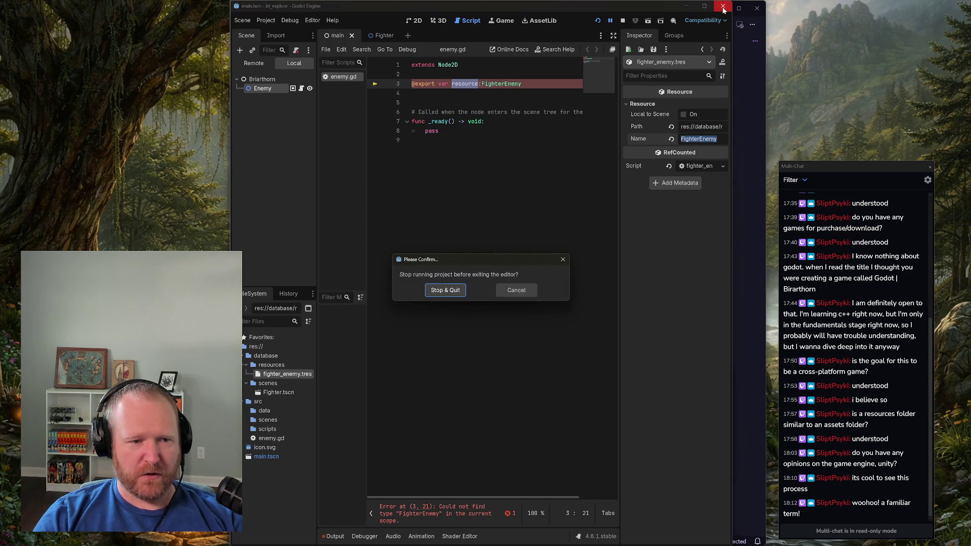
Stop and quit, reopen the project from the Project Manager, and dismiss the script-load error.
{"action": "left_click", "coordinate": [451, 293]}
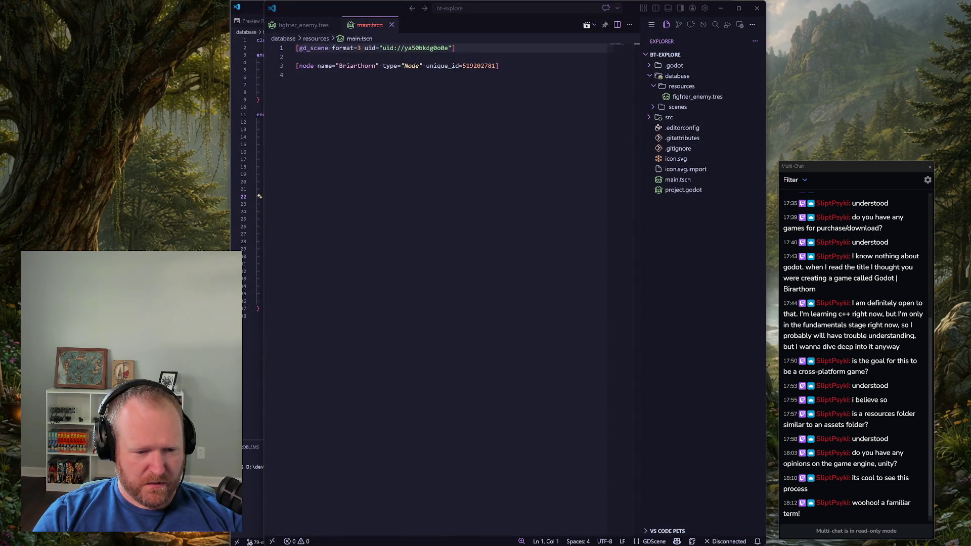
{"action": "double_click", "coordinate": [326, 172]}
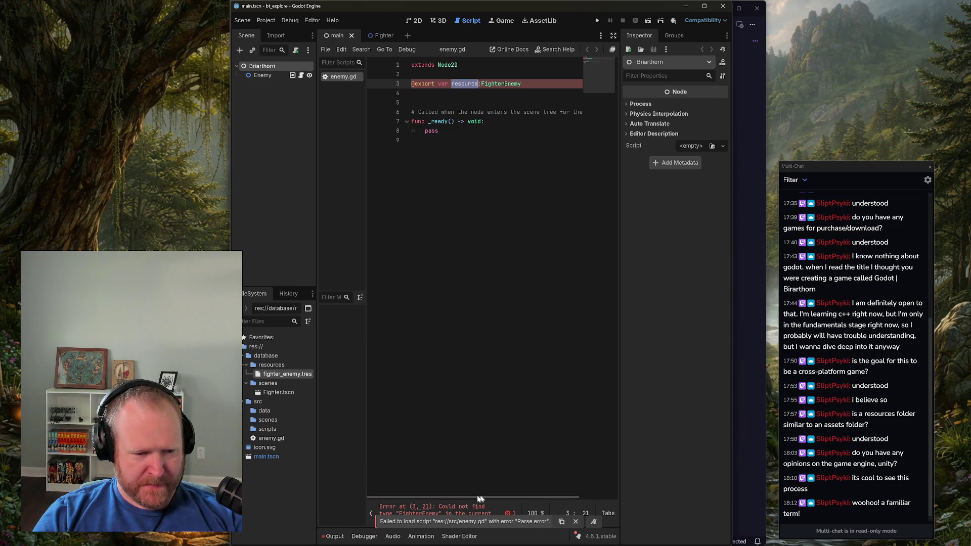
{"action": "left_click", "coordinate": [577, 521]}
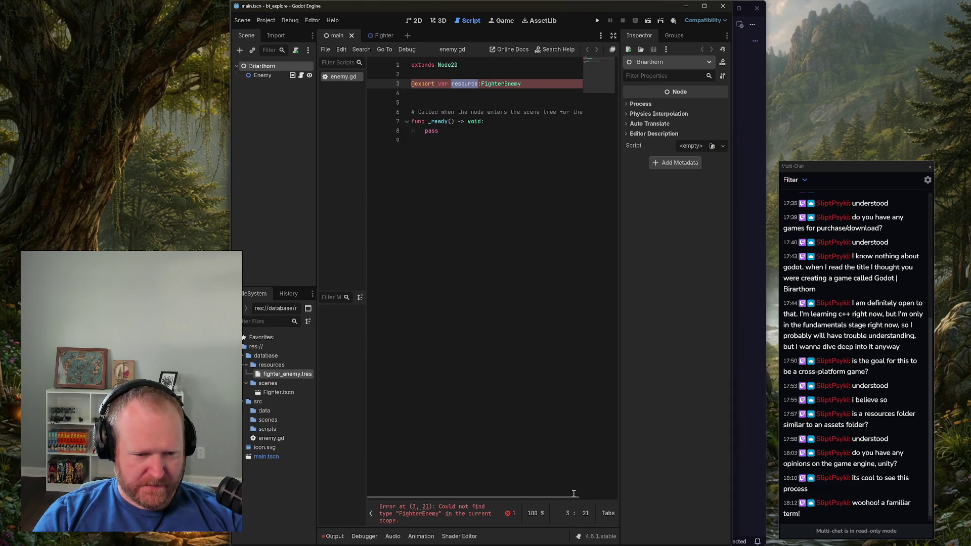
Show the Output log of errors and drag the panel taller.
{"action": "left_click", "coordinate": [371, 513]}
{"action": "left_click", "coordinate": [334, 536]}
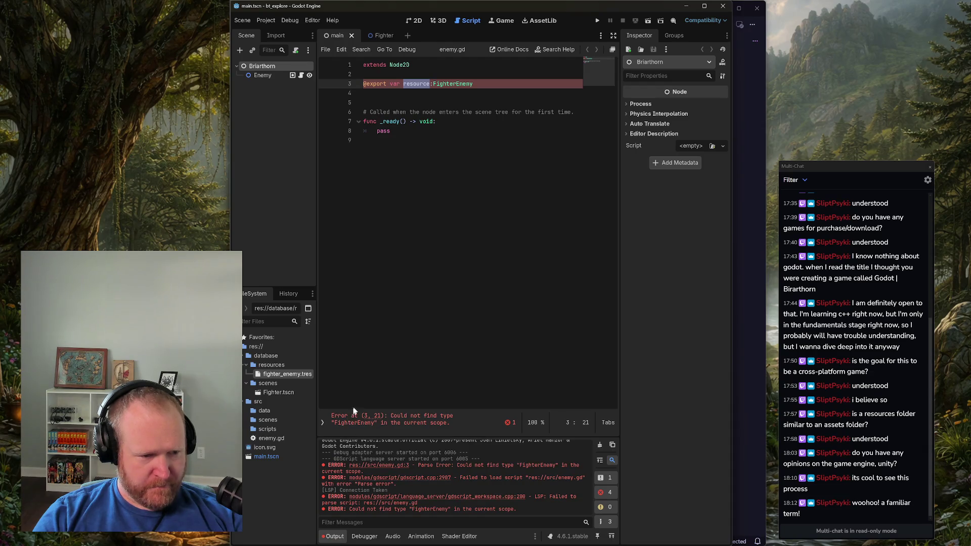
{"action": "left_click_drag", "start_coordinate": [347, 438], "coordinate": [364, 290]}
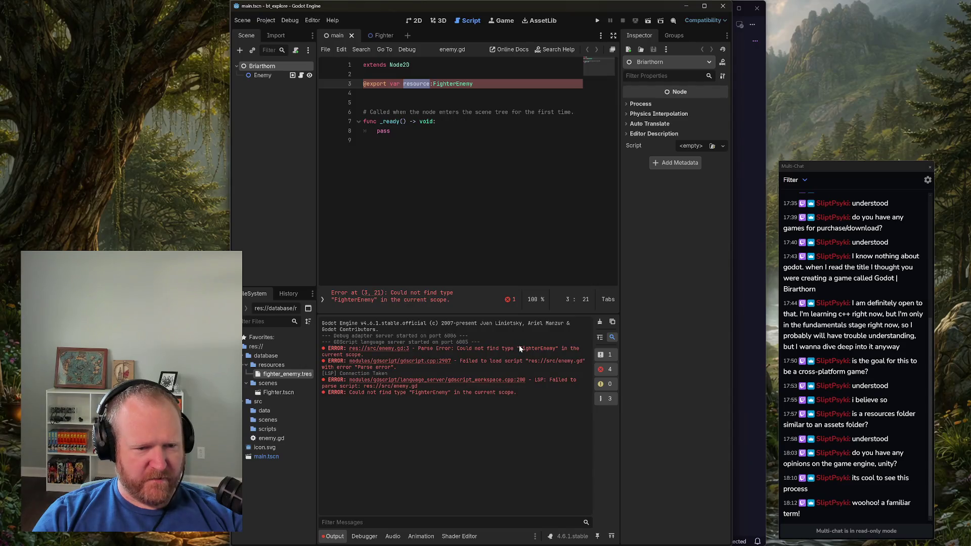
{"action": "left_click", "coordinate": [399, 354]}
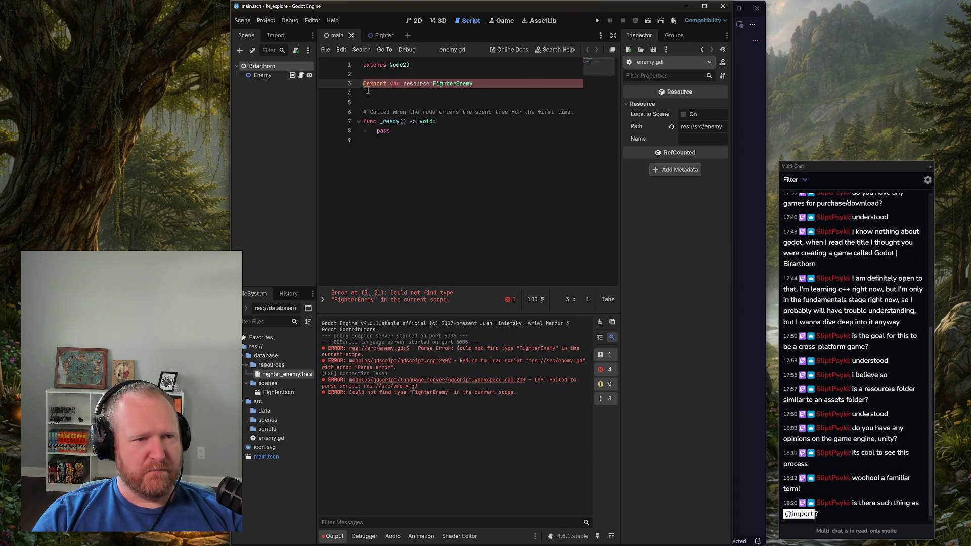
{"action": "left_click", "coordinate": [388, 77]}
{"action": "key", "text": "Return"}
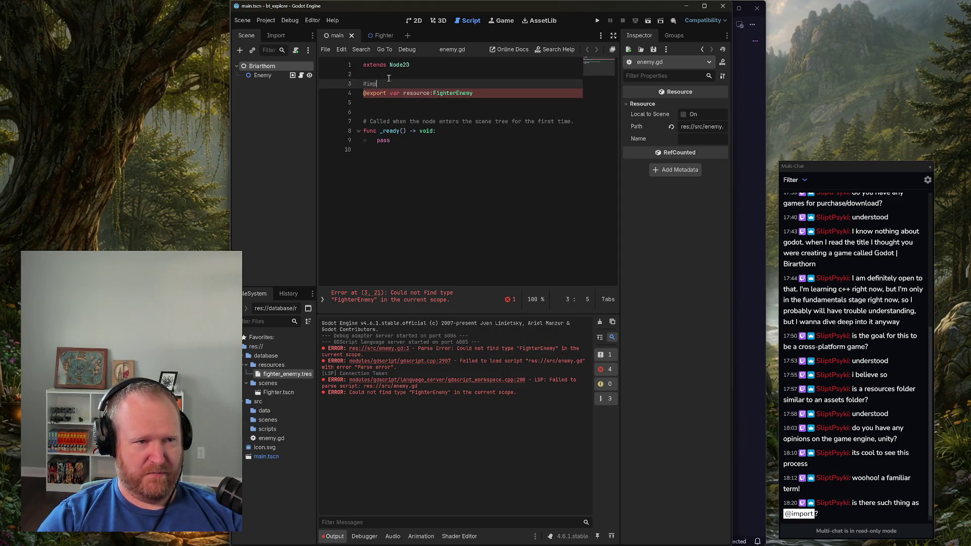
{"action": "type", "text": "@import"}
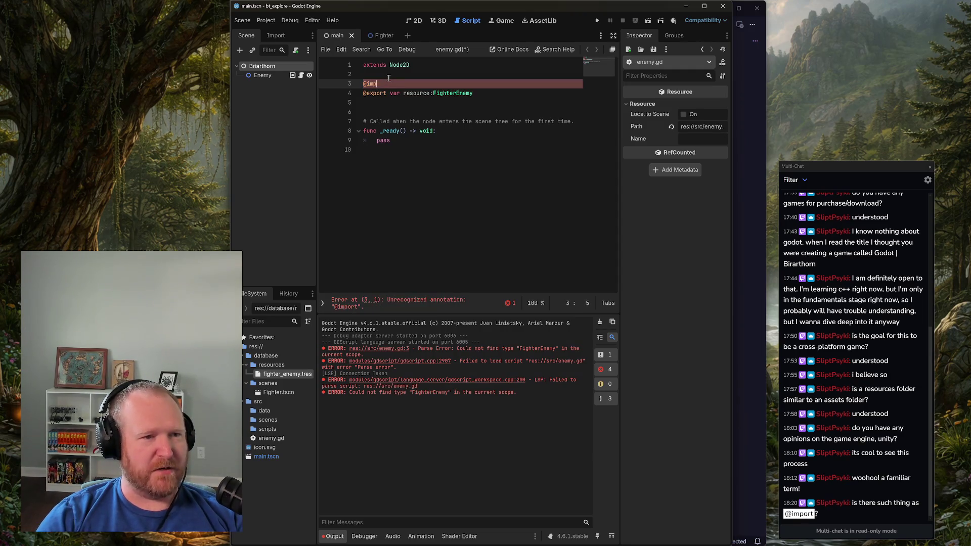
{"action": "key", "text": "BackSpace"}
{"action": "key", "text": "BackSpace"}
{"action": "key", "text": "BackSpace"}
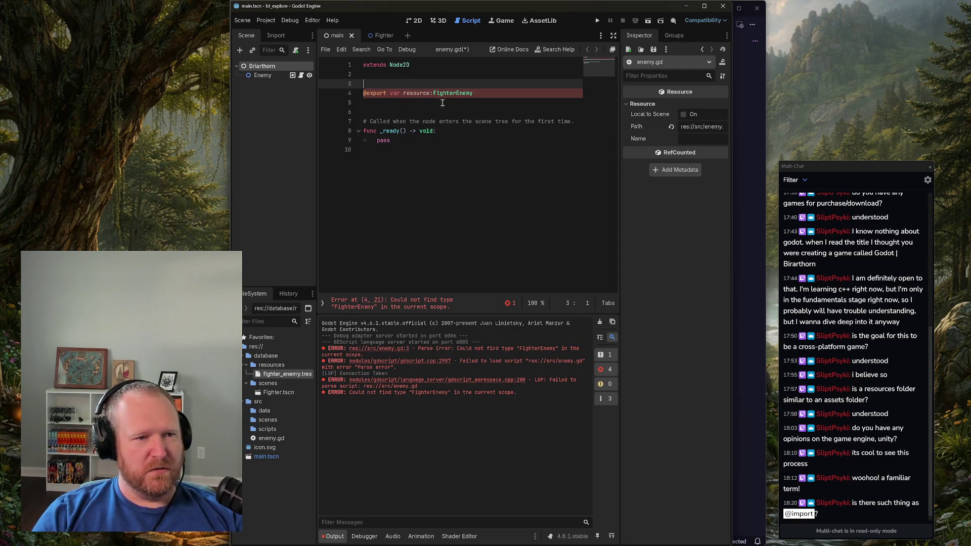
{"action": "left_click", "coordinate": [271, 375]}
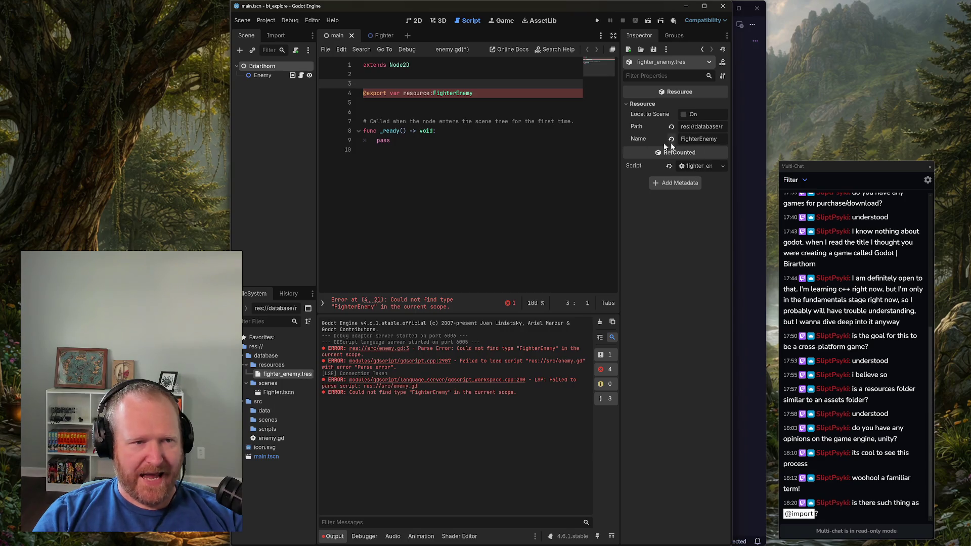
{"action": "left_click", "coordinate": [694, 168]}
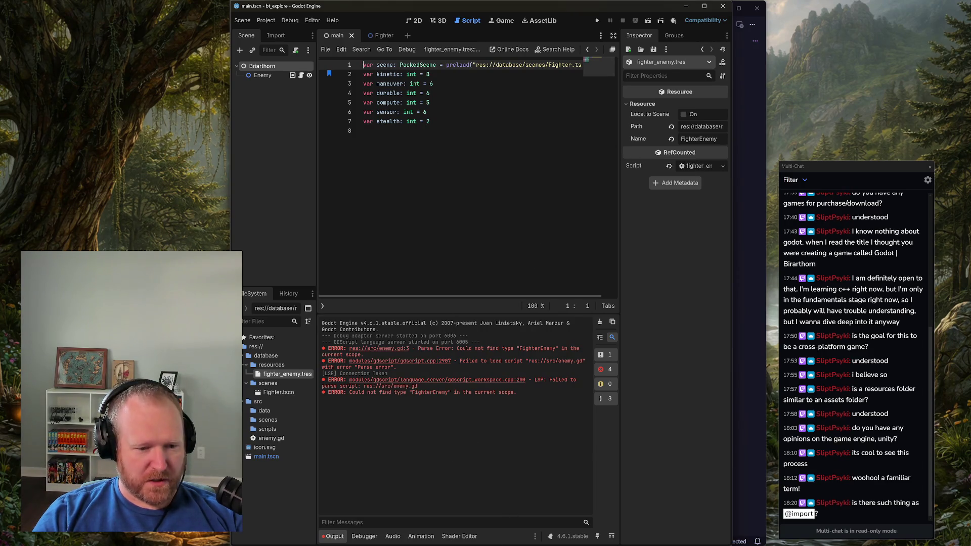
Open VS Code's integrated browser at google.com.
{"action": "mouse_move", "coordinate": [520, 542]}
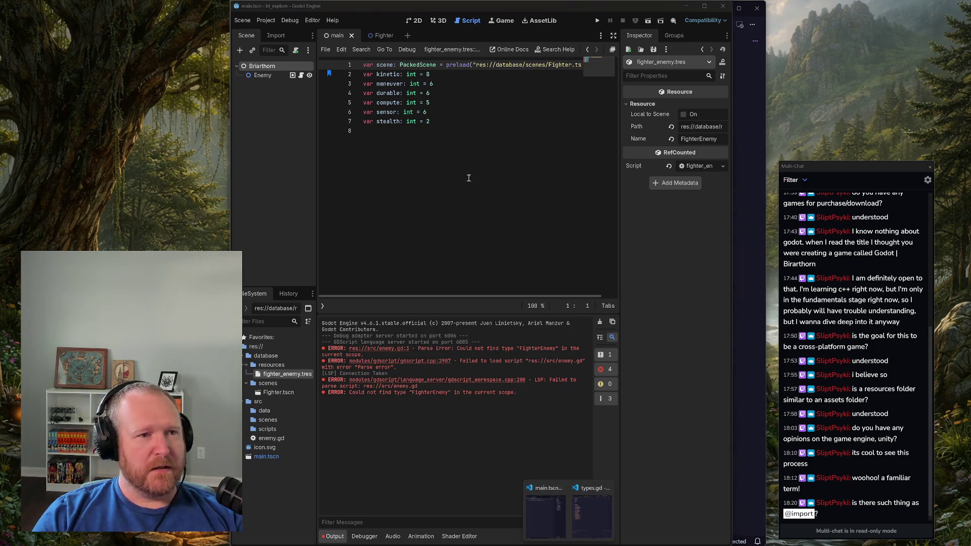
{"action": "left_click", "coordinate": [581, 511]}
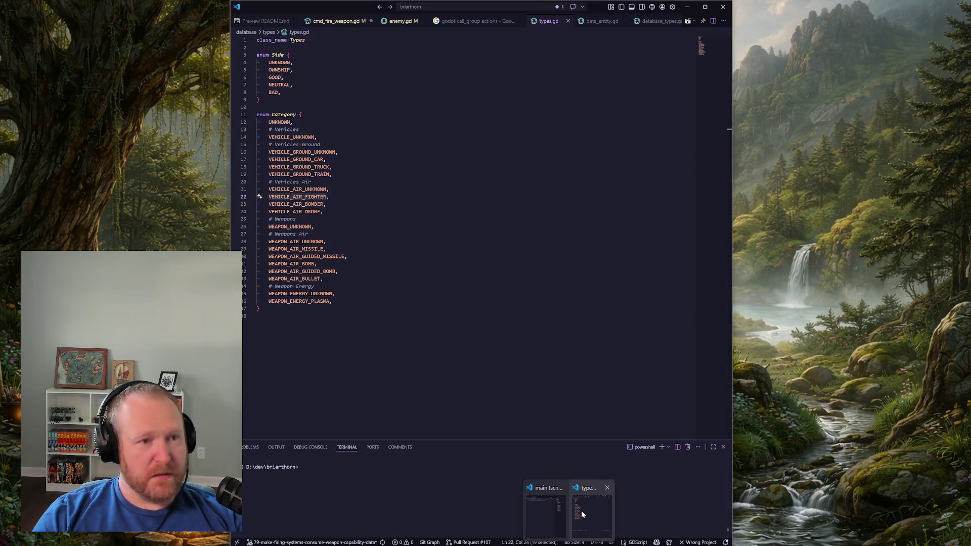
{"action": "key", "text": "ctrl+shift+p"}
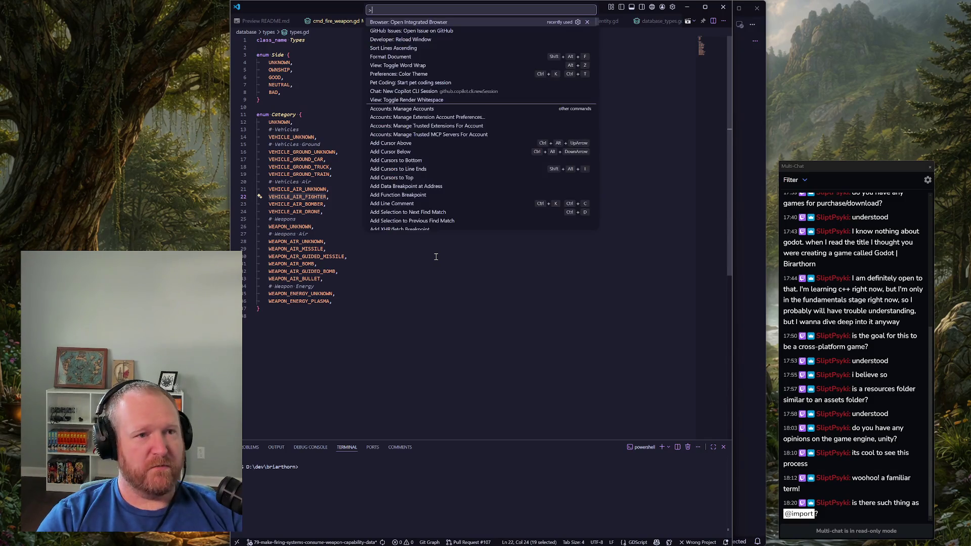
{"action": "key", "text": "Return"}
{"action": "type", "text": "google.com"}
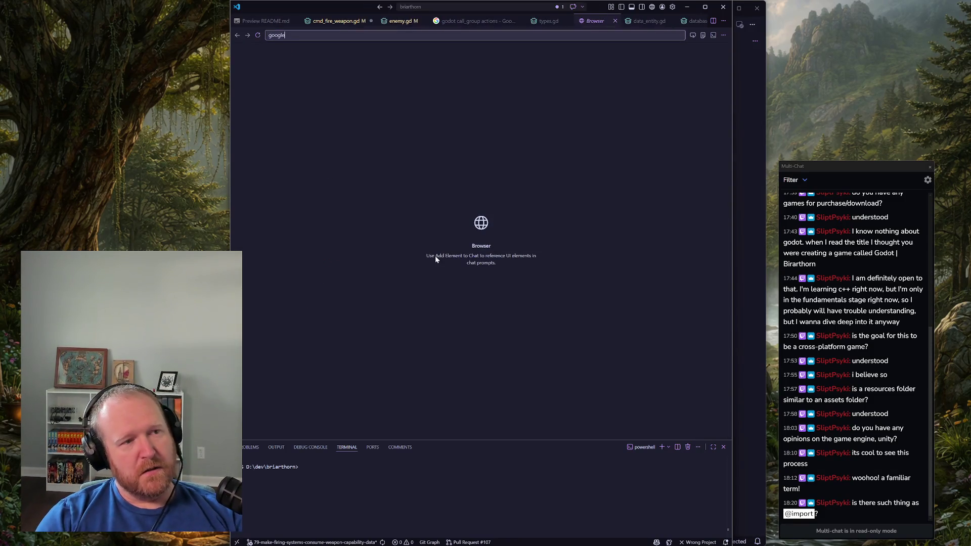
{"action": "key", "text": "Return"}
Search 'godot tres name', read the AI overview on class_name, and open the Godot Forum thread.
{"action": "type", "text": "godot "}
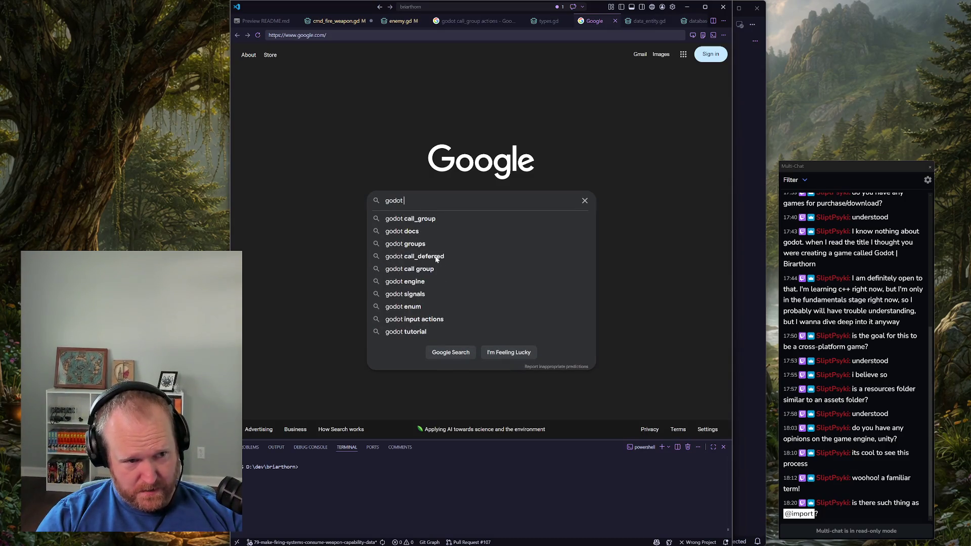
{"action": "type", "text": "tres name"}
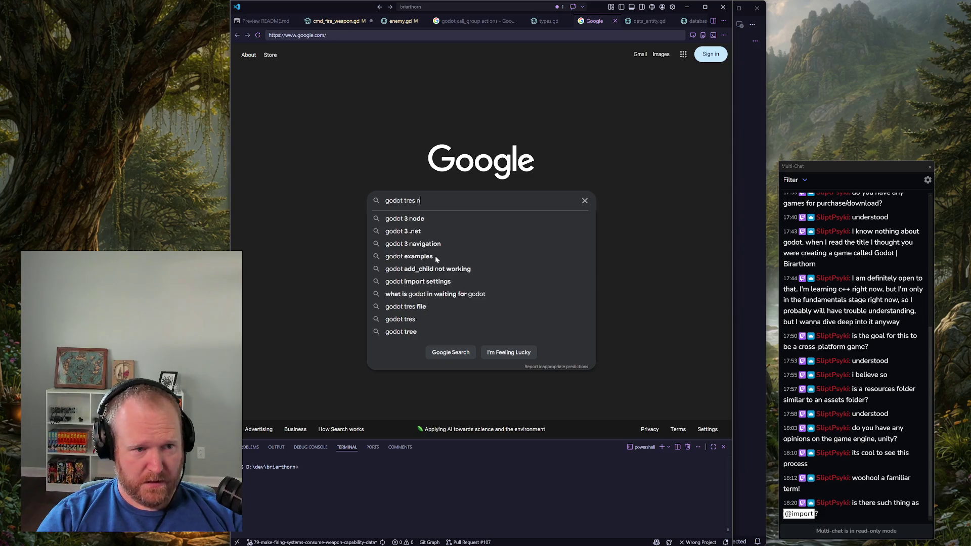
{"action": "key", "text": "Return"}
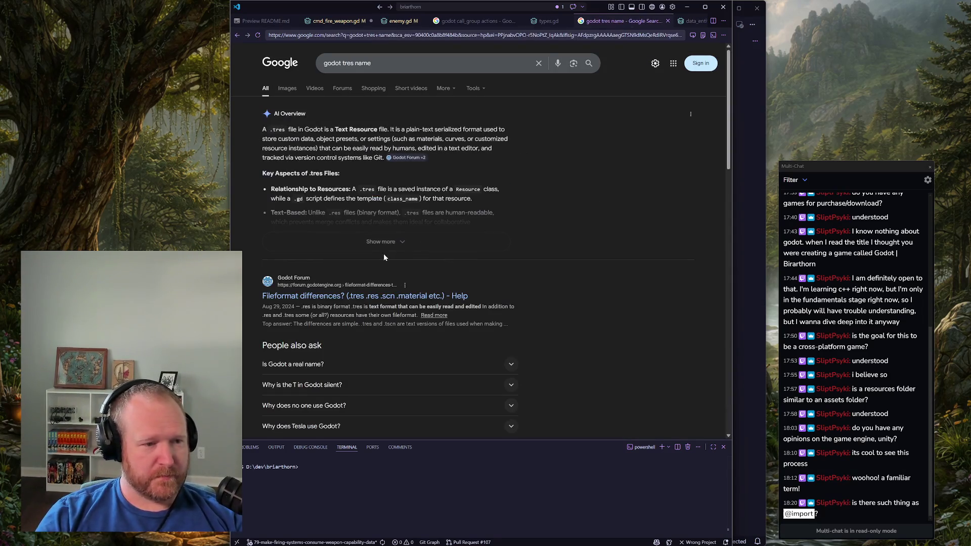
{"action": "left_click", "coordinate": [323, 247]}
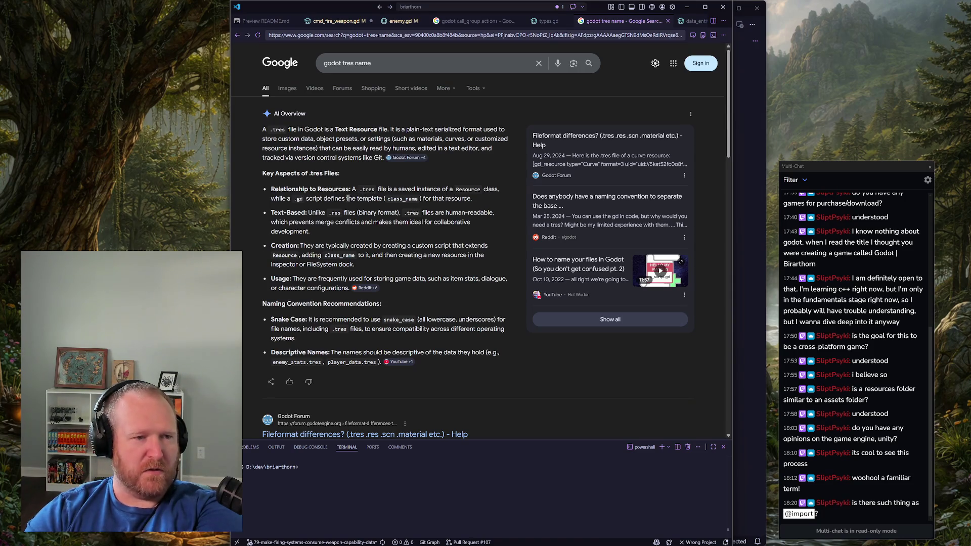
{"action": "left_click_drag", "start_coordinate": [346, 199], "coordinate": [447, 199]}
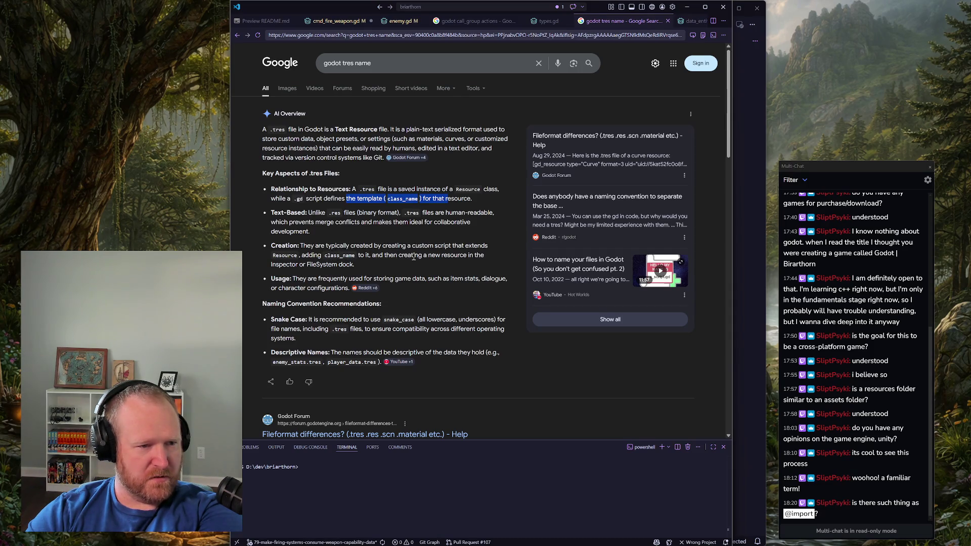
{"action": "scroll", "coordinate": [413, 258], "scroll_direction": "down", "scroll_amount": 1}
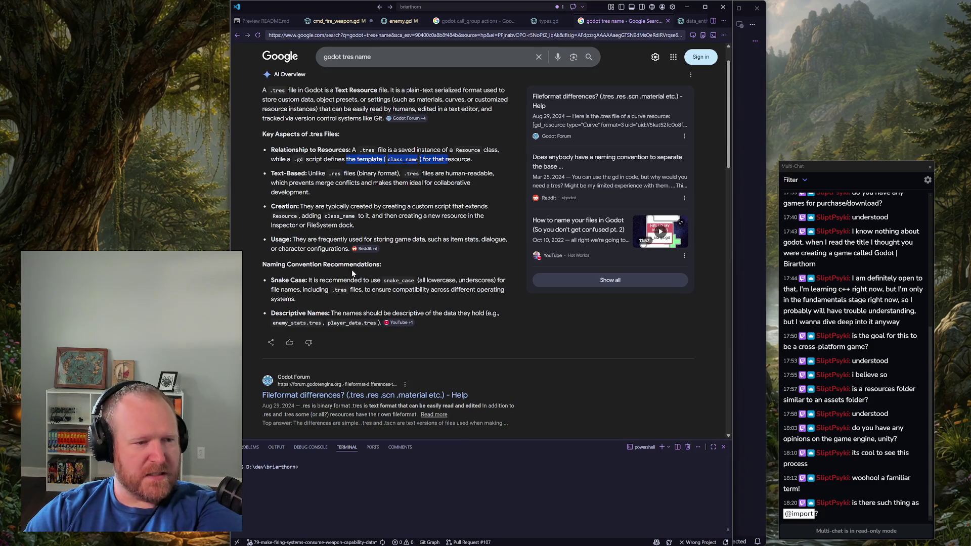
{"action": "scroll", "coordinate": [352, 269], "scroll_direction": "down", "scroll_amount": 2}
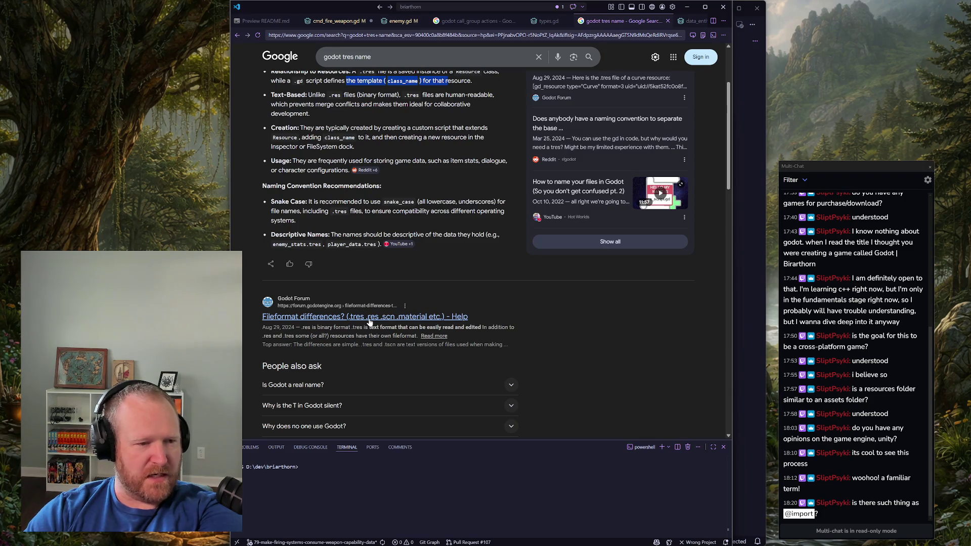
{"action": "left_click", "coordinate": [294, 317]}
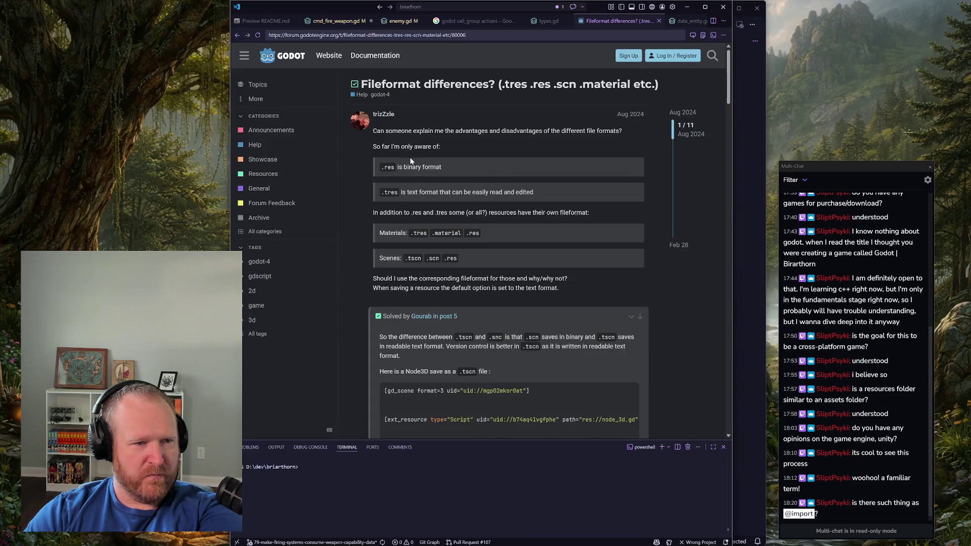
Read the forum thread on .tres vs .res formats, close the Google tab, and return to Godot.
{"action": "scroll", "coordinate": [433, 181], "scroll_direction": "down", "scroll_amount": 3}
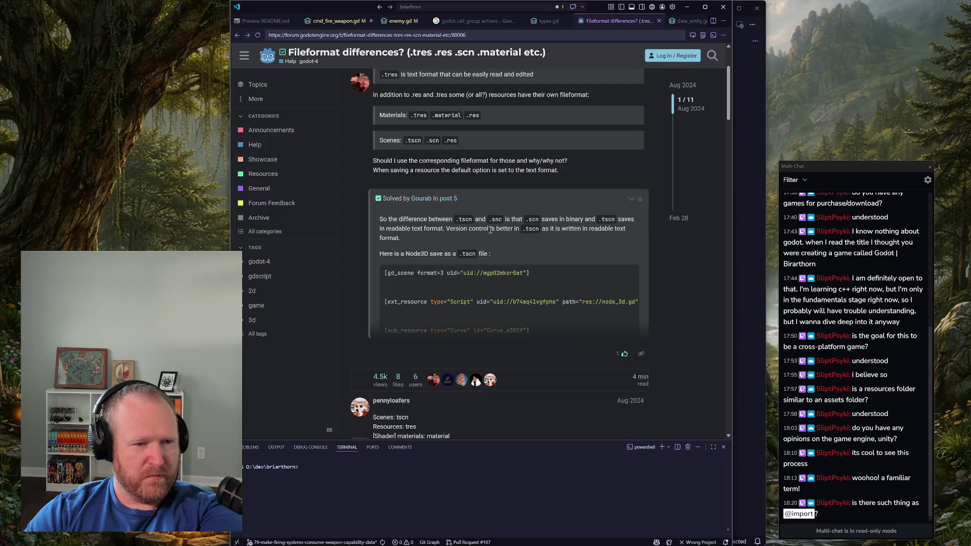
{"action": "scroll", "coordinate": [546, 262], "scroll_direction": "down", "scroll_amount": 2}
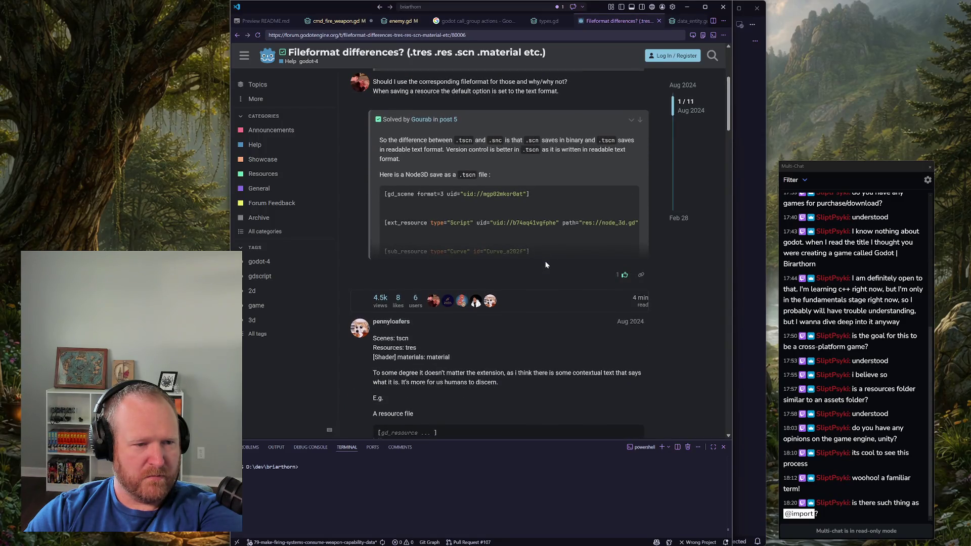
{"action": "scroll", "coordinate": [546, 264], "scroll_direction": "down", "scroll_amount": 3}
{"action": "left_click", "coordinate": [238, 36]}
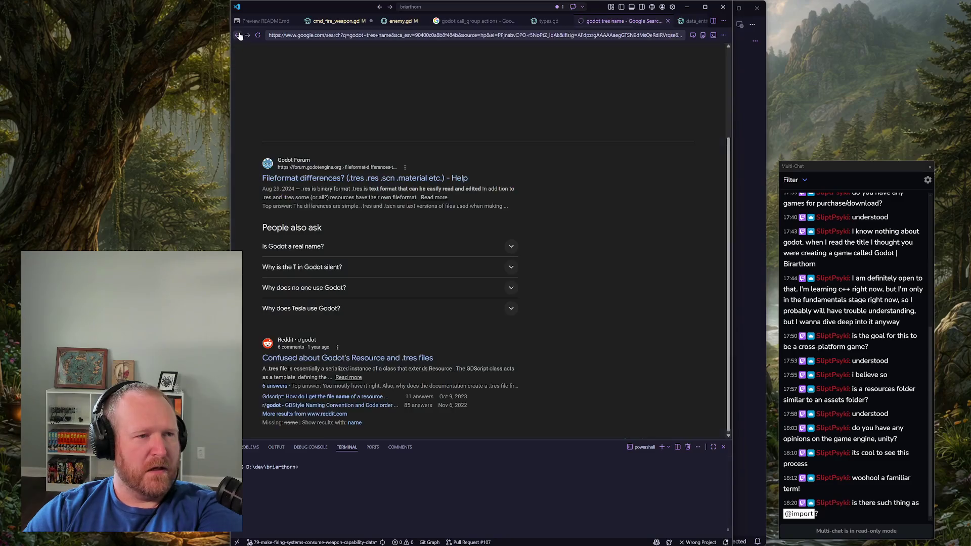
{"action": "scroll", "coordinate": [503, 207], "scroll_direction": "down", "scroll_amount": 6}
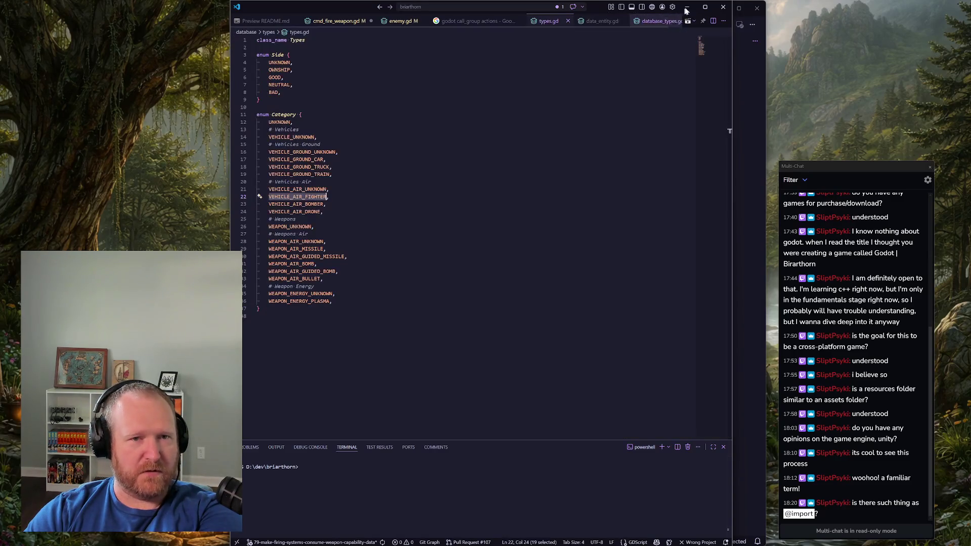
{"action": "left_click", "coordinate": [667, 21]}
{"action": "key", "text": "alt+Tab"}
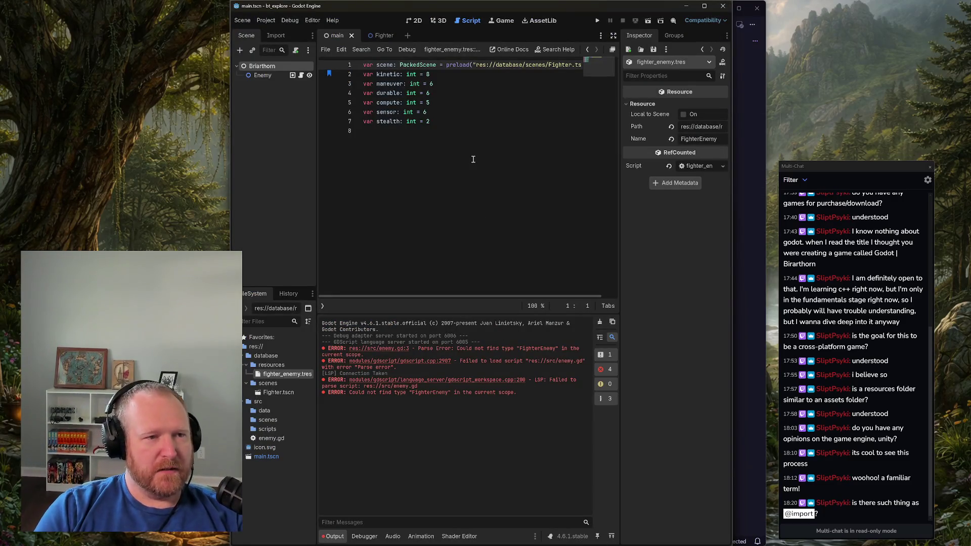
Add 'class_name FighterEnemy' as the first line of the fighter resource script.
{"action": "key", "text": "Return"}
{"action": "key", "text": "Up"}
{"action": "type", "text": "class_nam"}
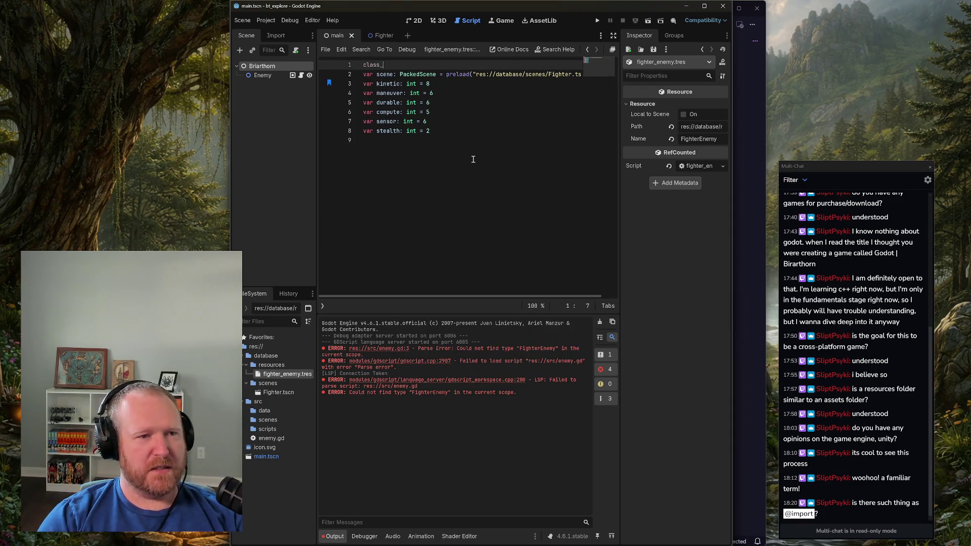
{"action": "type", "text": "e FighterEnem"}
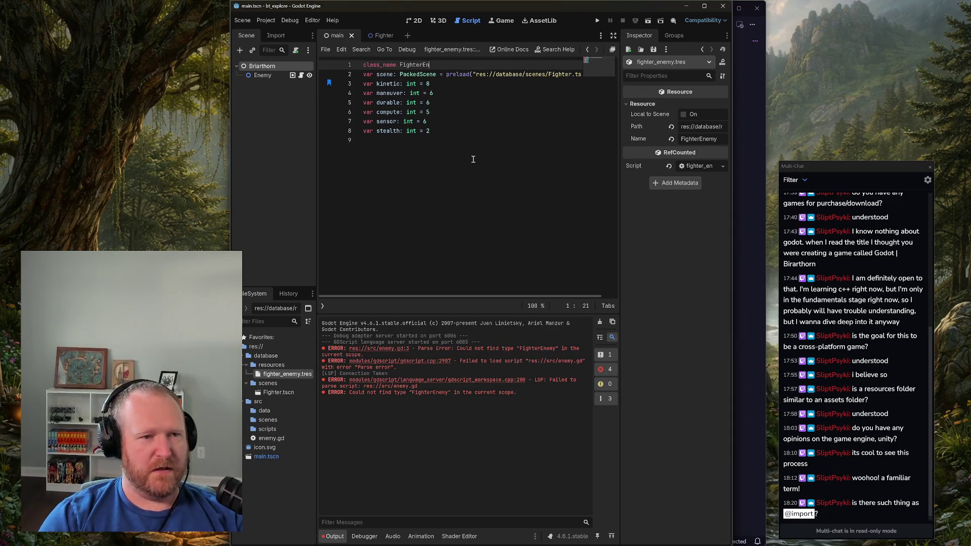
{"action": "type", "text": "y"}
{"action": "key", "text": "Return"}
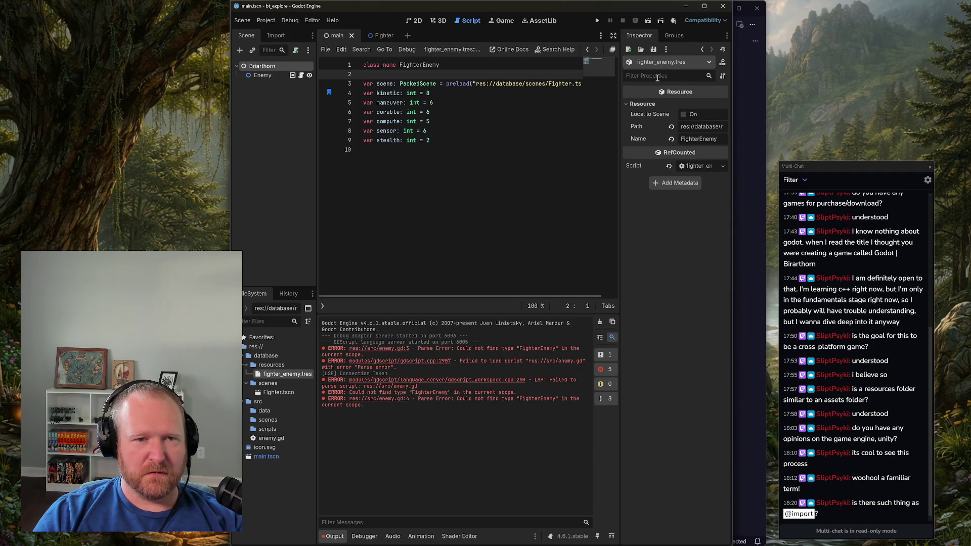
{"action": "left_click", "coordinate": [444, 162]}
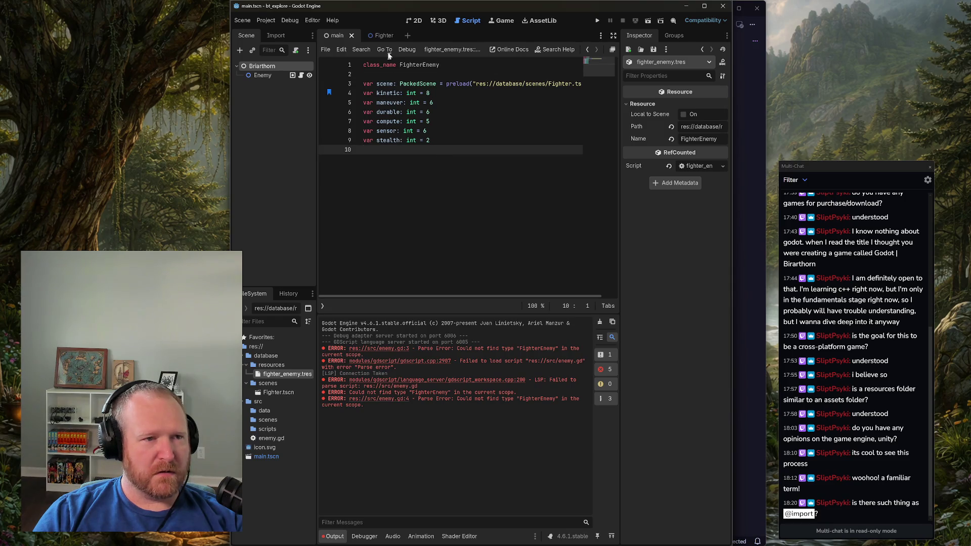
{"action": "left_click", "coordinate": [385, 37]}
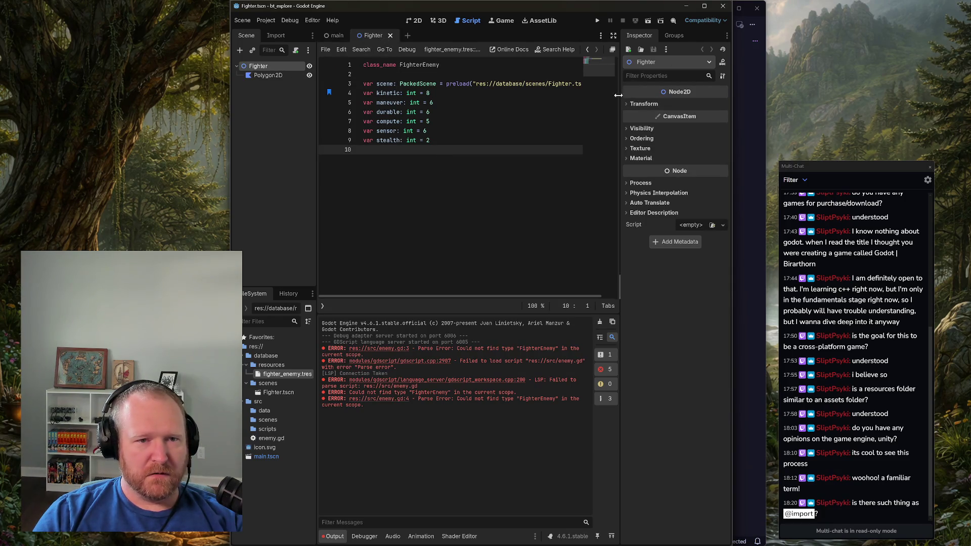
Drag enemy.gd into the src/scripts folder, confirm the move, and reopen it there.
{"action": "left_click", "coordinate": [276, 75]}
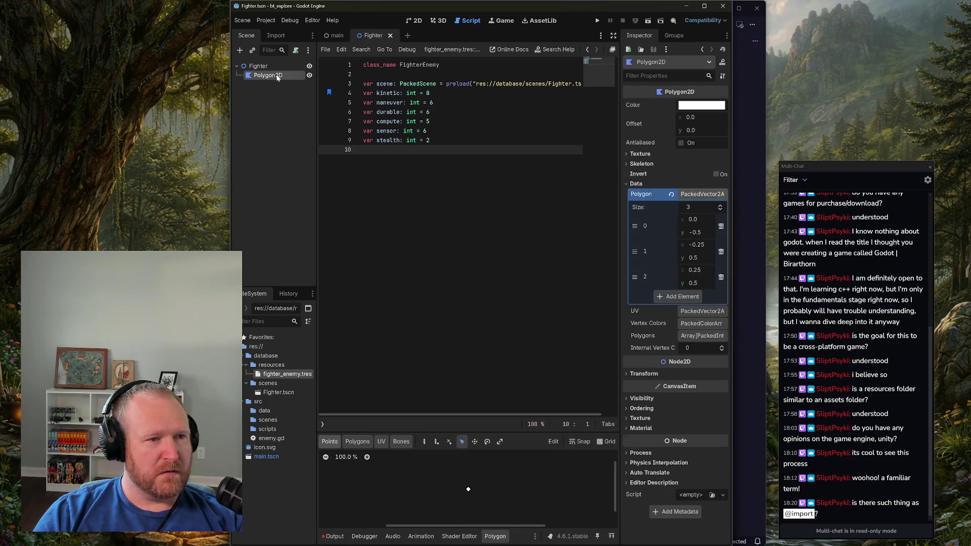
{"action": "left_click", "coordinate": [268, 430]}
{"action": "double_click", "coordinate": [272, 439]}
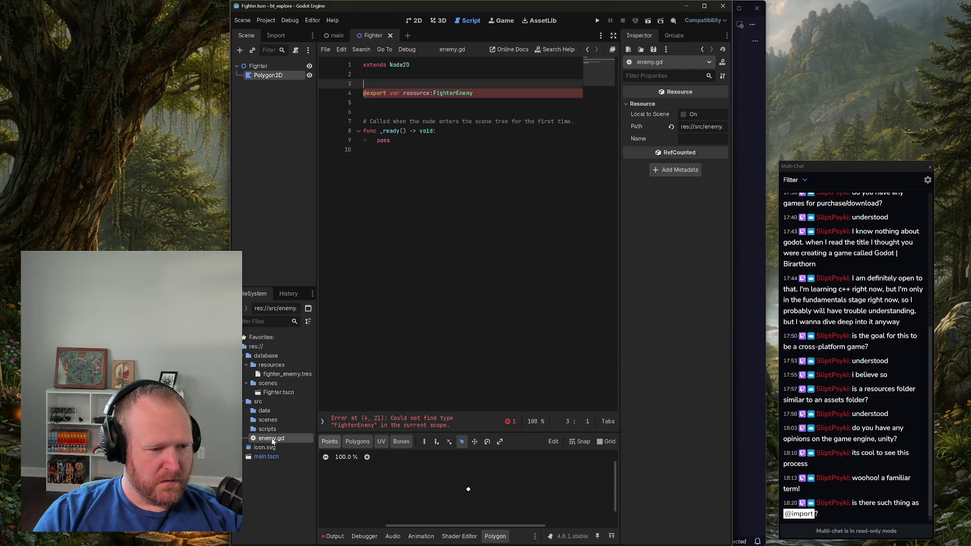
{"action": "left_click_drag", "start_coordinate": [269, 442], "coordinate": [270, 430]}
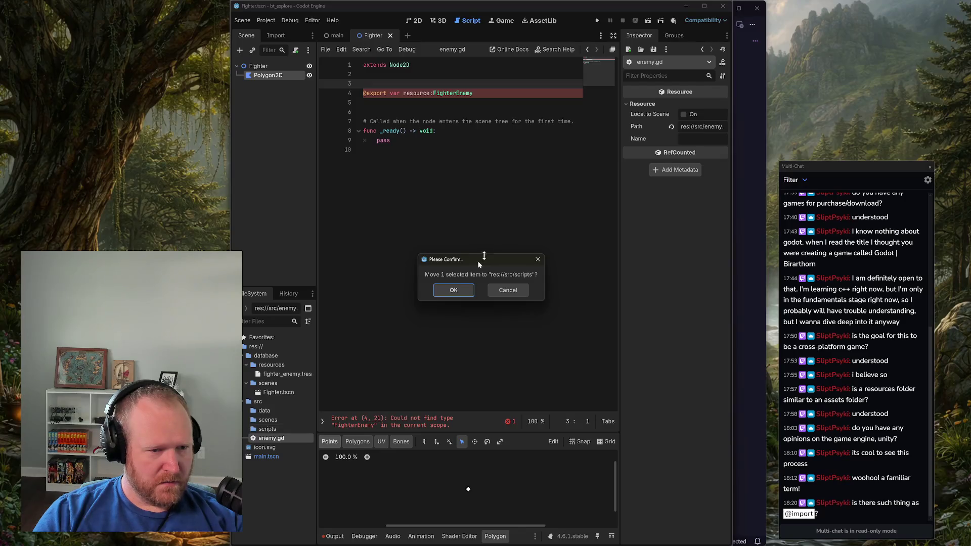
{"action": "left_click", "coordinate": [454, 291]}
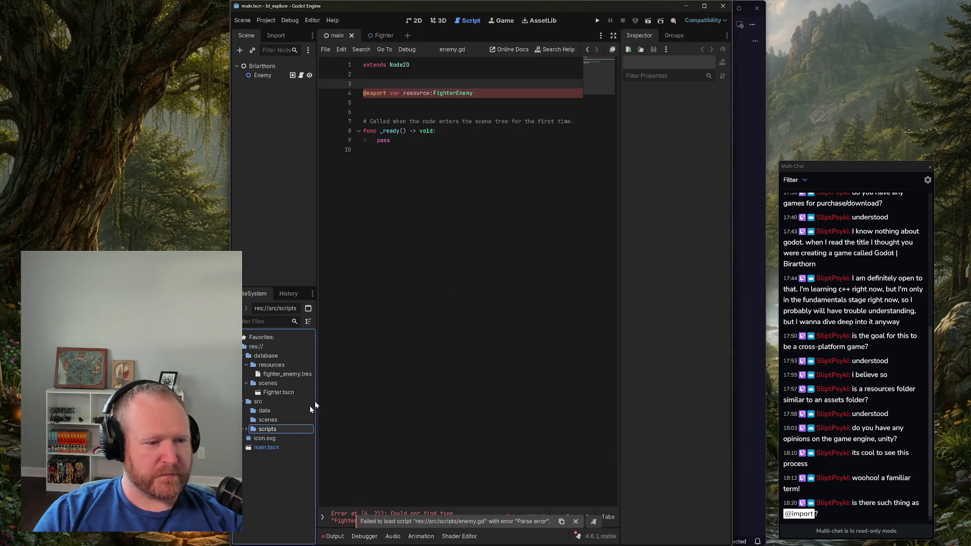
{"action": "left_click", "coordinate": [247, 429]}
{"action": "left_click", "coordinate": [276, 438]}
{"action": "left_click", "coordinate": [491, 206]}
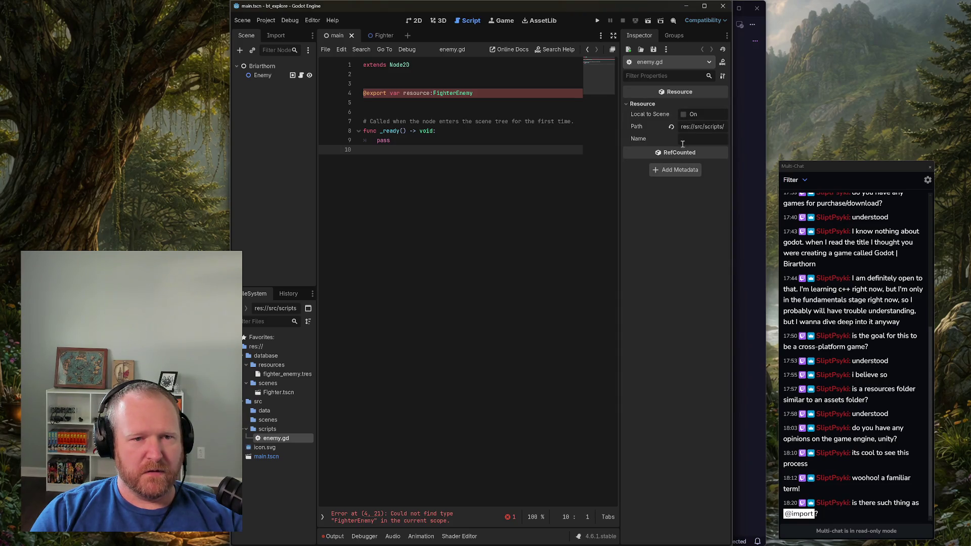
Set the resource Name to FighterEnemy and save, then clear the Name and save again.
{"action": "double_click", "coordinate": [411, 94]}
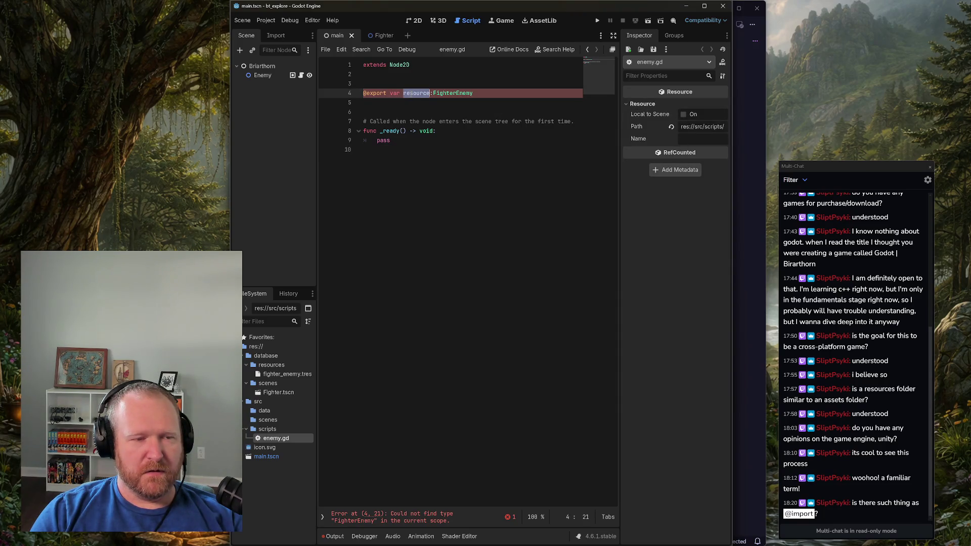
{"action": "left_click", "coordinate": [699, 137]}
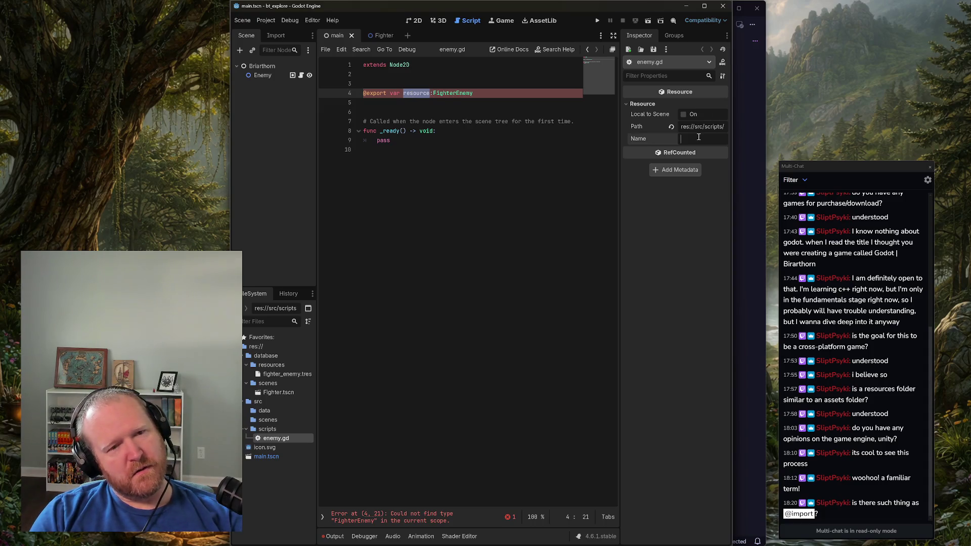
{"action": "type", "text": "FighterEnemy"}
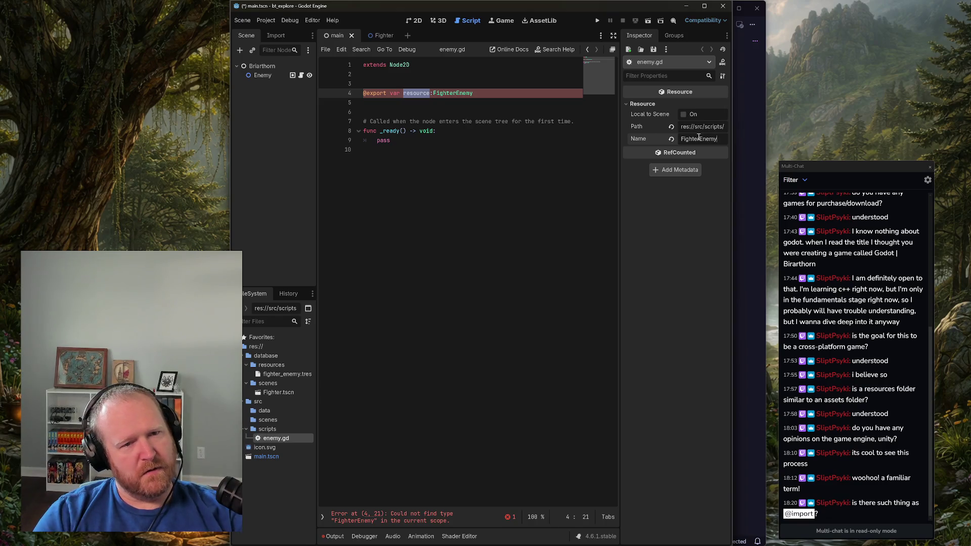
{"action": "key", "text": "ctrl+s"}
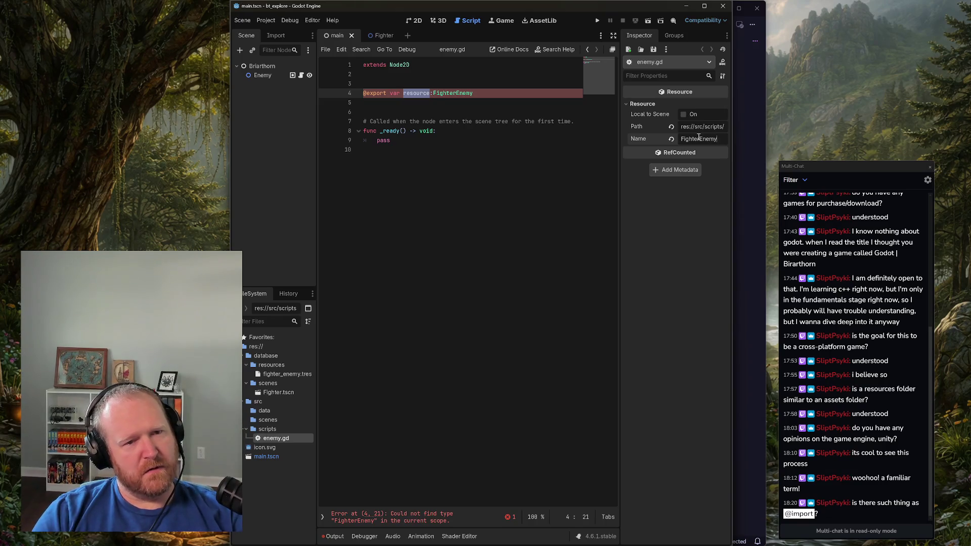
{"action": "left_click", "coordinate": [576, 198]}
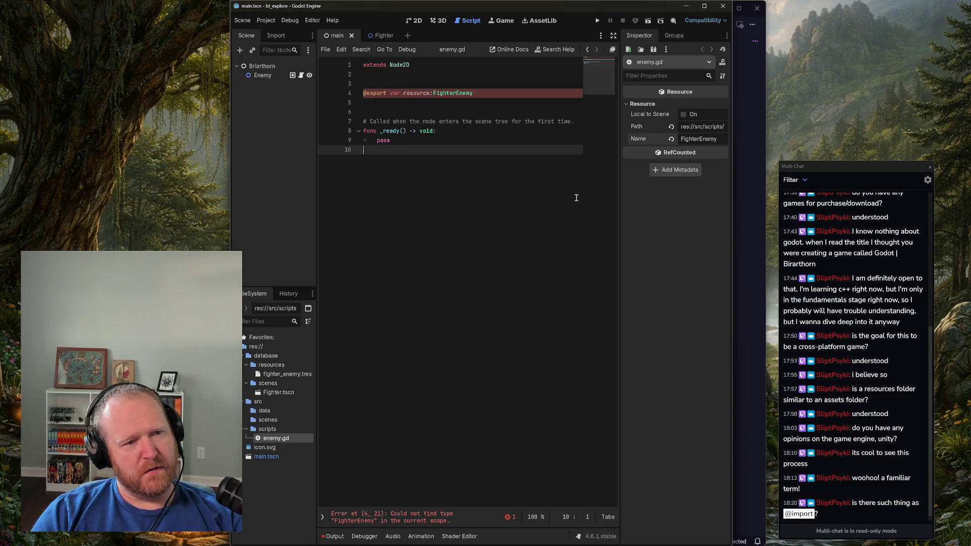
{"action": "double_click", "coordinate": [716, 138]}
{"action": "key", "text": "BackSpace"}
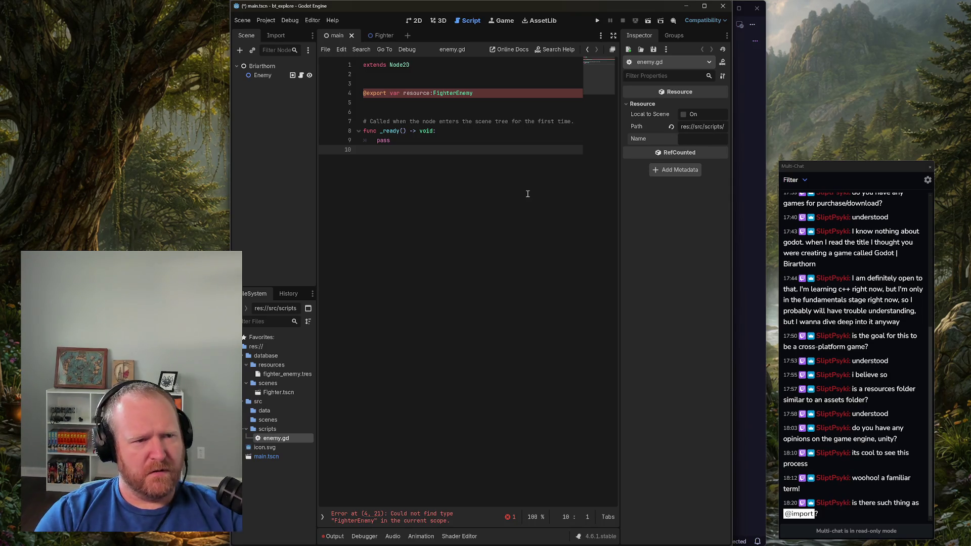
{"action": "key", "text": "ctrl+s"}
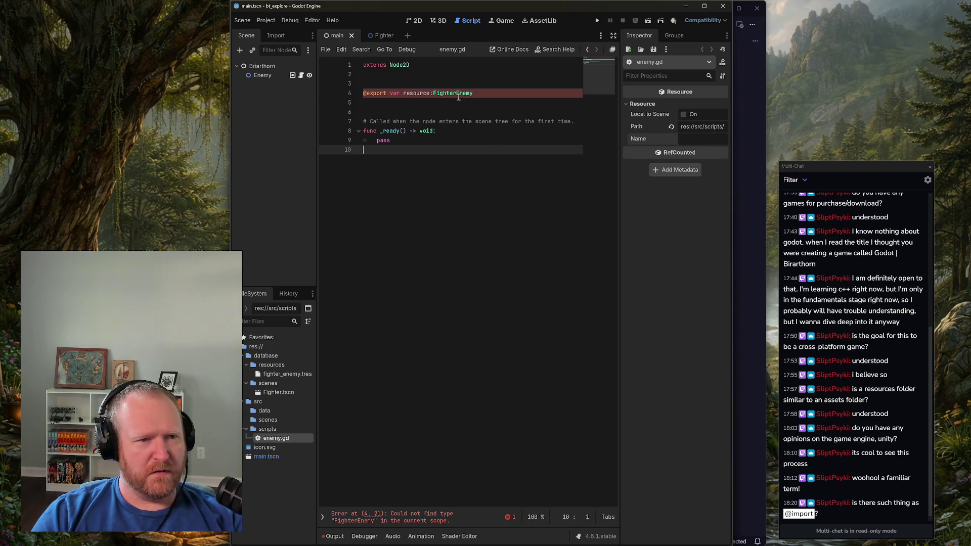
Show the Output log of FighterEnemy parse errors, then switch to the VS Code window.
{"action": "left_click", "coordinate": [459, 97]}
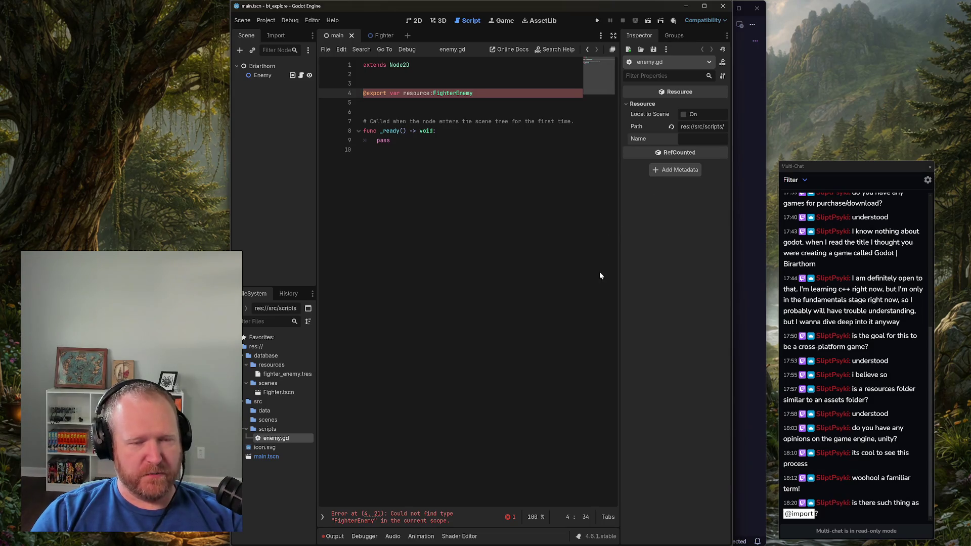
{"action": "left_click", "coordinate": [339, 536]}
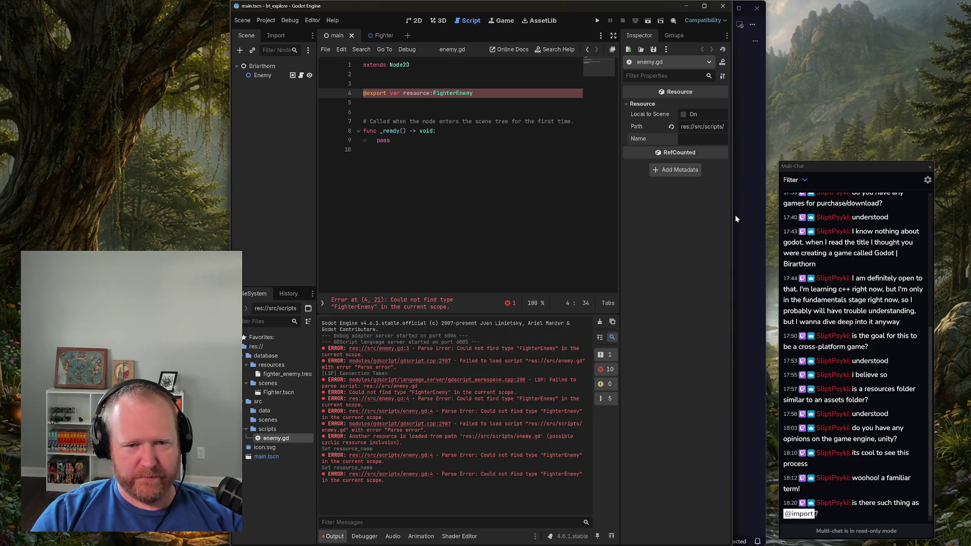
{"action": "left_click", "coordinate": [739, 215]}
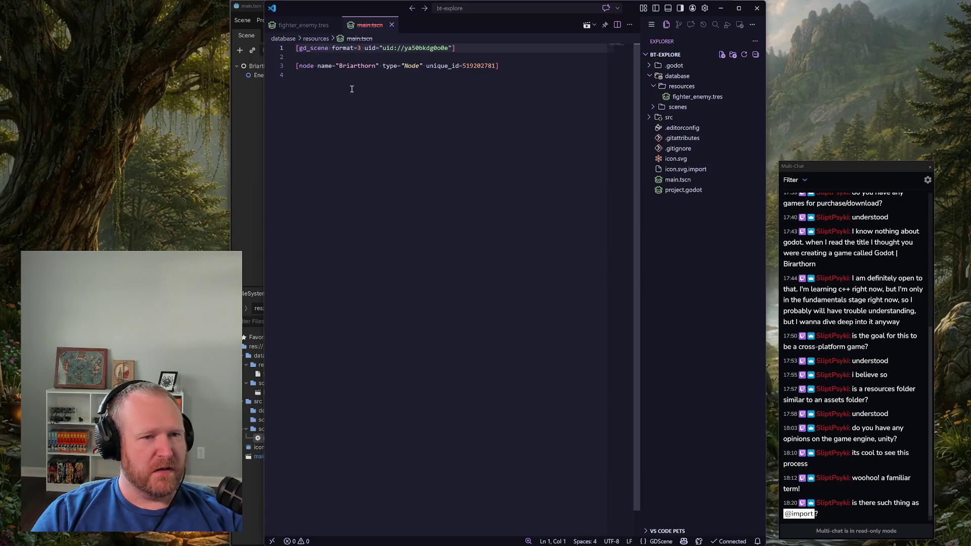
View fighter_enemy.tres and select the FighterEnemy name and GDScript_3nc43 script reference on lines 16–17.
{"action": "left_click", "coordinate": [292, 31]}
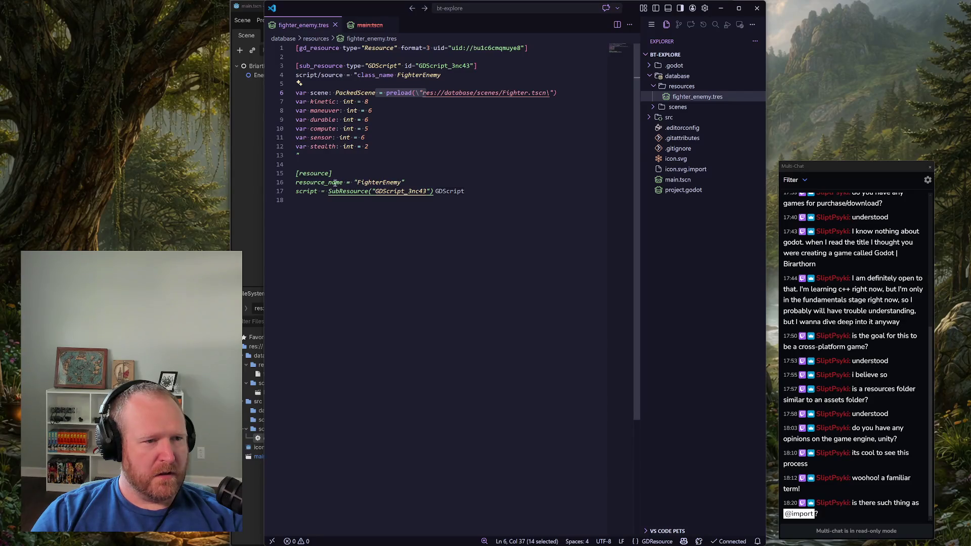
{"action": "double_click", "coordinate": [379, 182]}
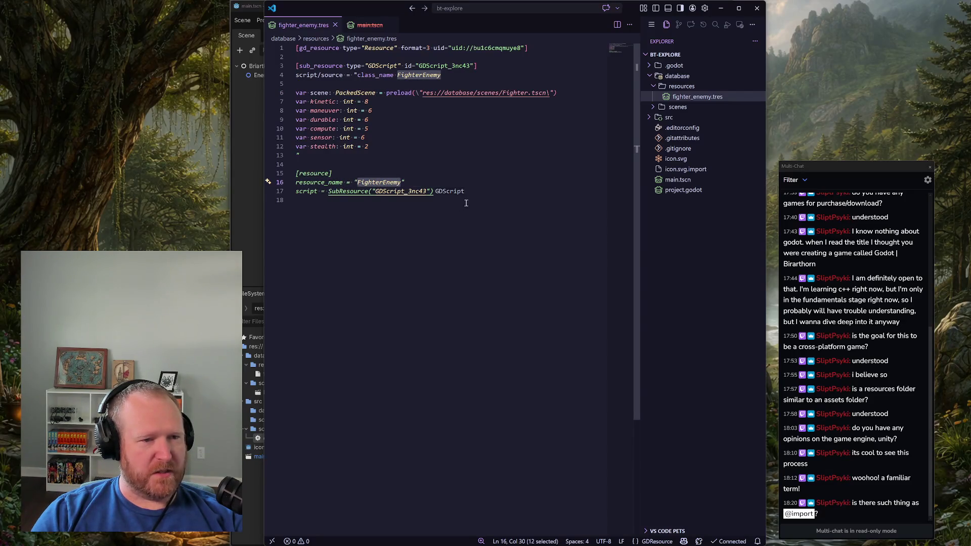
{"action": "left_click_drag", "start_coordinate": [473, 192], "coordinate": [291, 196]}
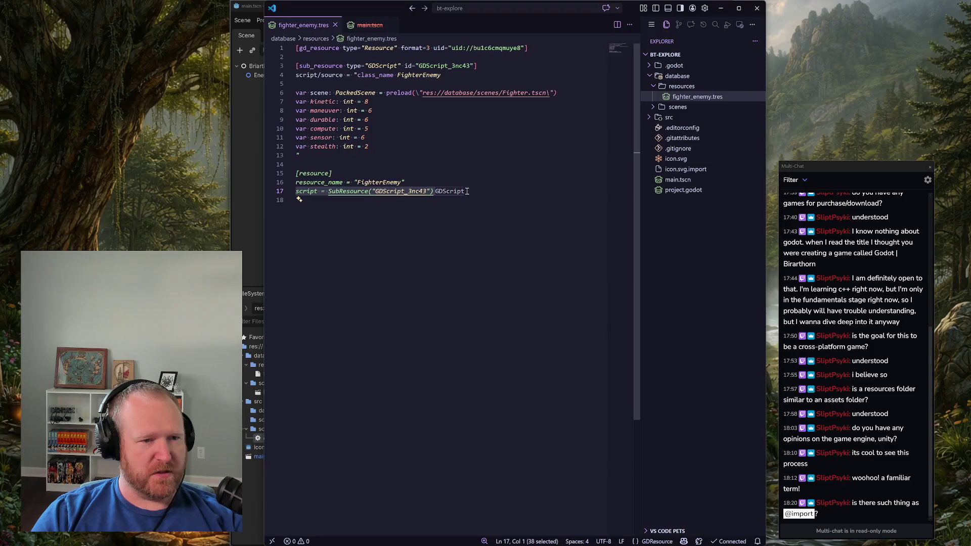
{"action": "double_click", "coordinate": [399, 191]}
{"action": "double_click", "coordinate": [303, 191]}
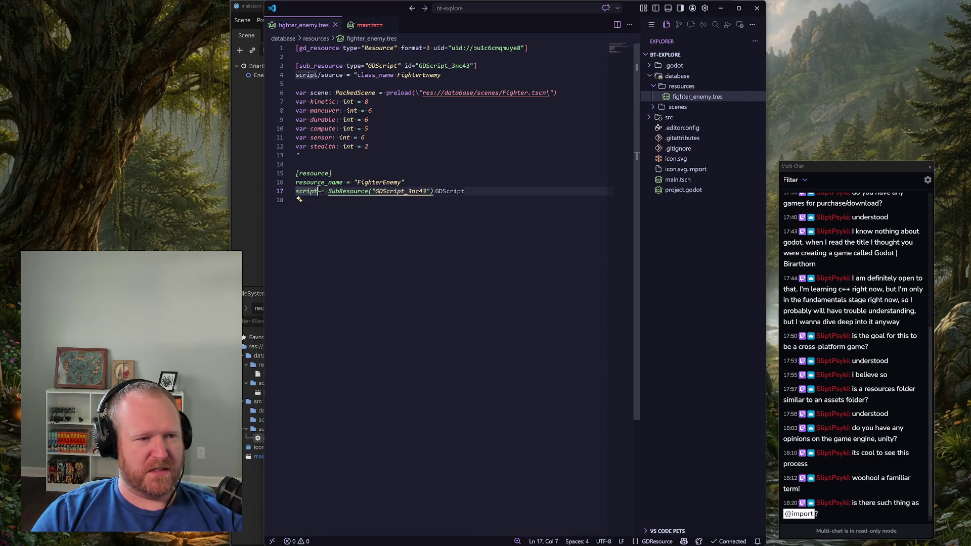
{"action": "left_click", "coordinate": [357, 155]}
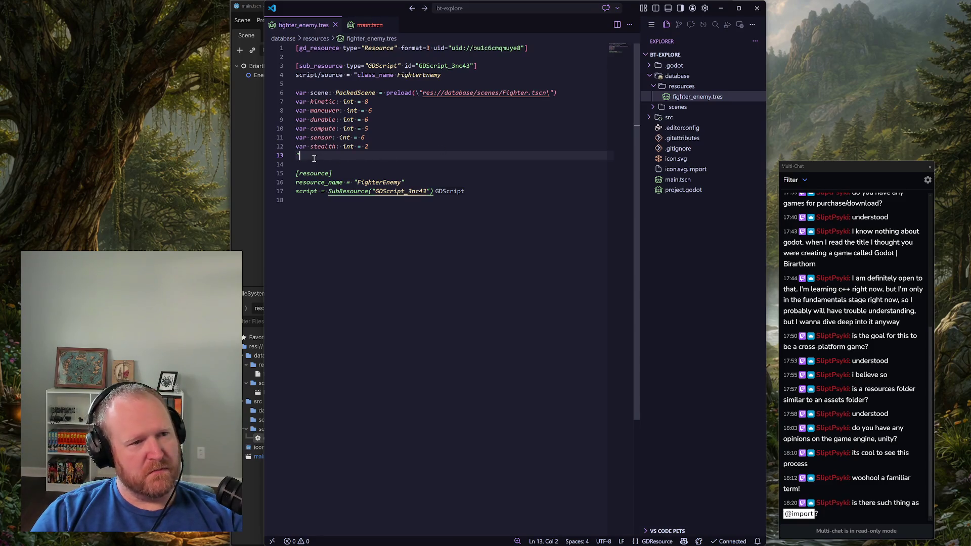
{"action": "left_click_drag", "start_coordinate": [312, 159], "coordinate": [289, 158]}
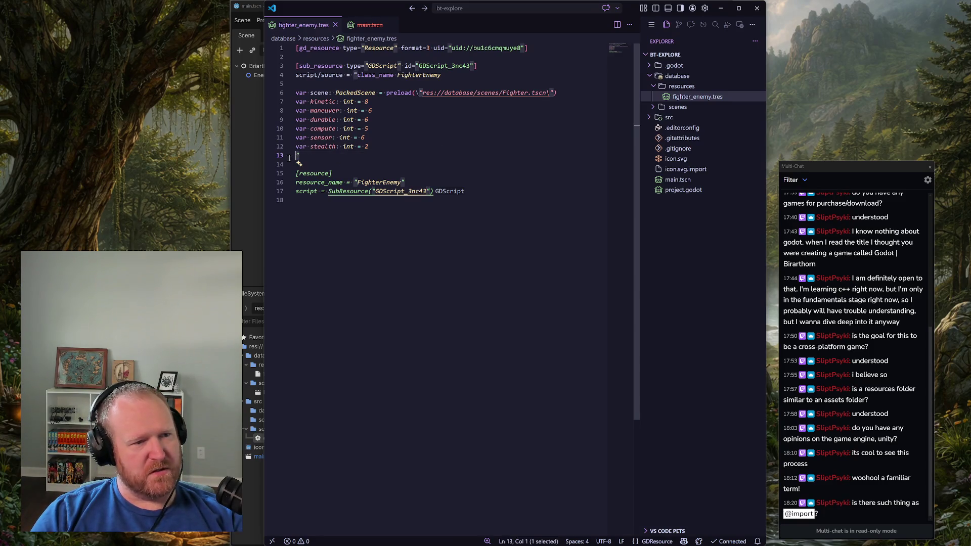
Browse the .godot/editor folder in the Explorer, then return to the Godot editor.
{"action": "left_click", "coordinate": [655, 66]}
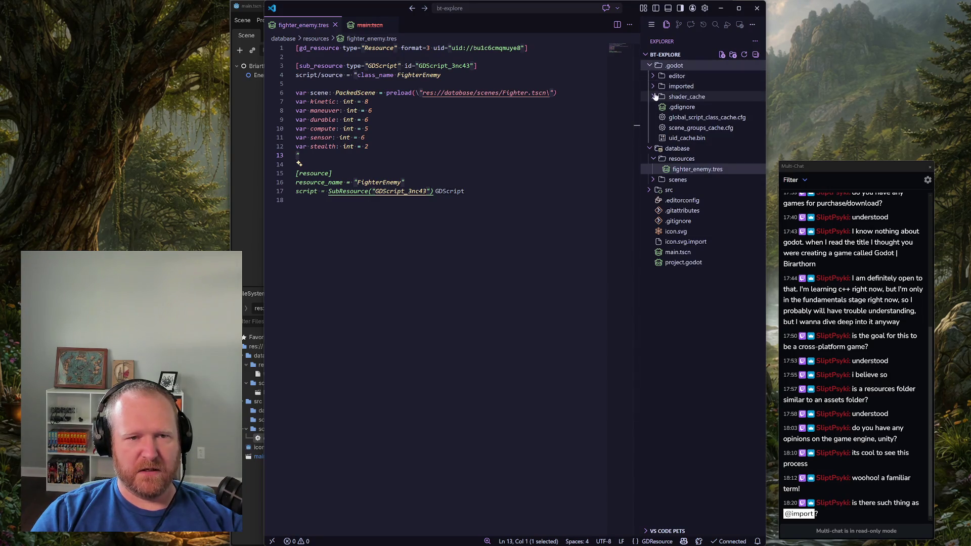
{"action": "left_click", "coordinate": [656, 77]}
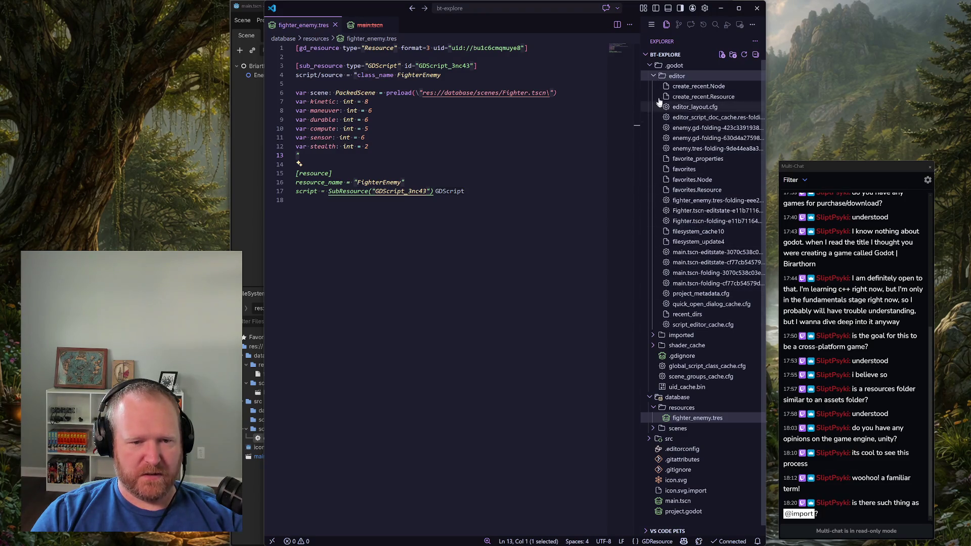
{"action": "left_click", "coordinate": [653, 77]}
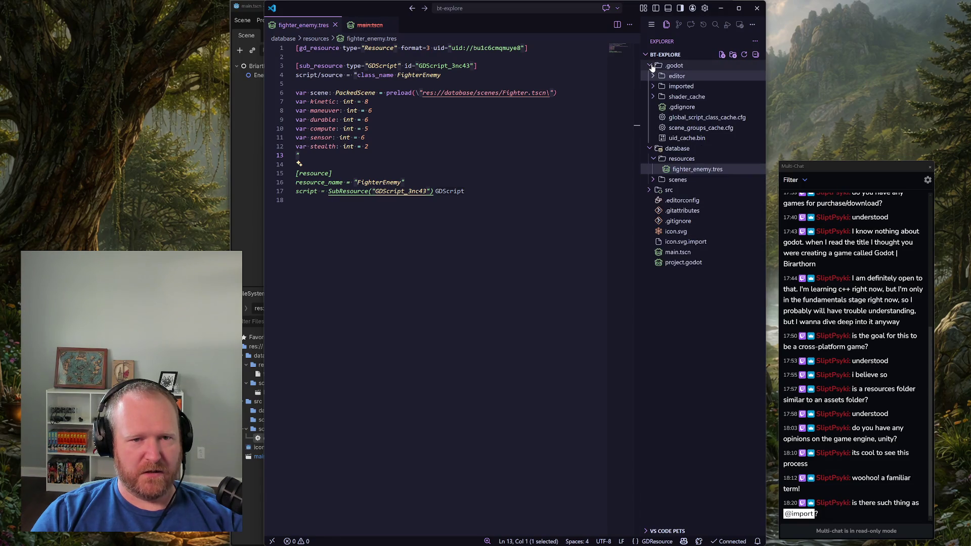
{"action": "left_click", "coordinate": [650, 66]}
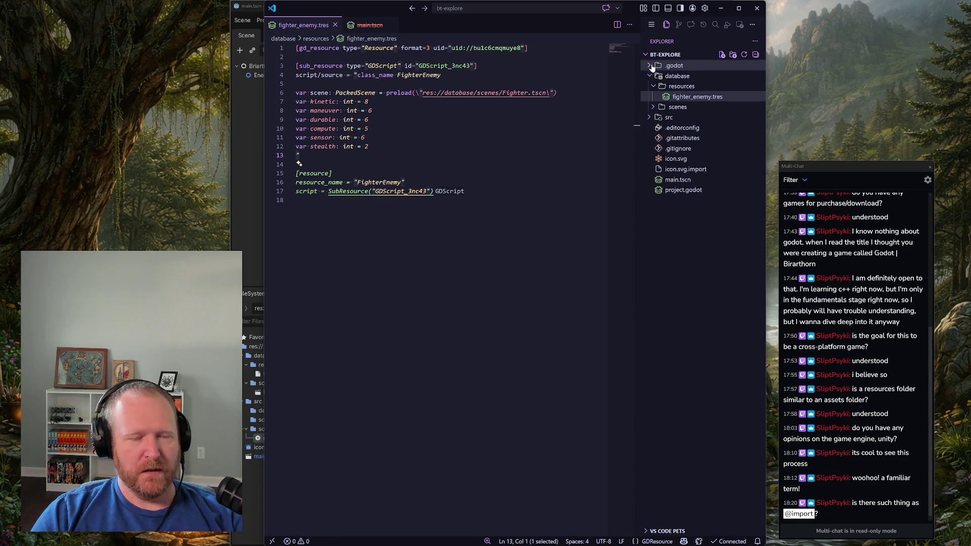
{"action": "left_click", "coordinate": [311, 157]}
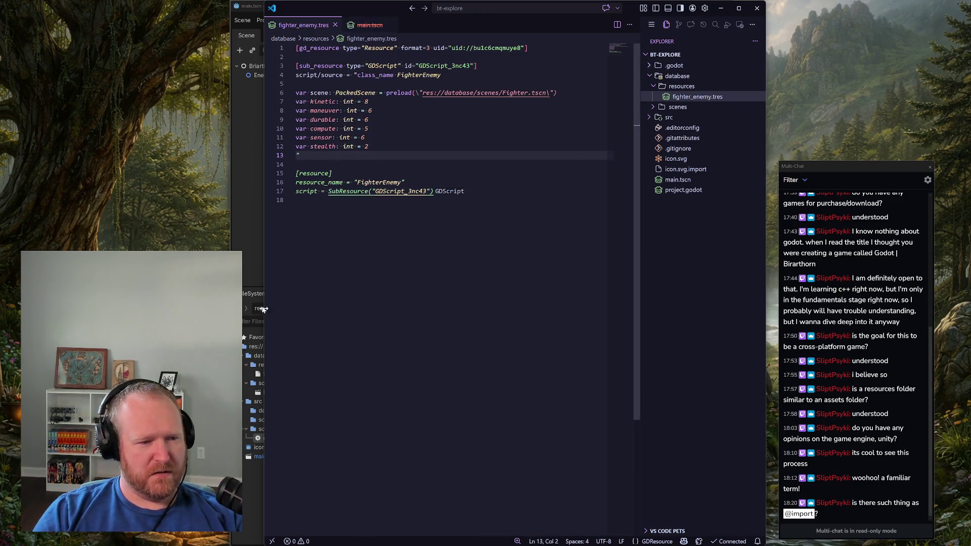
{"action": "left_click", "coordinate": [243, 244]}
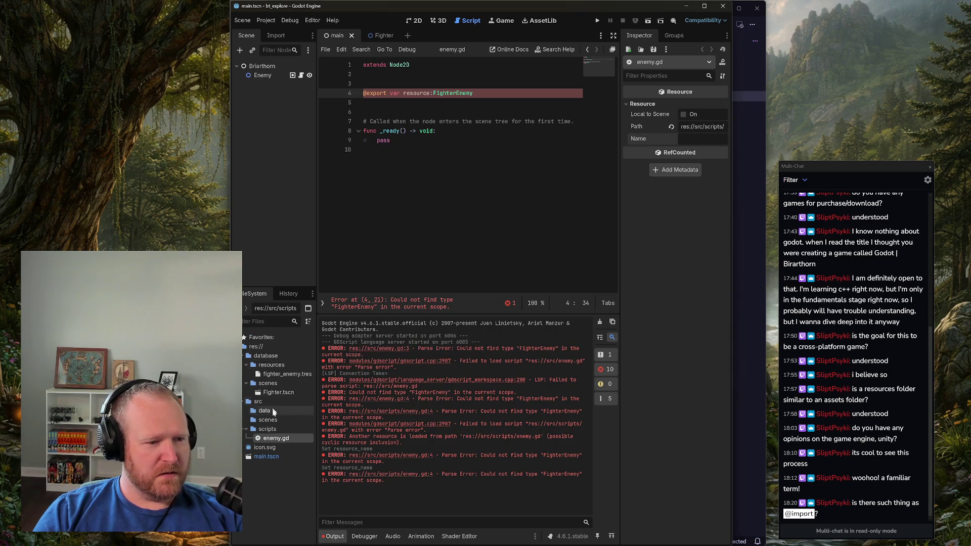
Open fighter_enemy.tres's embedded FighterEnemy script and delete its trailing empty line.
{"action": "left_click", "coordinate": [275, 375]}
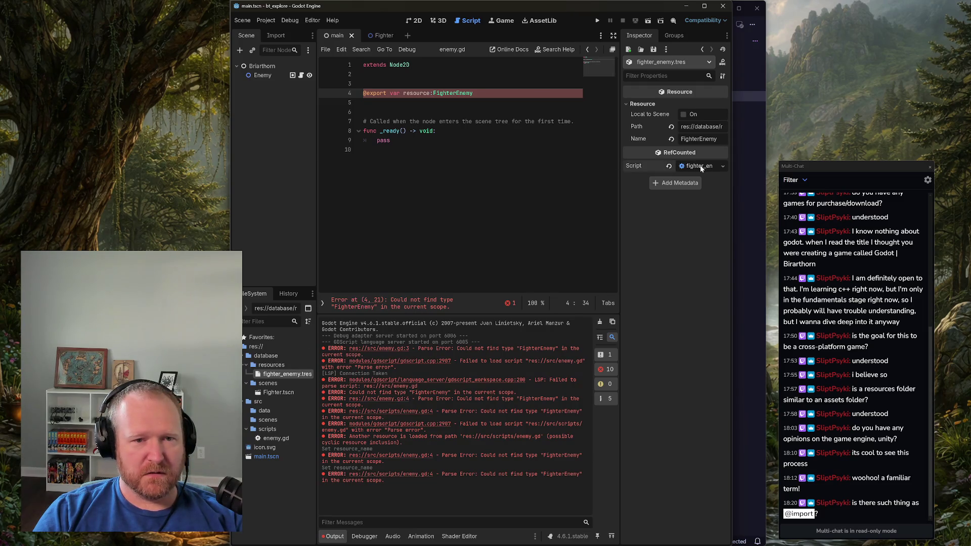
{"action": "left_click", "coordinate": [698, 166]}
{"action": "key", "text": "BackSpace"}
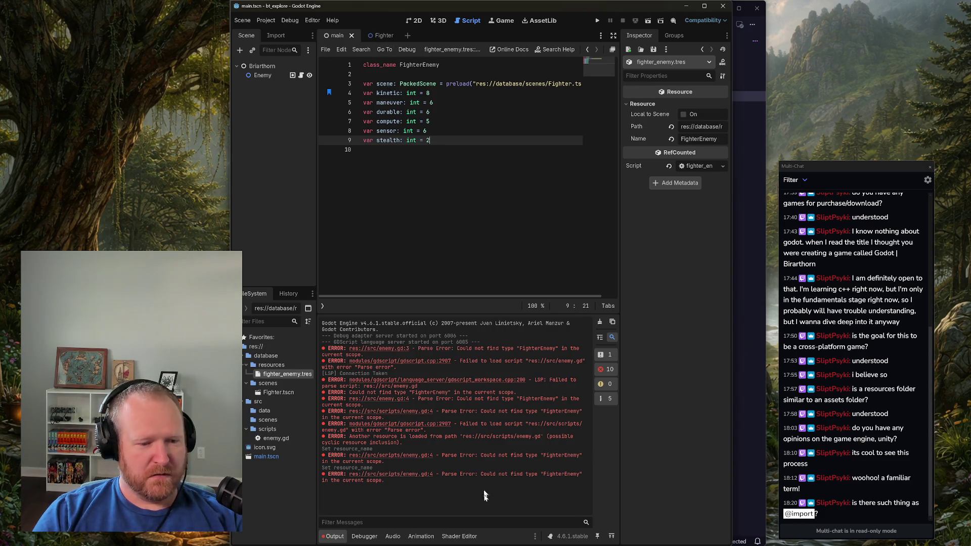
Switch to the VS Code window showing fighter_enemy.tres and open its chat panel.
{"action": "left_click", "coordinate": [590, 508]}
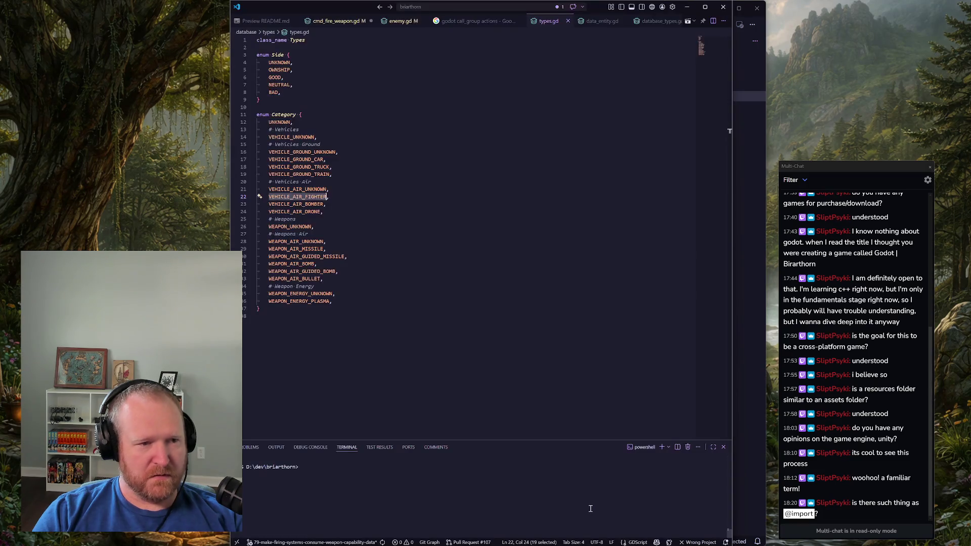
{"action": "left_click", "coordinate": [543, 512]}
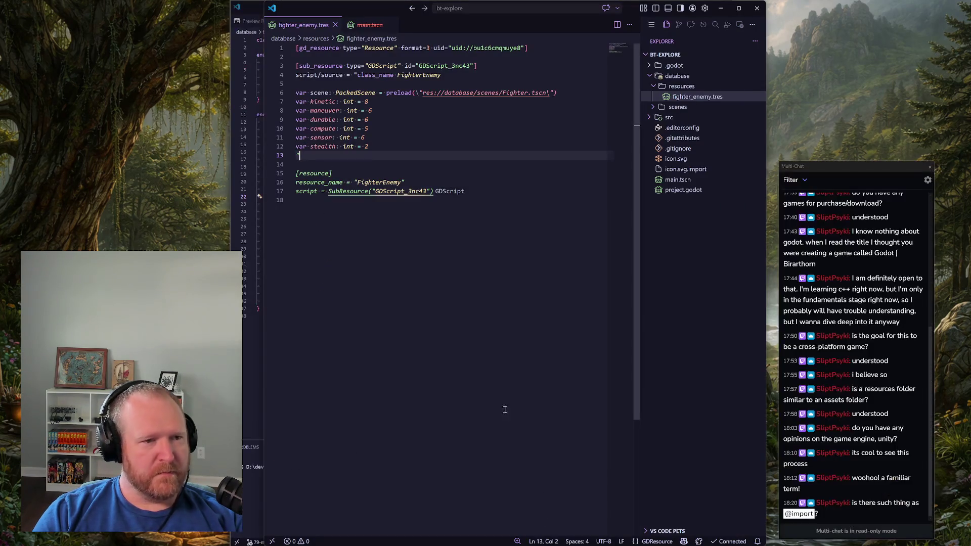
{"action": "left_click", "coordinate": [315, 161]}
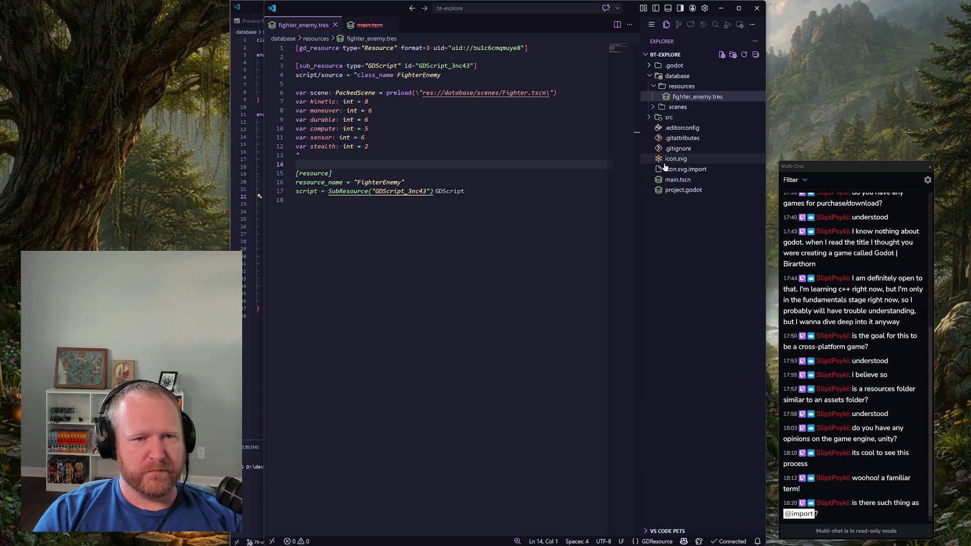
{"action": "left_click", "coordinate": [692, 26]}
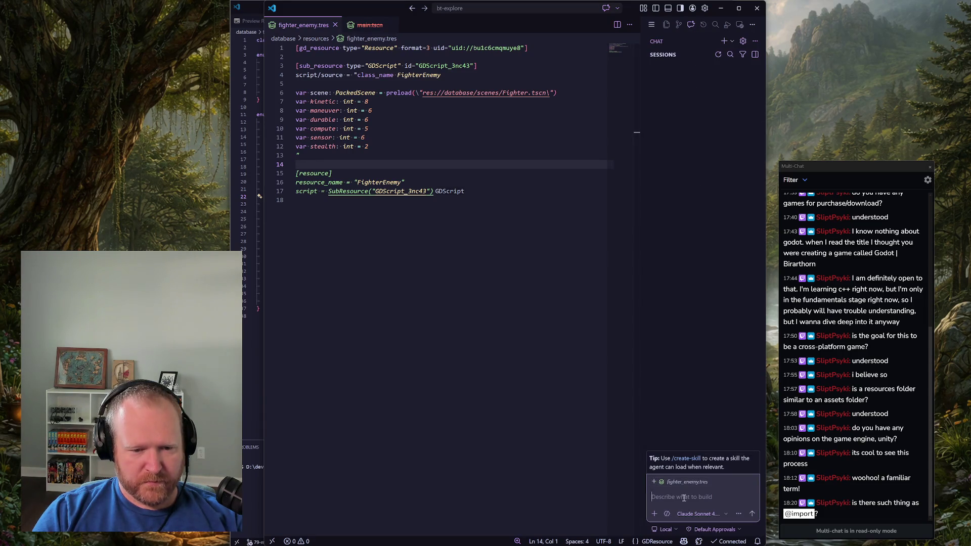
Copy the first 'Could not find type FighterEnemy' error from Godot's Output log.
{"action": "left_click", "coordinate": [252, 507]}
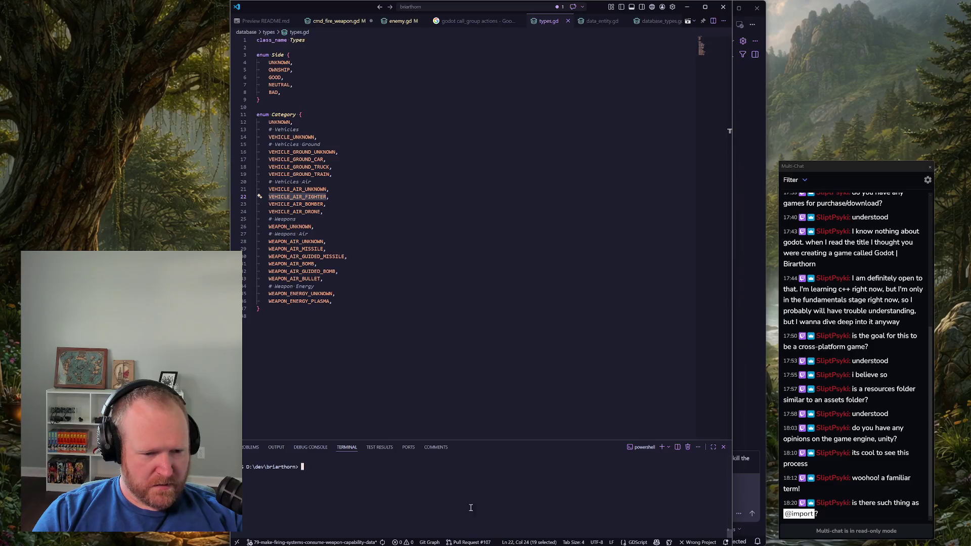
{"action": "key", "text": "alt+Tab"}
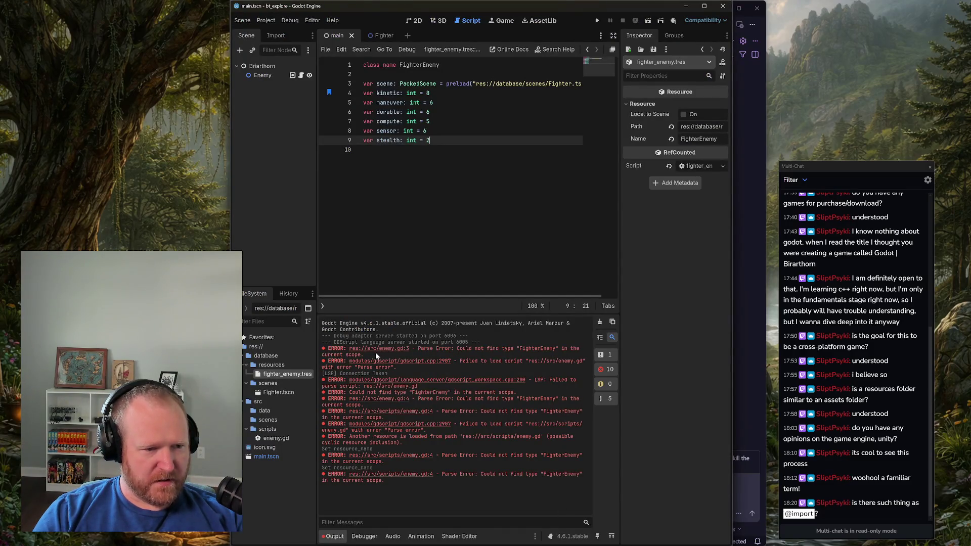
{"action": "triple_click", "coordinate": [358, 354]}
{"action": "key", "text": "ctrl+c"}
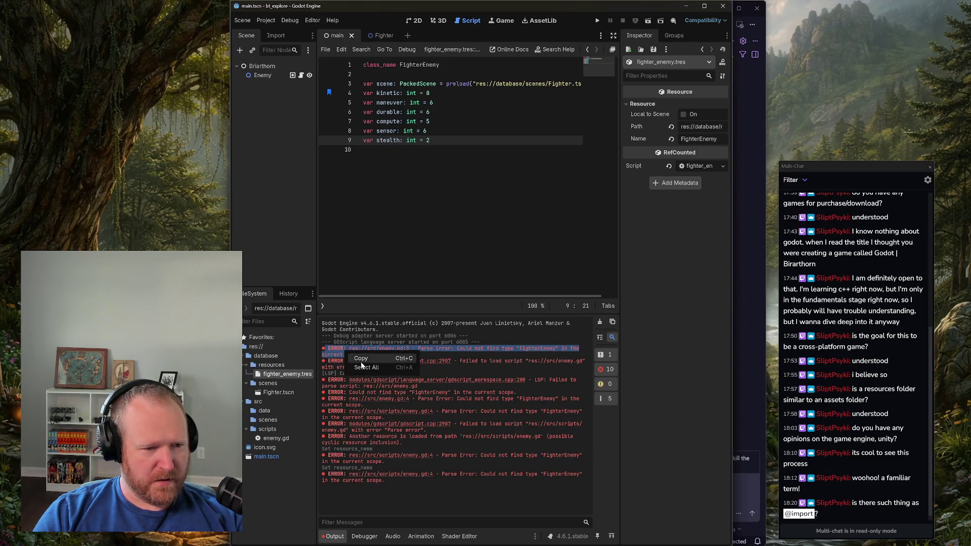
Ask the VS Code chat why assigning fighter_enemy.tres to the enemy.tscn property fails, pasting the error.
{"action": "left_click", "coordinate": [747, 286]}
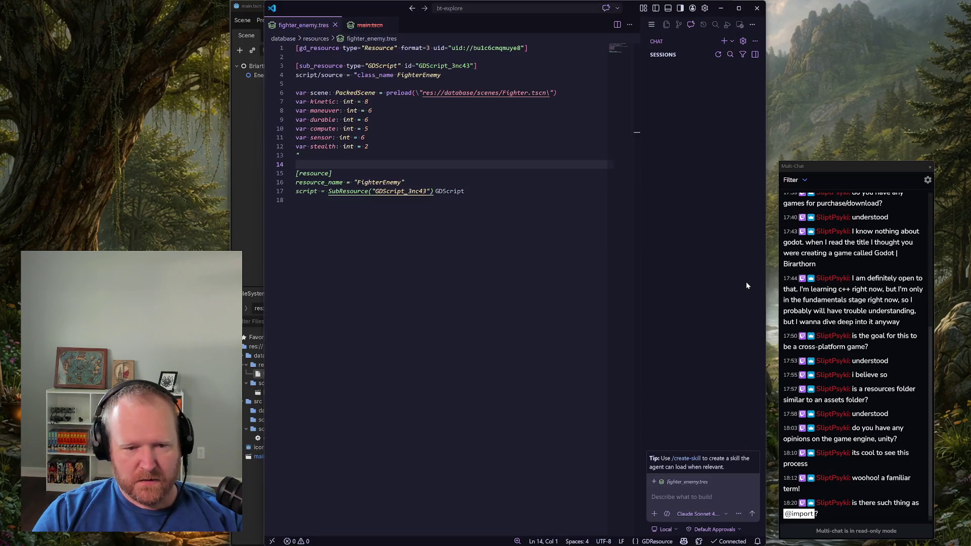
{"action": "left_click", "coordinate": [691, 498]}
{"action": "type", "text": "I'm trying to "}
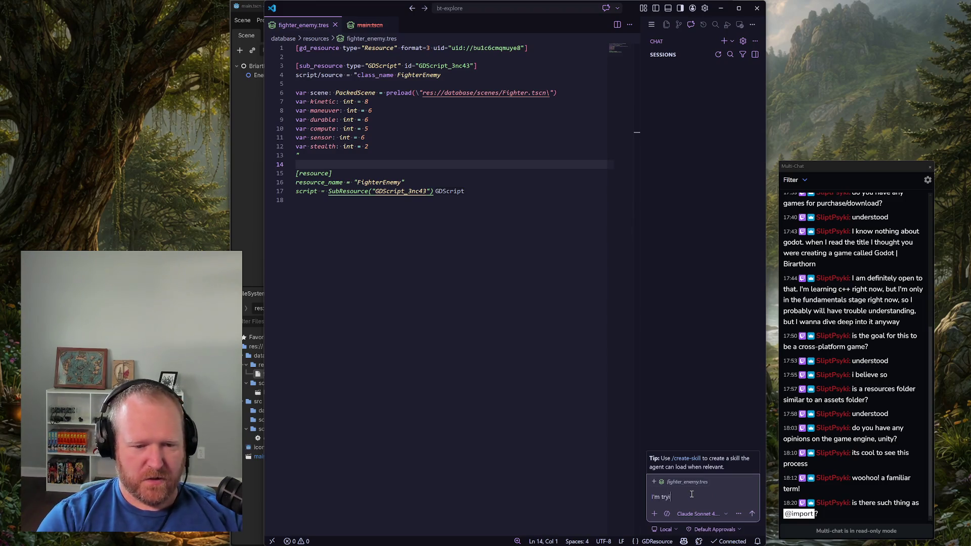
{"action": "type", "text": "assign"}
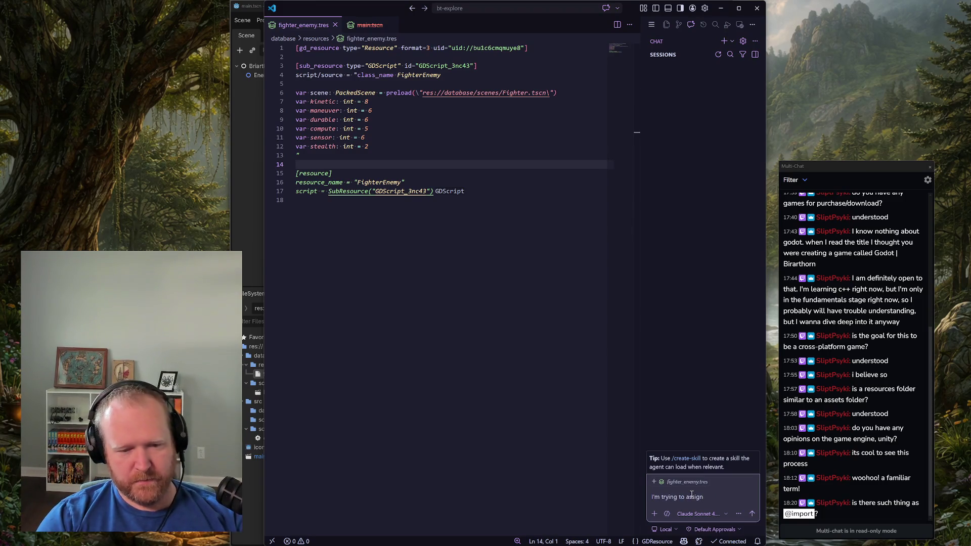
{"action": "type", "text": " my fighter_ene"}
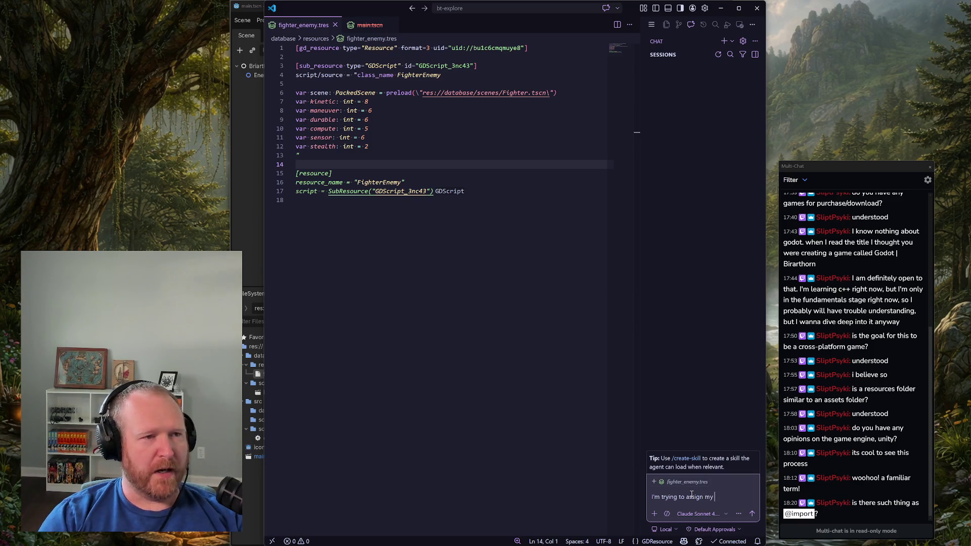
{"action": "type", "text": "my.tres"}
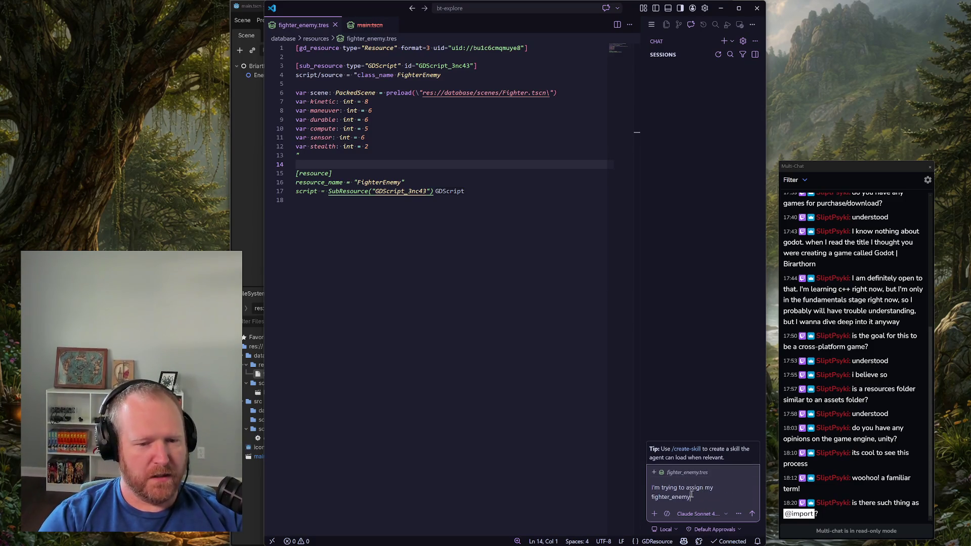
{"action": "type", "text": " to "}
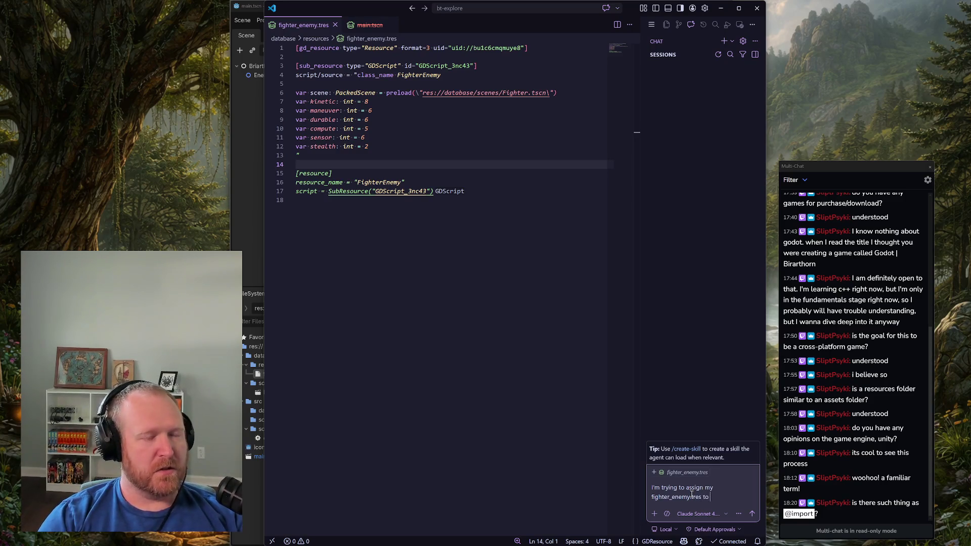
{"action": "type", "text": "my enemy."}
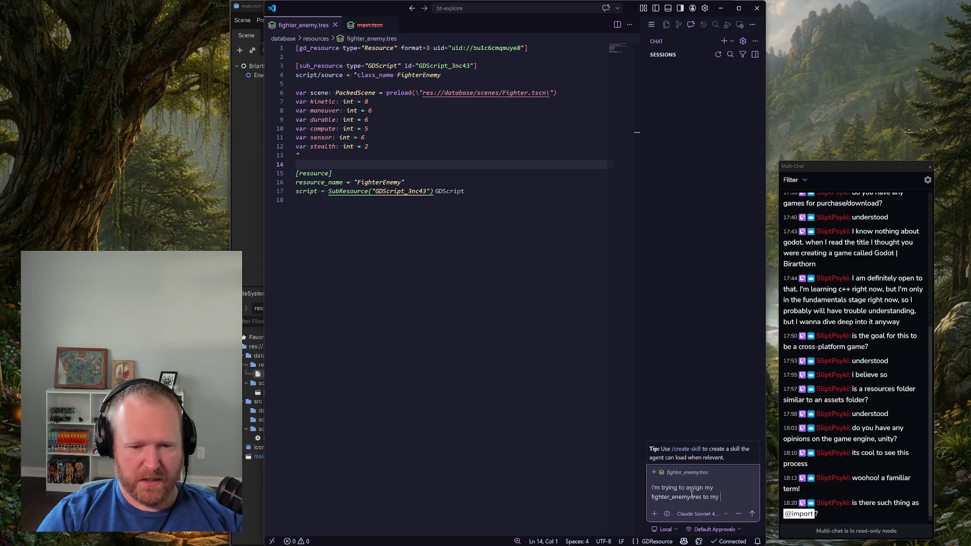
{"action": "type", "text": "gd"}
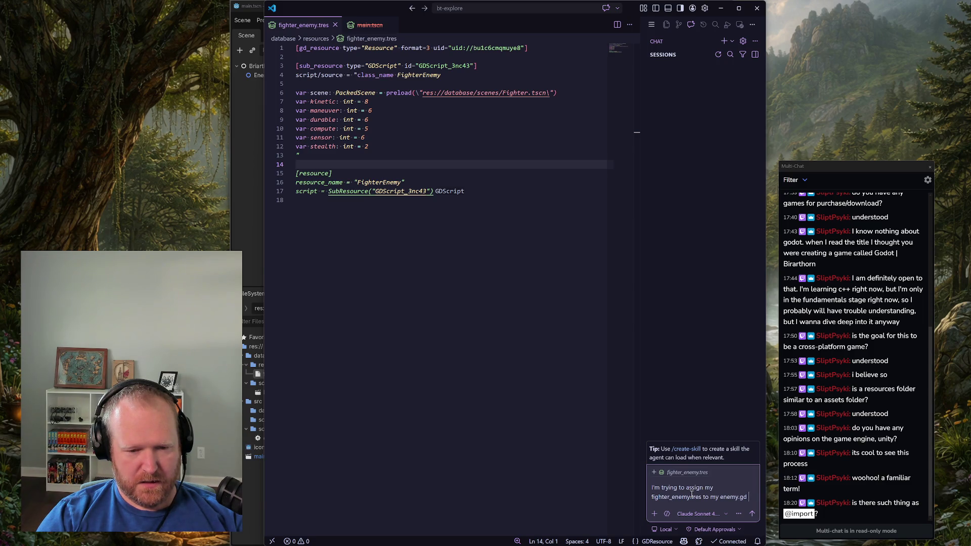
{"action": "type", "text": "tscn "}
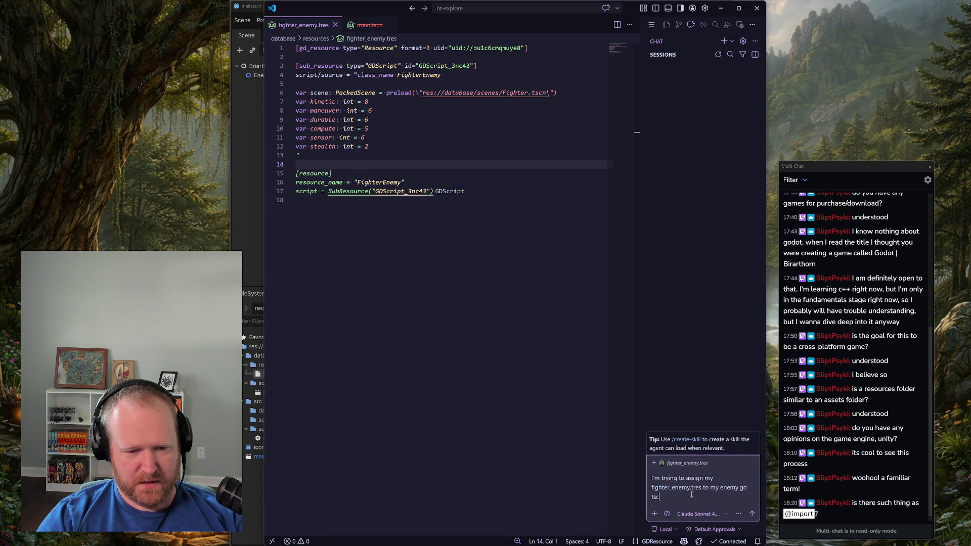
{"action": "type", "text": "propert"}
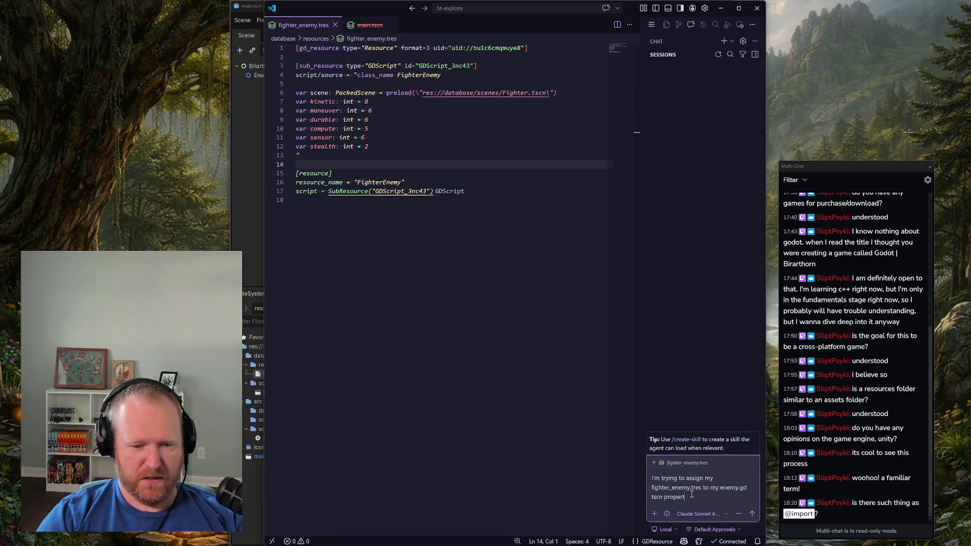
{"action": "key", "text": "BackSpace"}
{"action": "key", "text": "BackSpace"}
{"action": "key", "text": "BackSpace"}
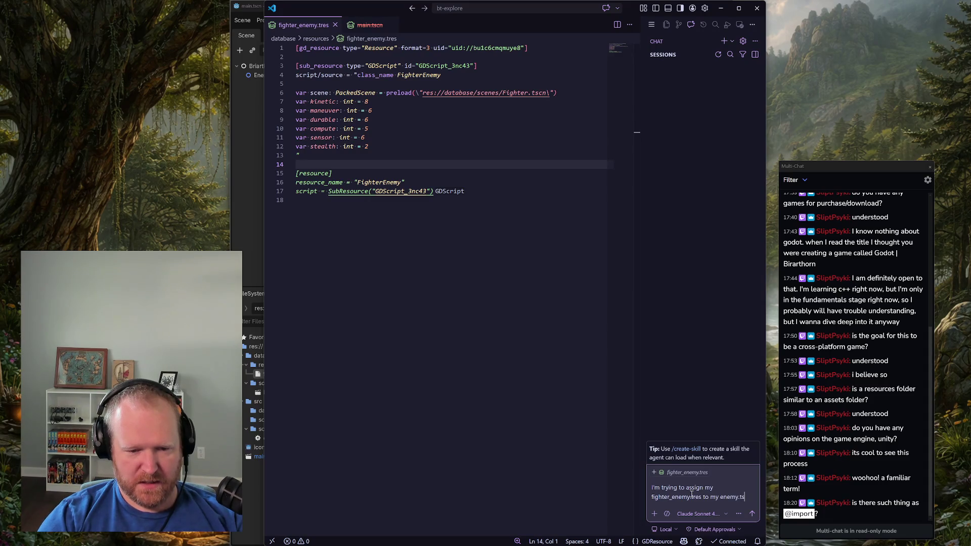
{"action": "type", "text": "property"}
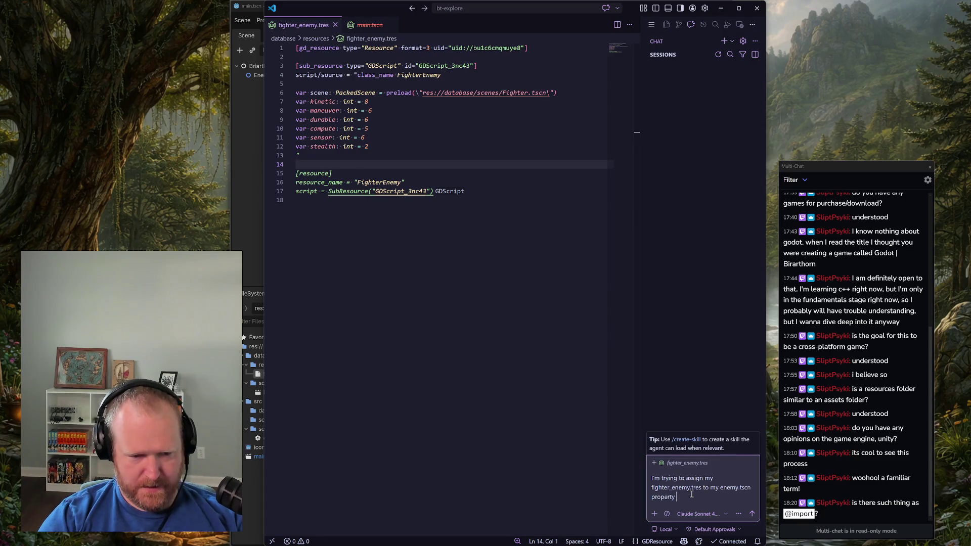
{"action": "type", "text": "I ex"}
{"action": "type", "text": " via enemy.gd."}
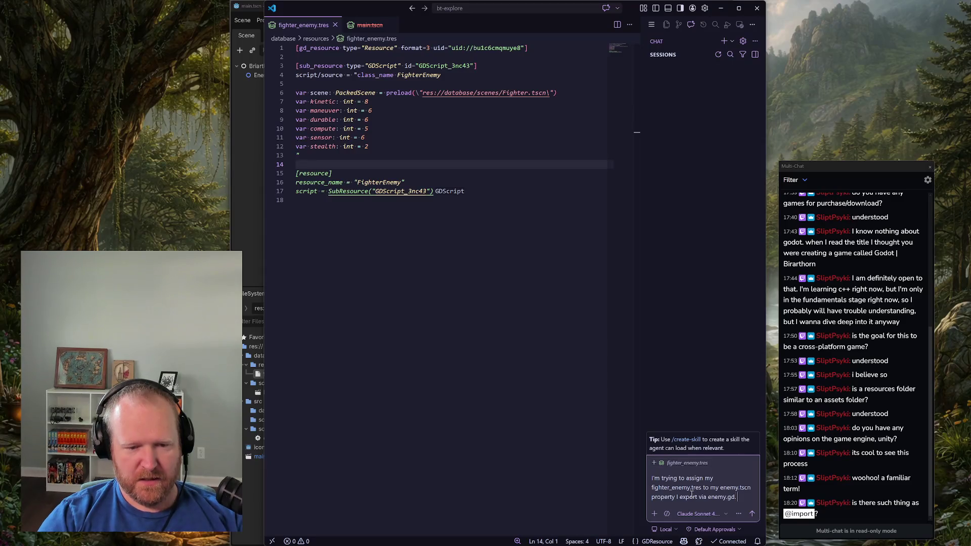
{"action": "type", "text": "get t"}
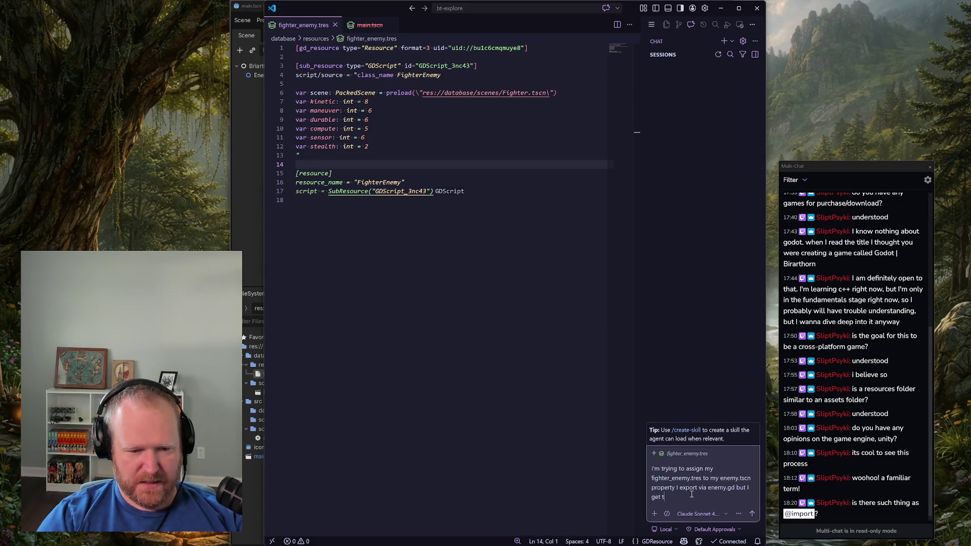
{"action": "type", "text": ":"}
{"action": "key", "text": "shift+Return"}
{"action": "key", "text": "shift+Return"}
{"action": "key", "text": "ctrl+v"}
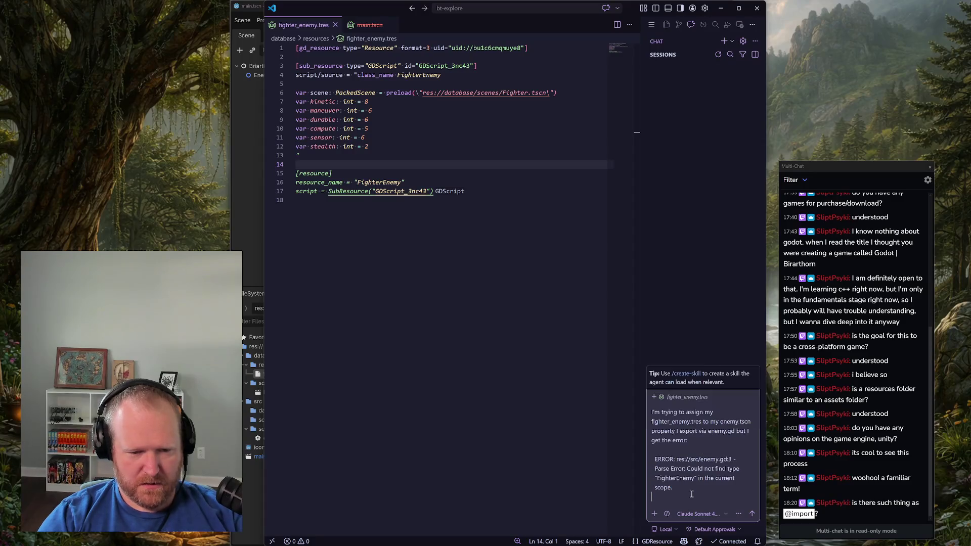
{"action": "key", "text": "Return"}
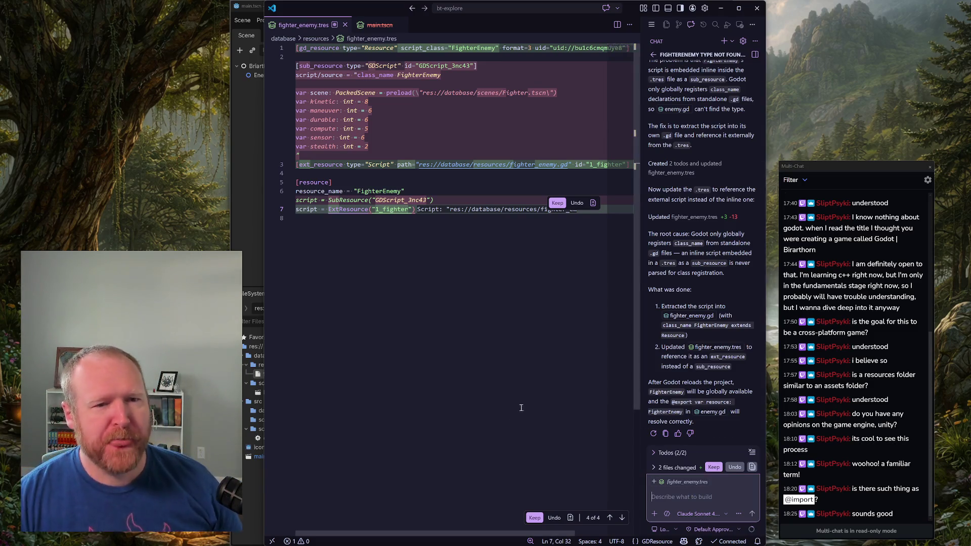
Scroll up through the assistant's reply and drag the splitter to widen the chat panel.
{"action": "scroll", "coordinate": [667, 274], "scroll_direction": "up", "scroll_amount": 1}
{"action": "scroll", "coordinate": [666, 271], "scroll_direction": "up", "scroll_amount": 4}
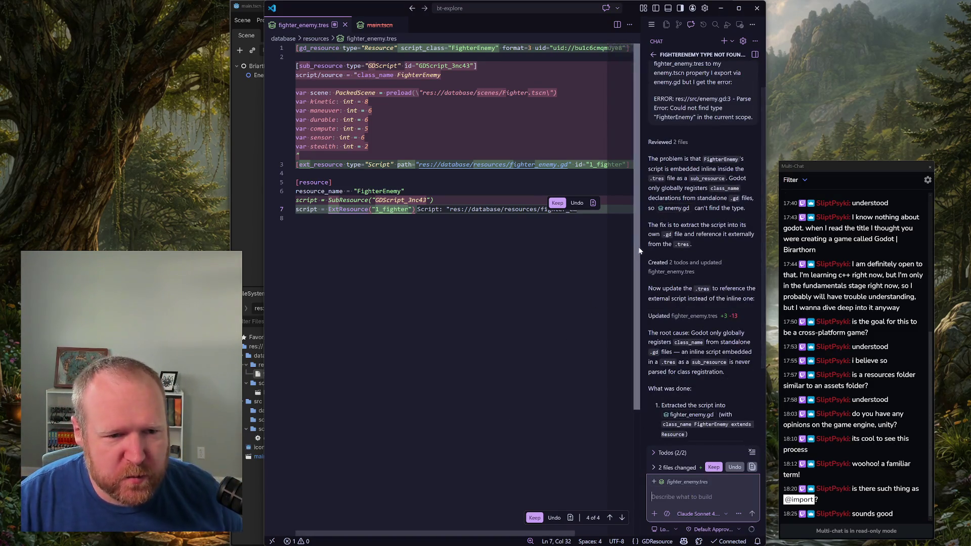
{"action": "left_click_drag", "start_coordinate": [640, 246], "coordinate": [606, 247]}
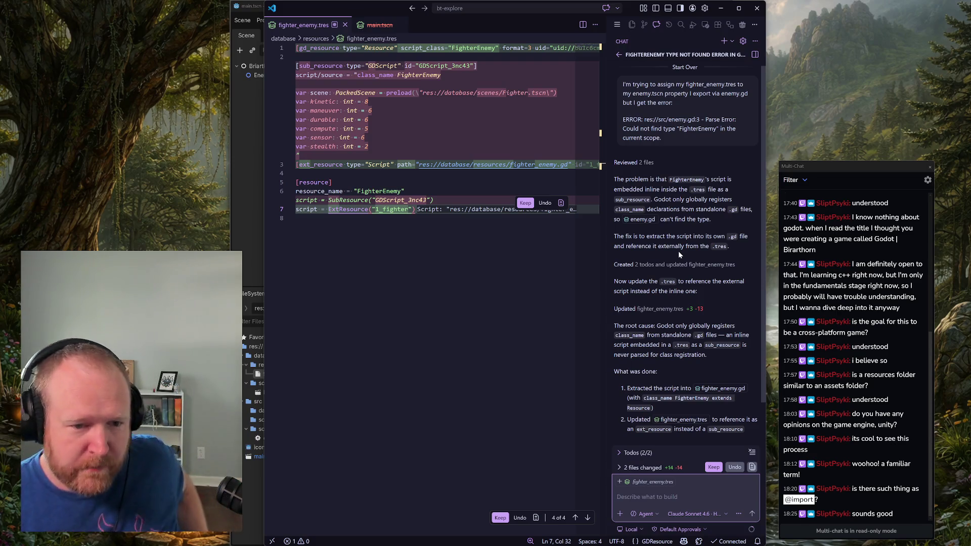
Keep the assistant's two-file changes, check Source Control and Explorer, then return to Godot.
{"action": "left_click", "coordinate": [721, 470]}
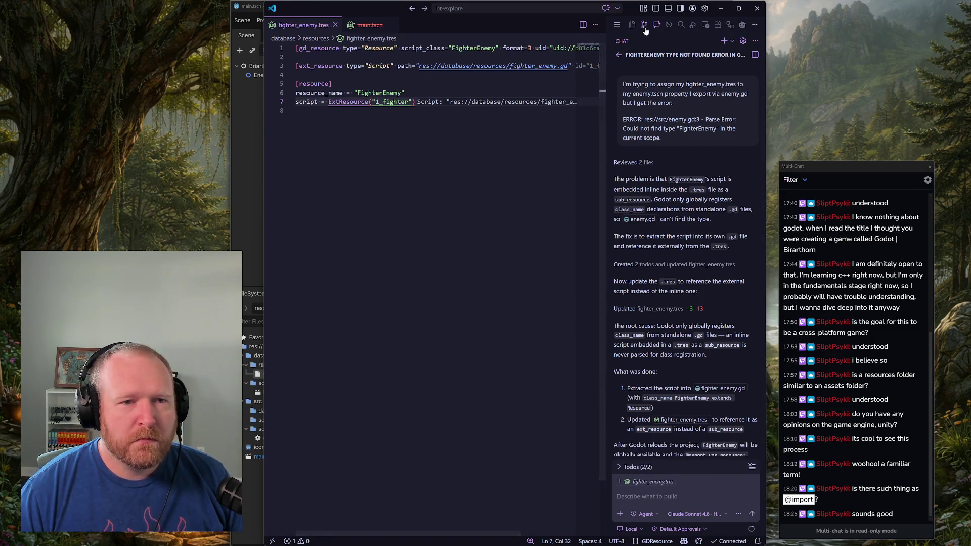
{"action": "left_click", "coordinate": [631, 25]}
{"action": "left_click", "coordinate": [631, 25]}
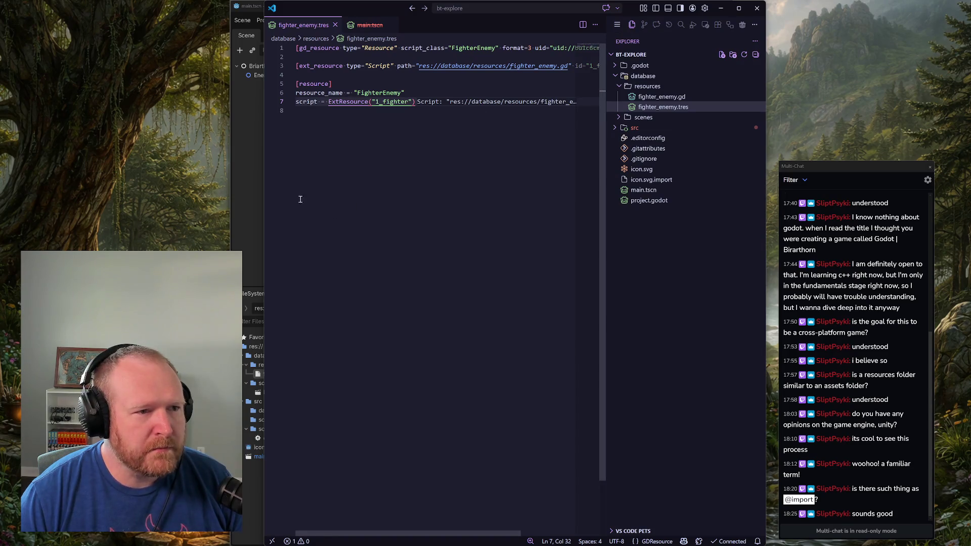
{"action": "left_click", "coordinate": [255, 215]}
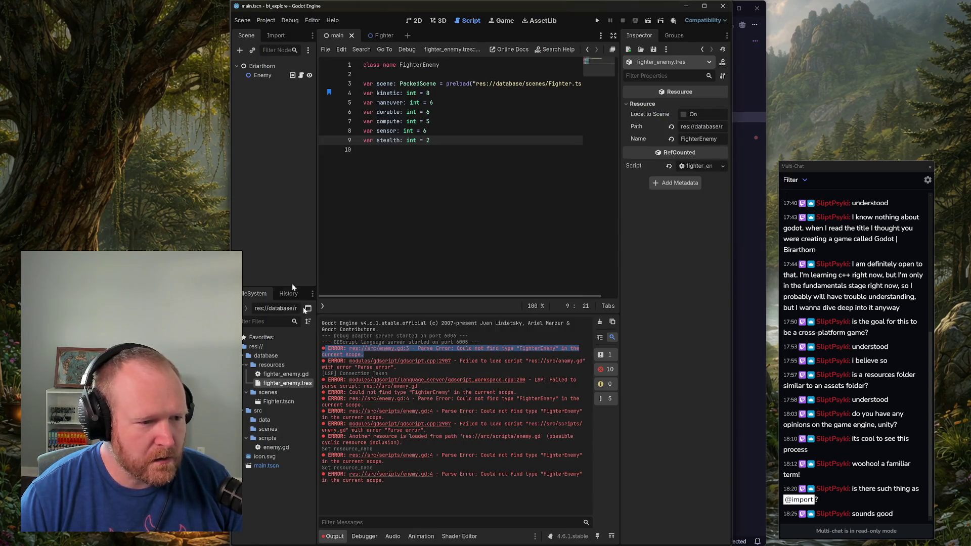
Open fighter_enemy.gd, highlight its class_name and extends Resource lines, then inspect fighter_enemy.tres.
{"action": "double_click", "coordinate": [286, 375]}
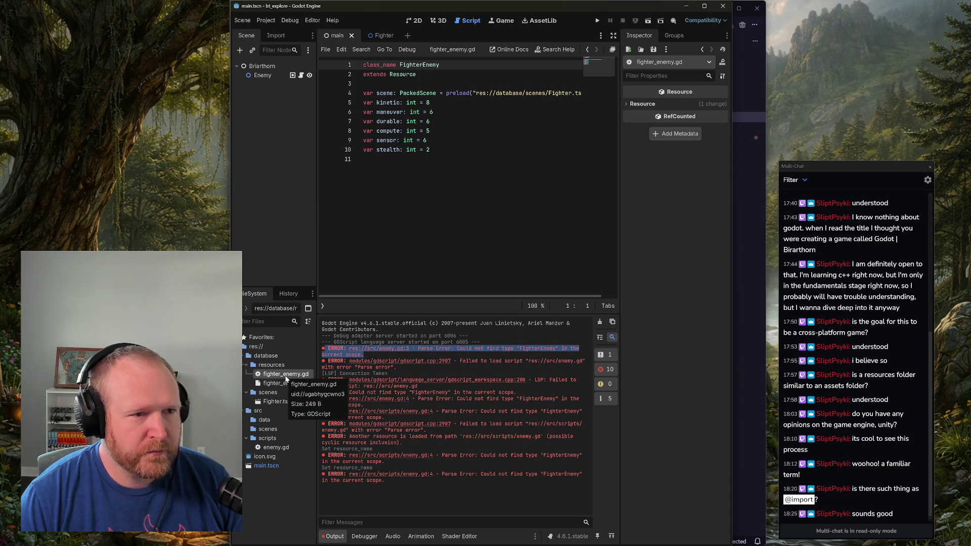
{"action": "left_click", "coordinate": [285, 384]}
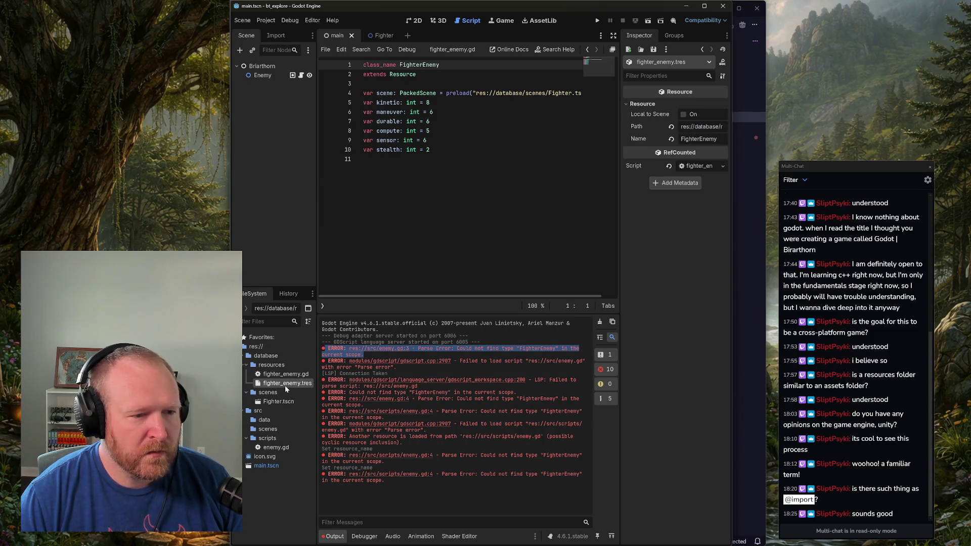
{"action": "left_click", "coordinate": [283, 377]}
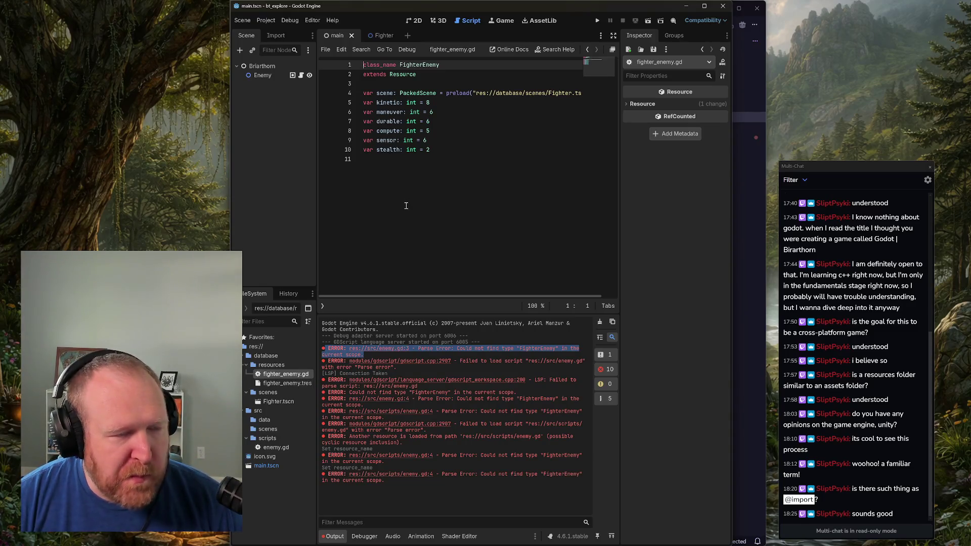
{"action": "left_click_drag", "start_coordinate": [425, 76], "coordinate": [349, 64]}
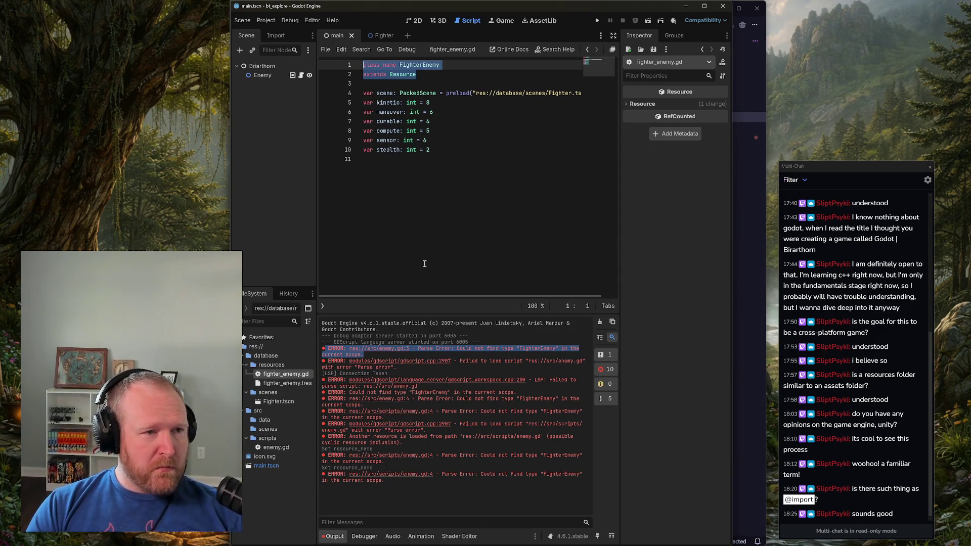
{"action": "left_click", "coordinate": [298, 384]}
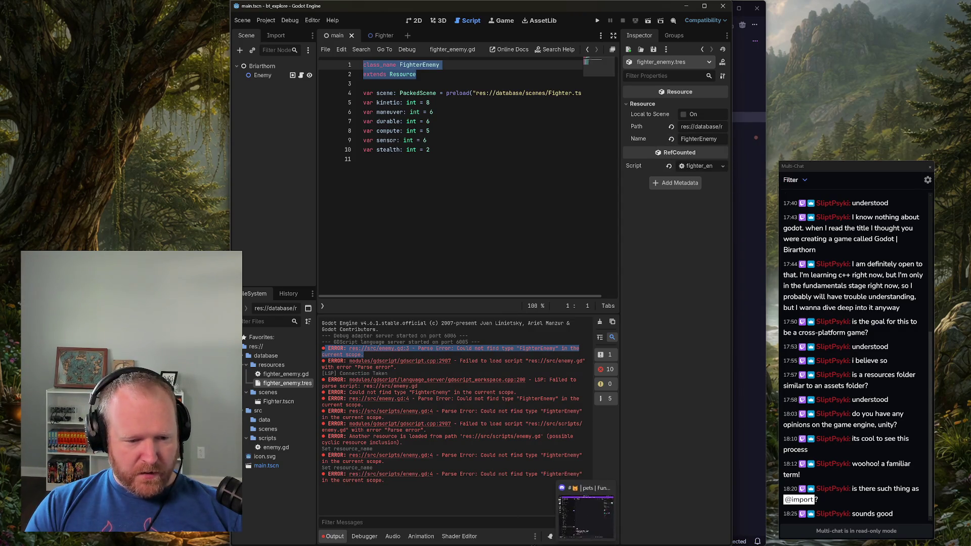
In the bt-explore chat, switch to Ask mode and ask why a .tres is needed alongside the .gd.
{"action": "mouse_move", "coordinate": [516, 543]}
{"action": "mouse_move", "coordinate": [621, 544]}
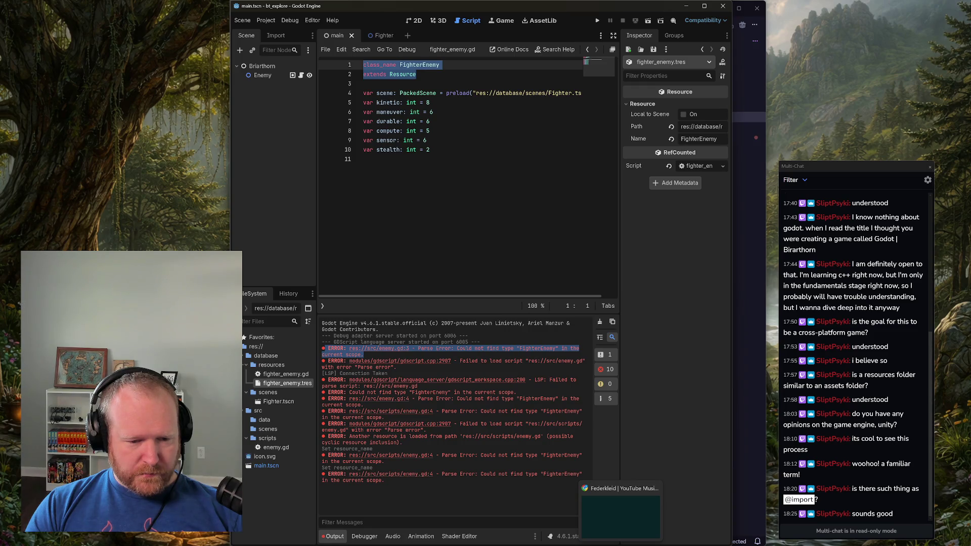
{"action": "left_click", "coordinate": [587, 531]}
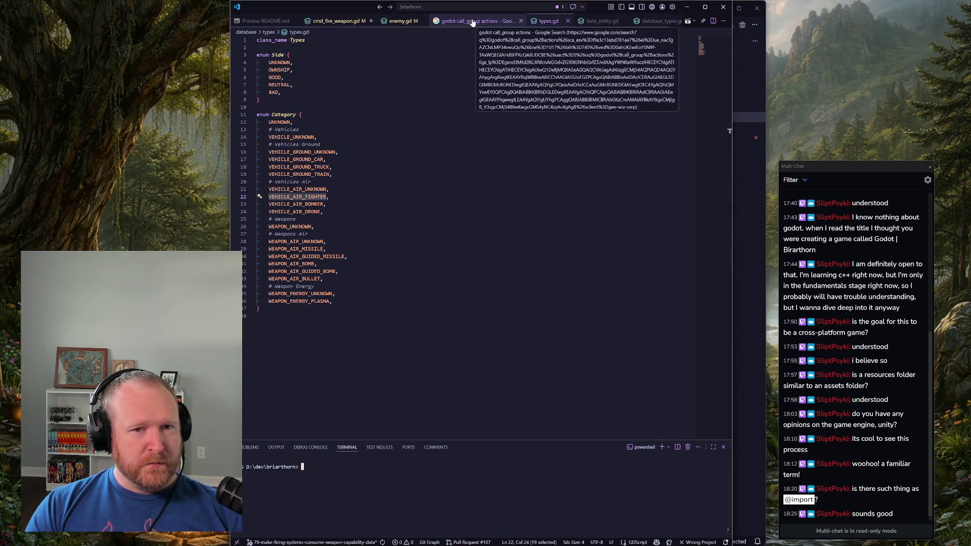
{"action": "left_click", "coordinate": [739, 237]}
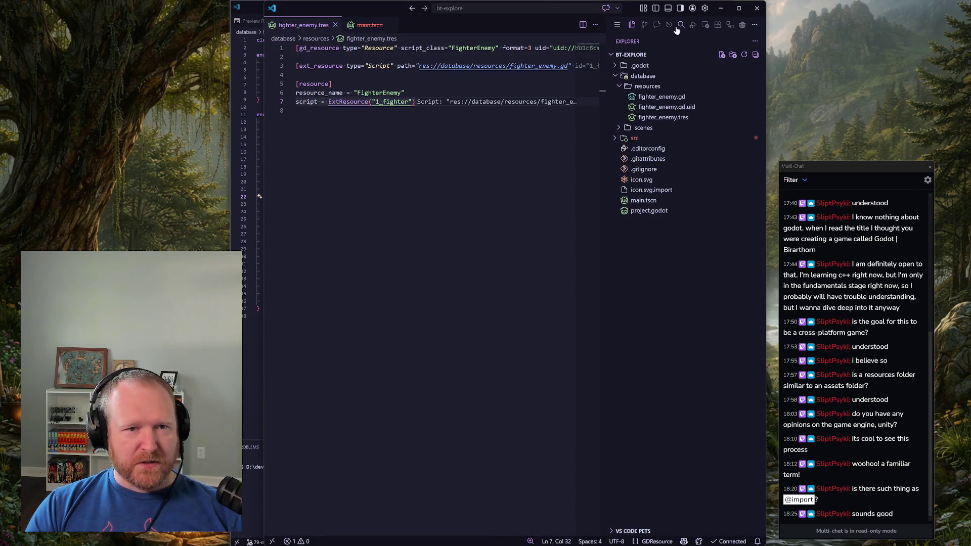
{"action": "left_click", "coordinate": [657, 25]}
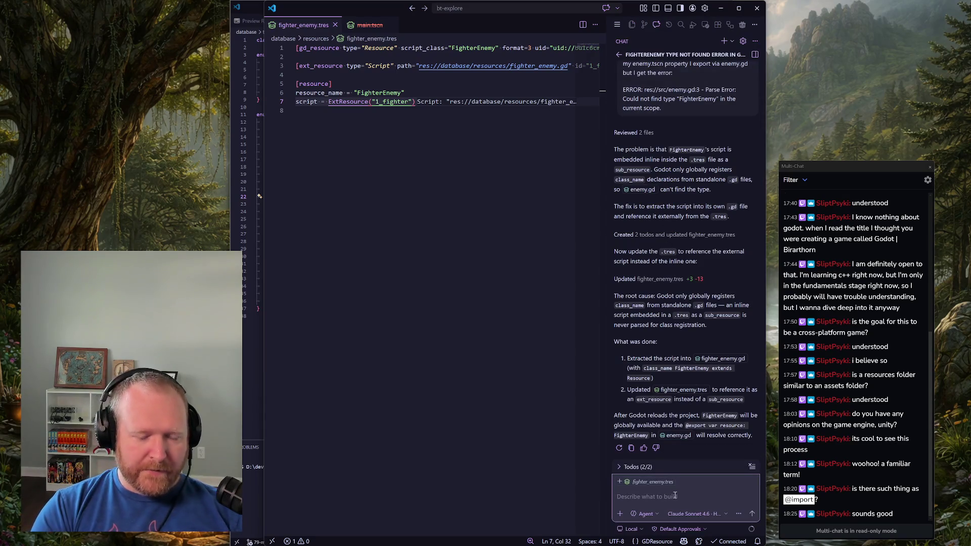
{"action": "left_click", "coordinate": [646, 514]}
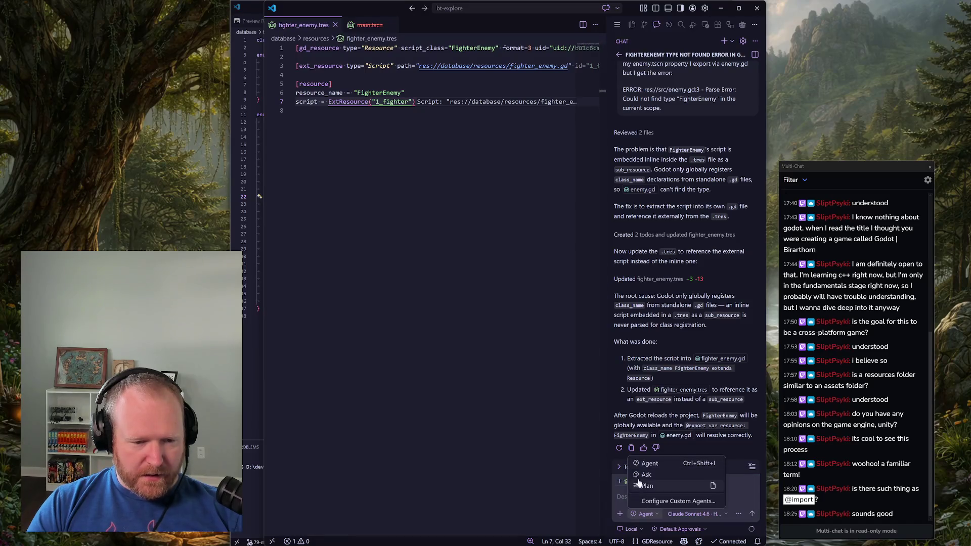
{"action": "left_click", "coordinate": [641, 477]}
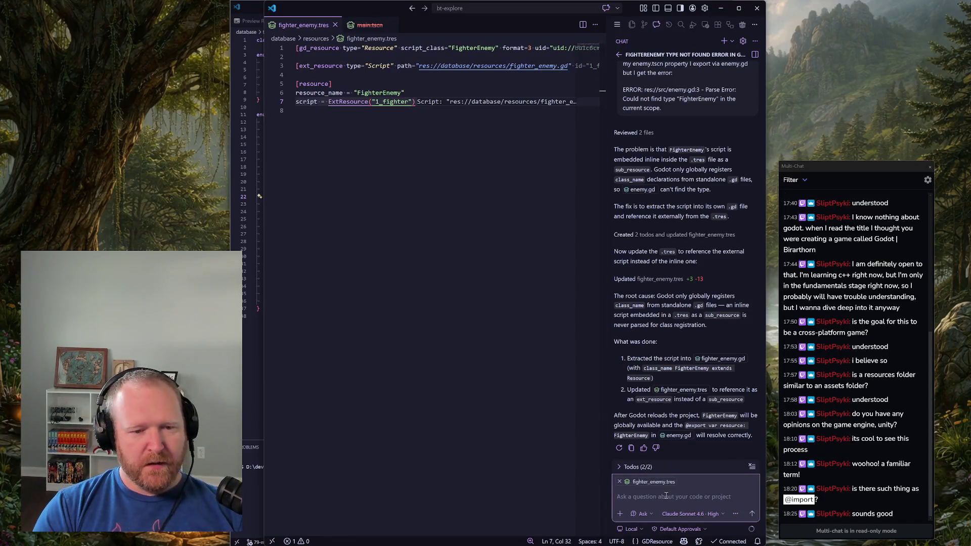
{"action": "type", "text": "If I'm "}
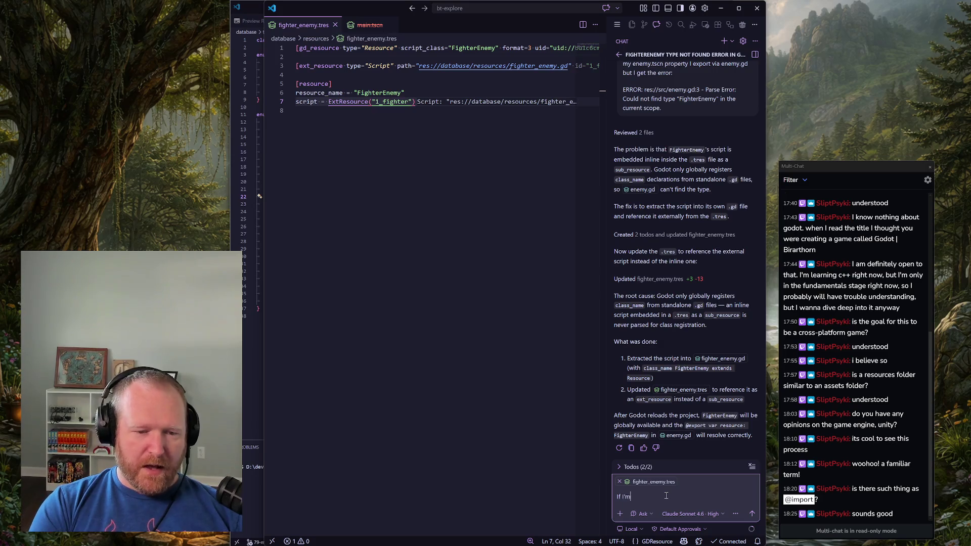
{"action": "type", "text": "defining my te"}
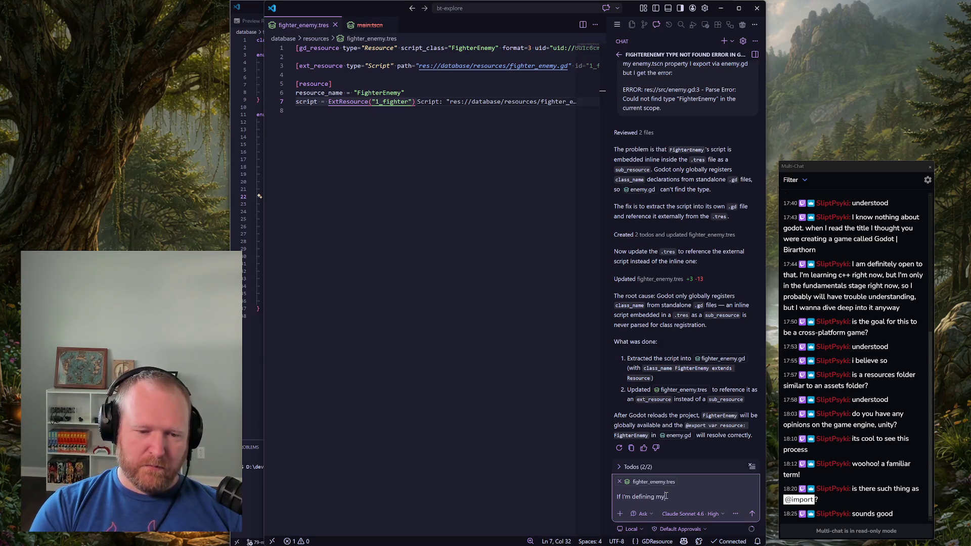
{"action": "type", "text": "source in a g"}
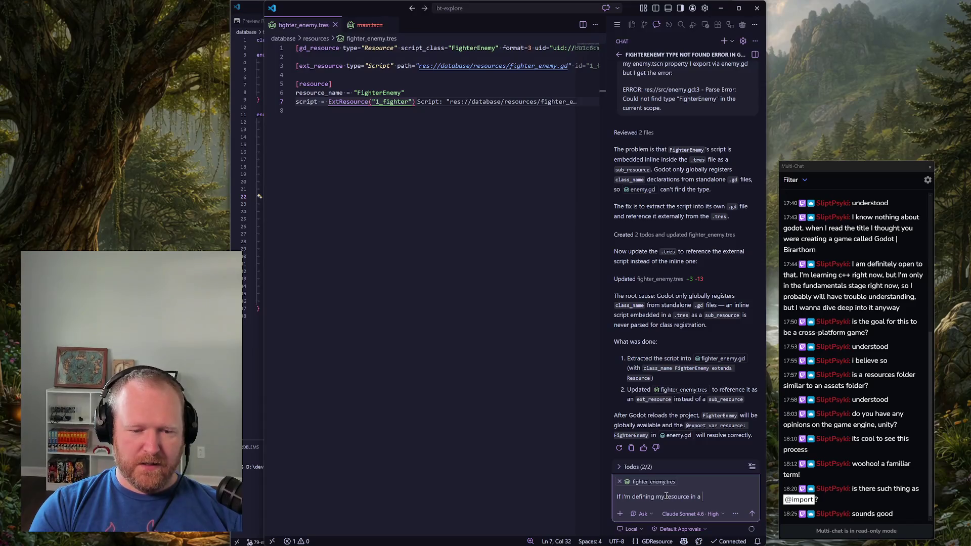
{"action": "type", "text": "d script file"}
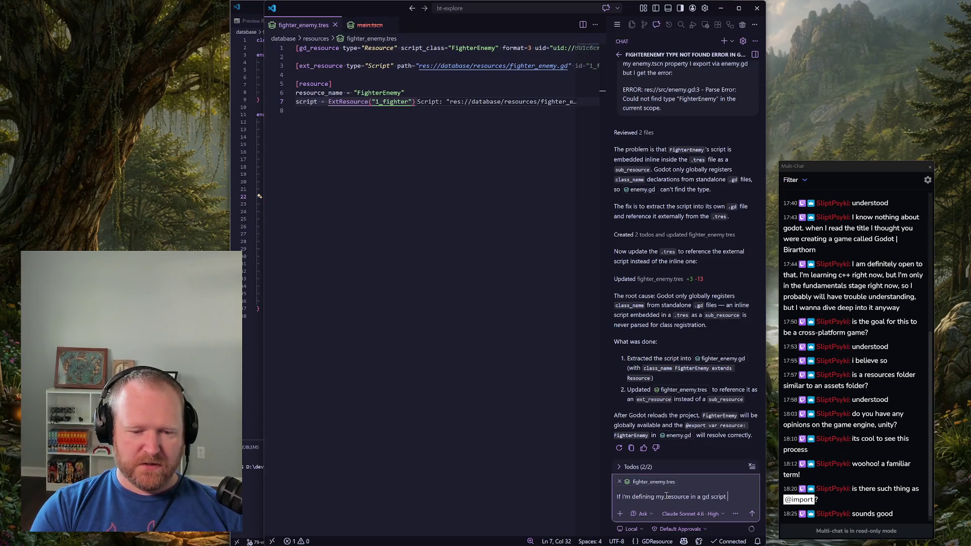
{"action": "type", "text": ". What's the po"}
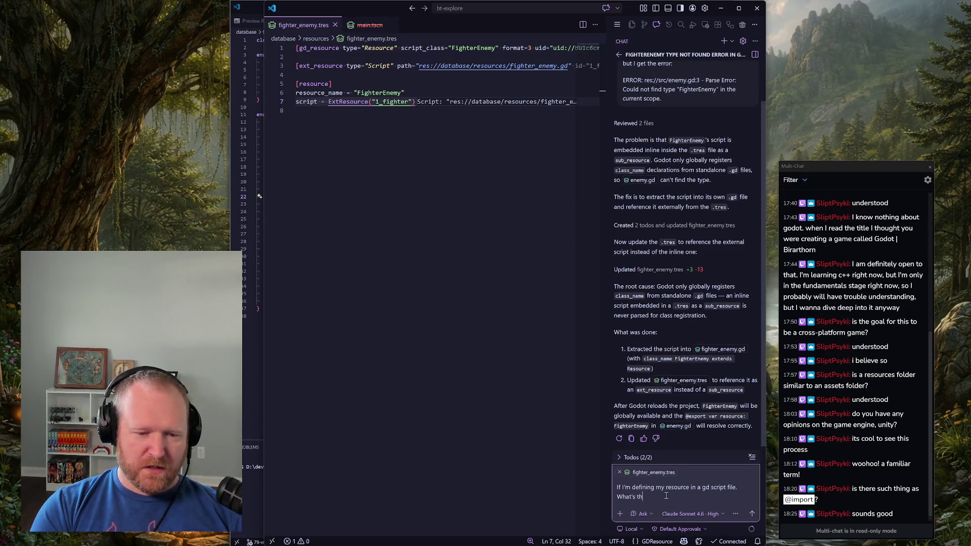
{"action": "type", "text": "int of defining a t"}
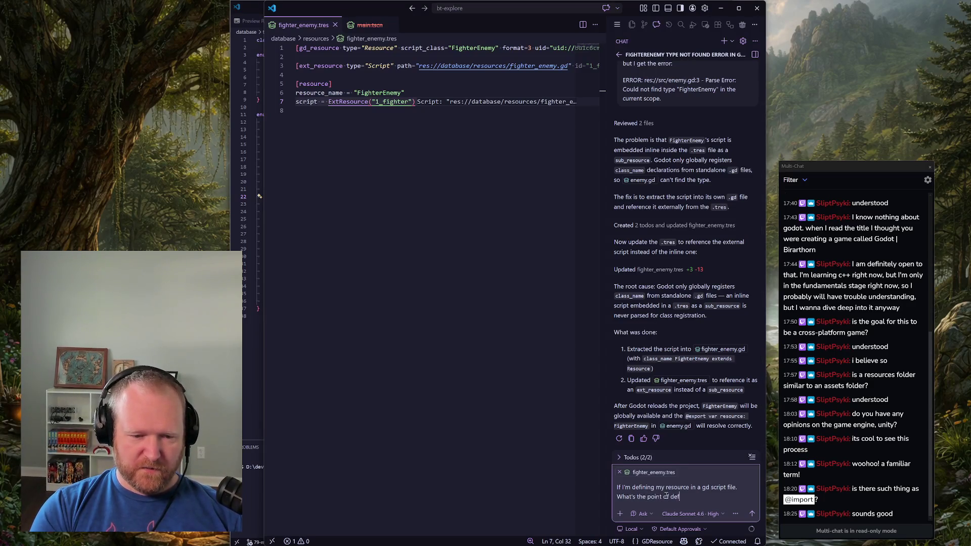
{"action": "type", "text": "res file?"}
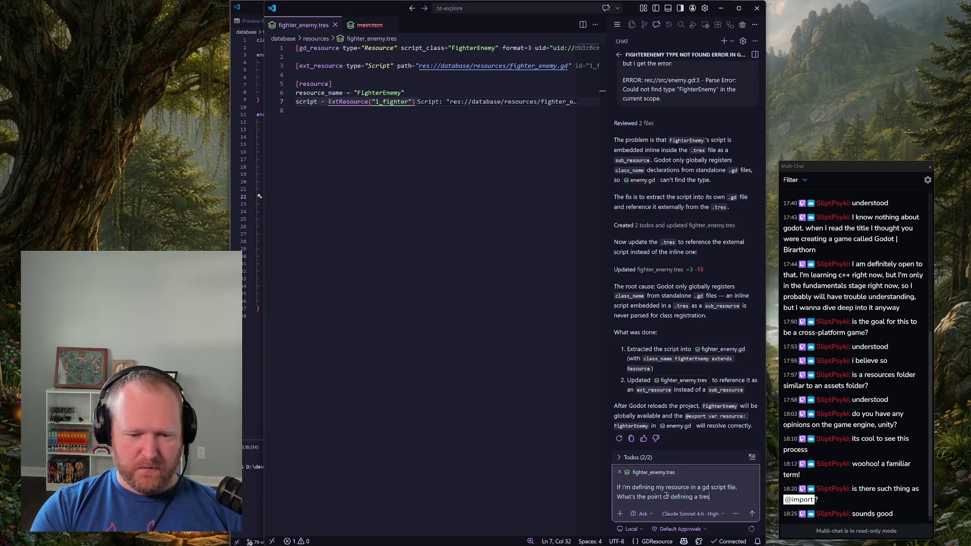
{"action": "key", "text": "Return"}
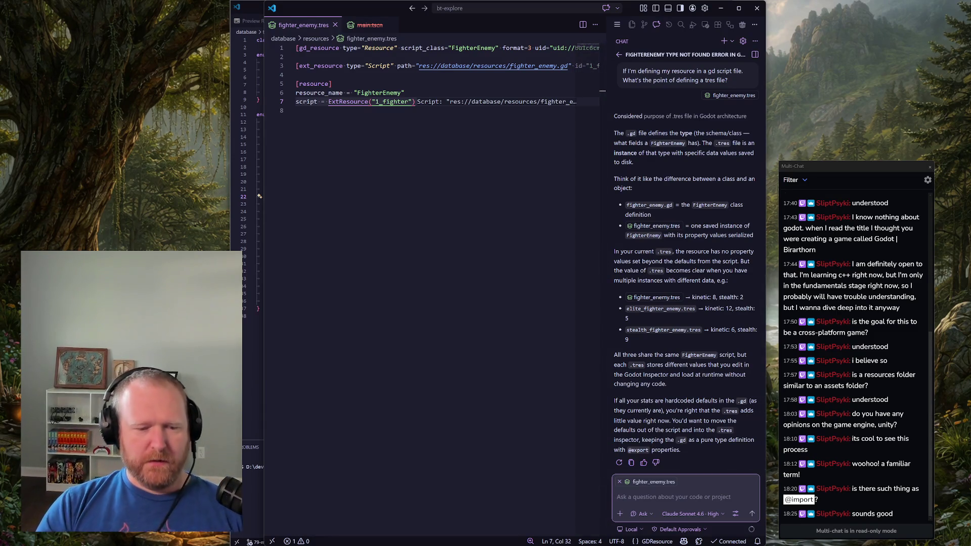
After reading the .gd versus .tres explanation, switch back to the Godot editor.
{"action": "key", "text": "alt+Tab"}
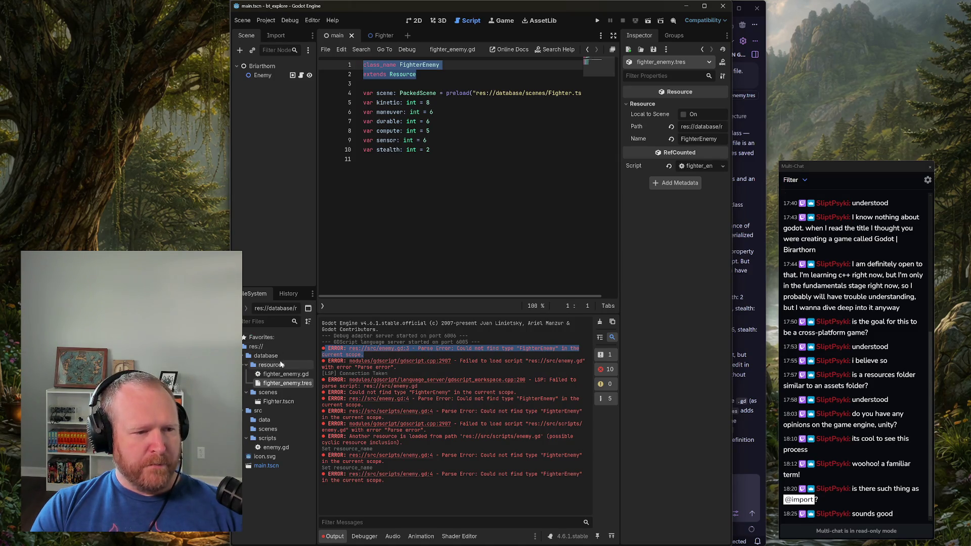
Create a new script named entity.gd in the resources folder.
{"action": "left_click", "coordinate": [277, 366]}
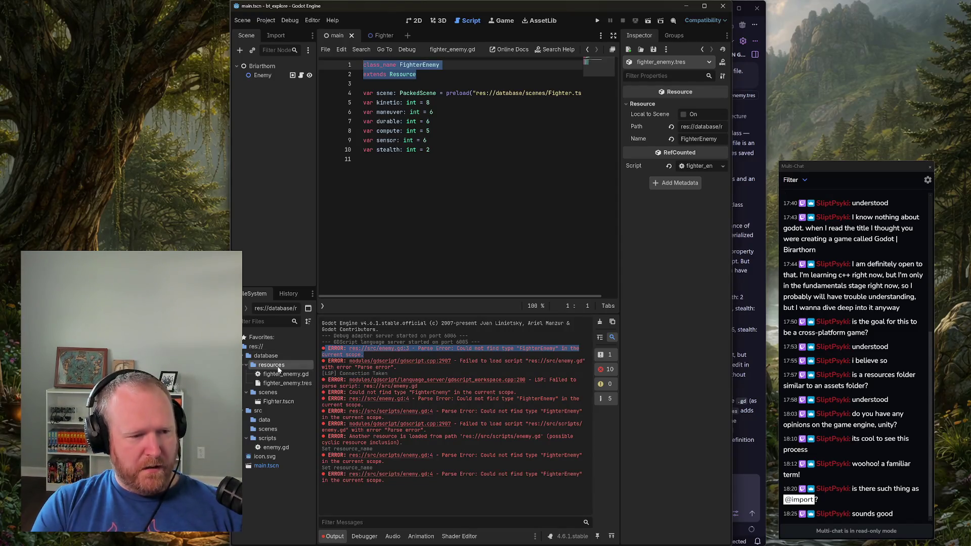
{"action": "right_click", "coordinate": [279, 367]}
{"action": "mouse_move", "coordinate": [307, 375]}
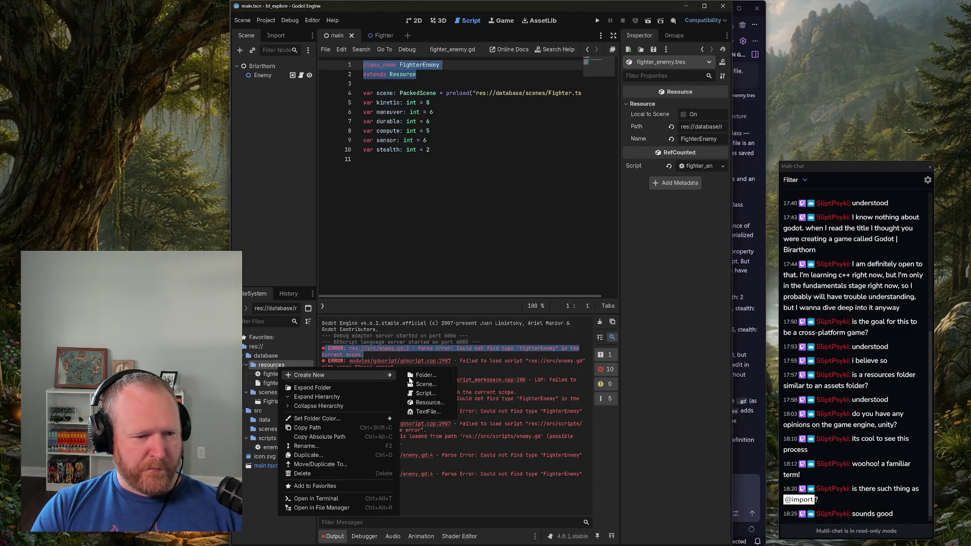
{"action": "left_click", "coordinate": [425, 394]}
{"action": "type", "text": "entity"}
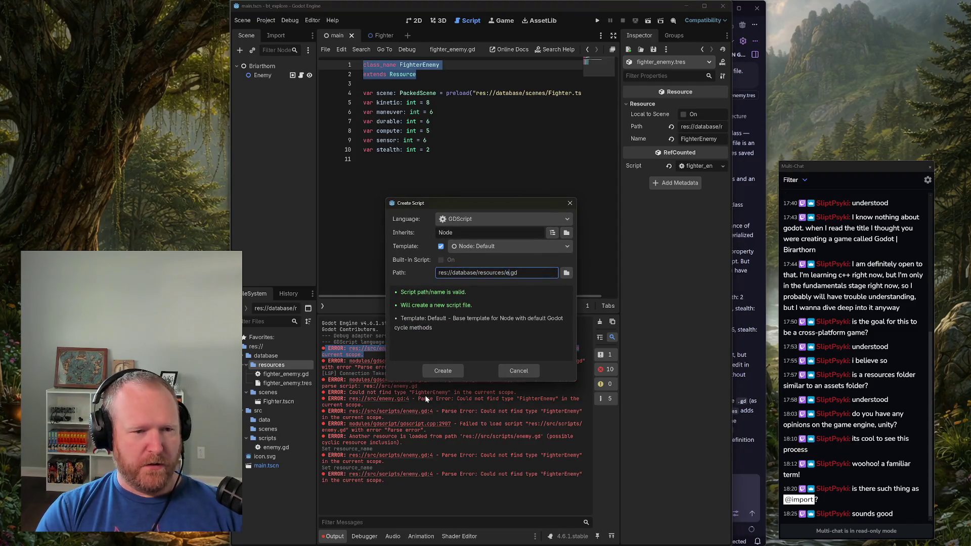
{"action": "key", "text": "Return"}
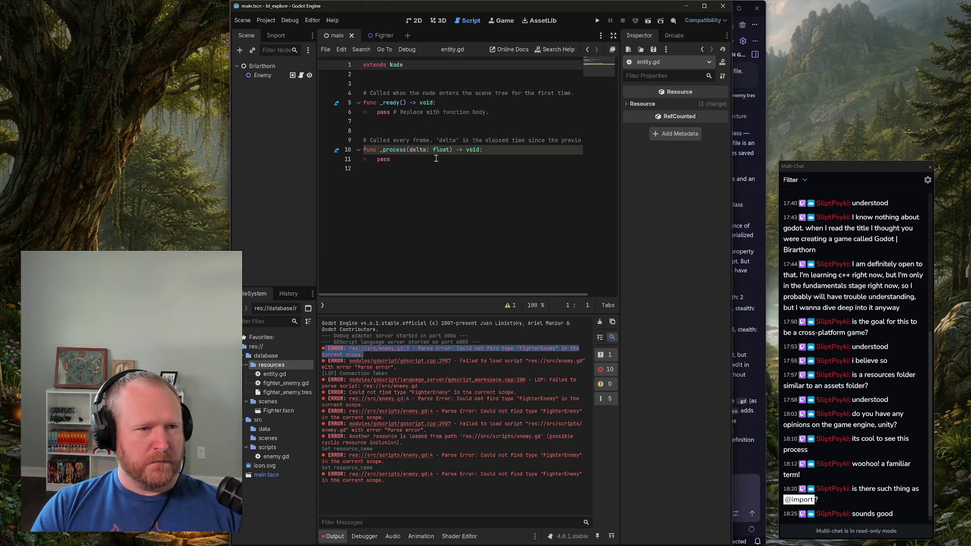
Replace the template with 'class_name Entity extends Resource' and an exported scene: PackedScene variable.
{"action": "key", "text": "ctrl+a"}
{"action": "key", "text": "BackSpace"}
{"action": "type", "text": "class_name"}
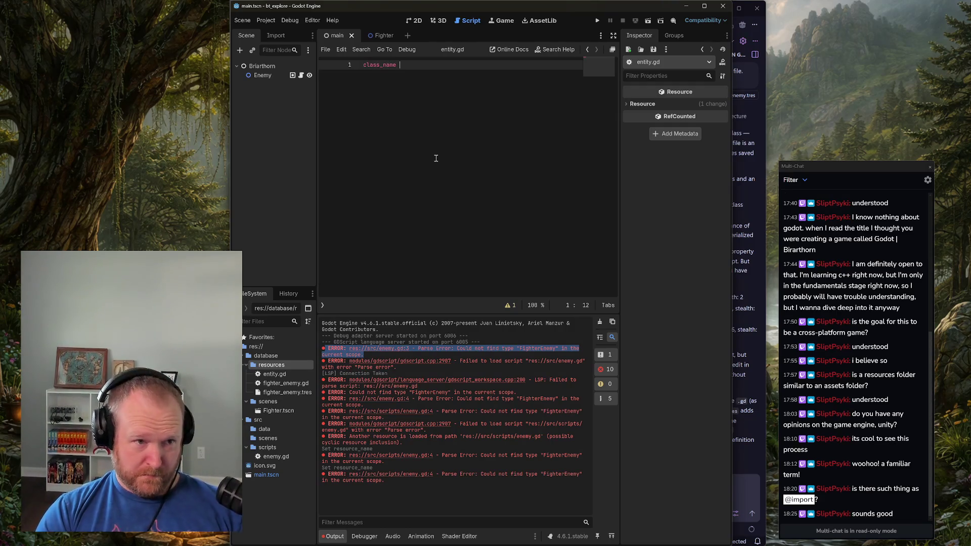
{"action": "type", "text": "entity "}
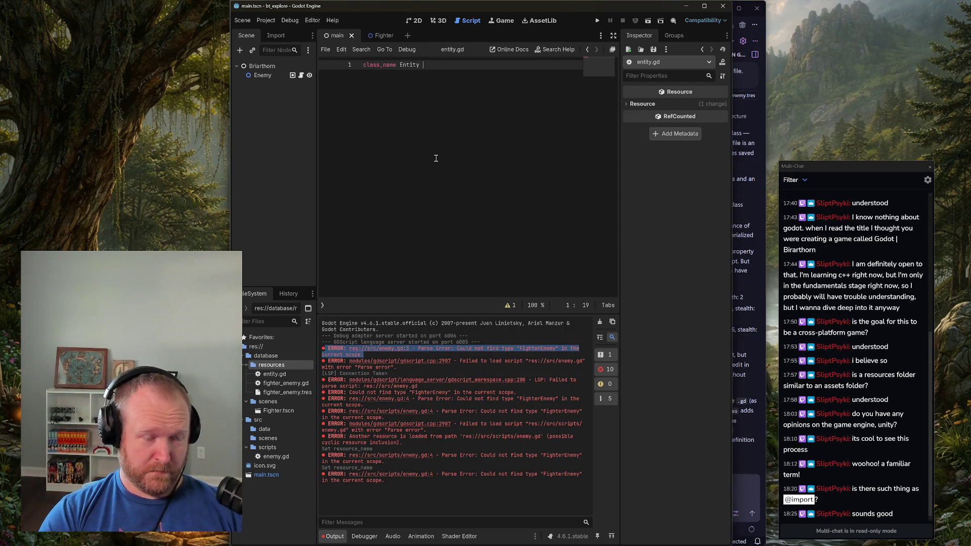
{"action": "type", "text": "extends Resourc"}
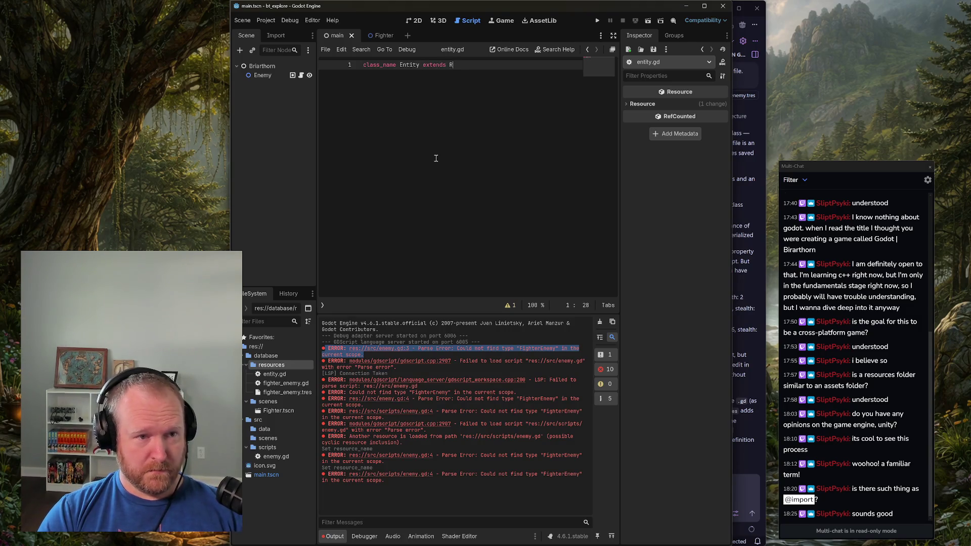
{"action": "type", "text": "e"}
{"action": "key", "text": "Return"}
{"action": "key", "text": "Return"}
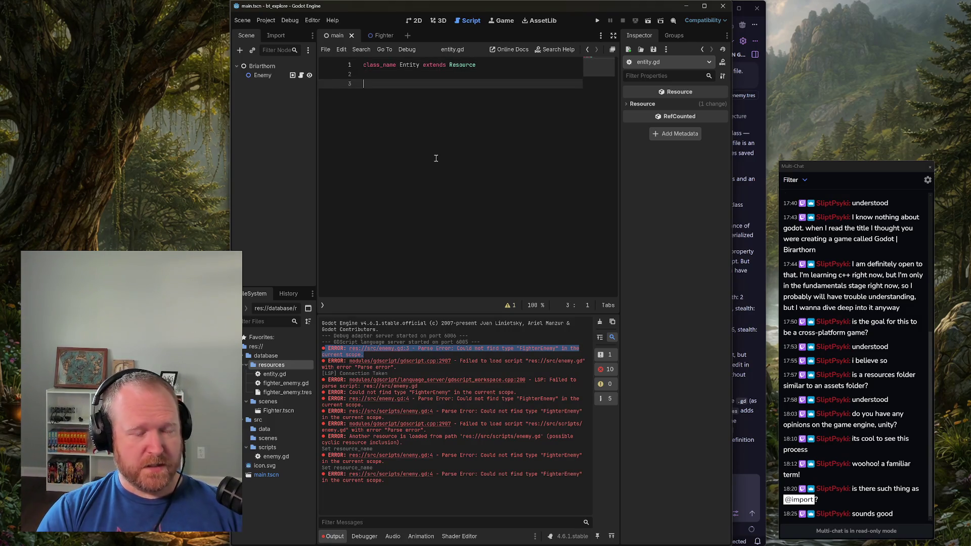
{"action": "type", "text": "@e"}
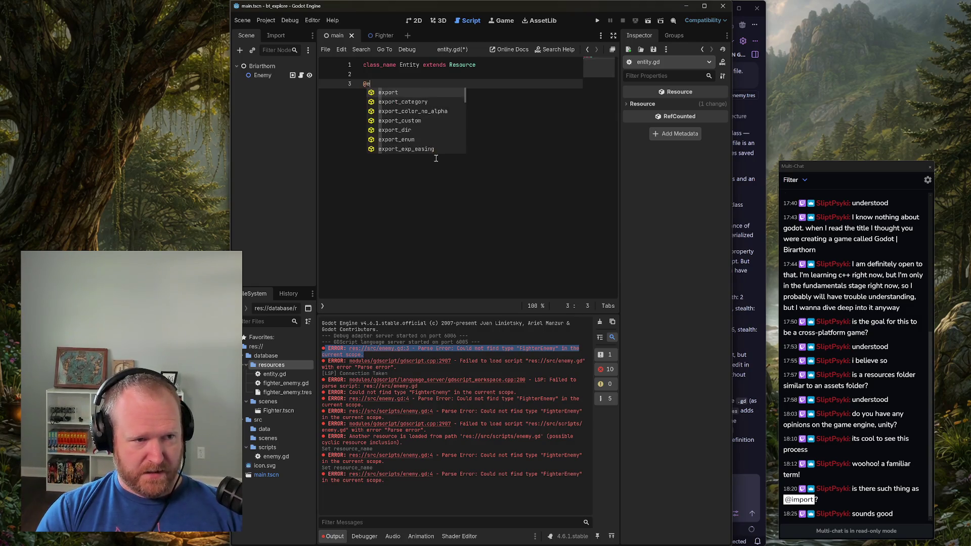
{"action": "type", "text": "xport"}
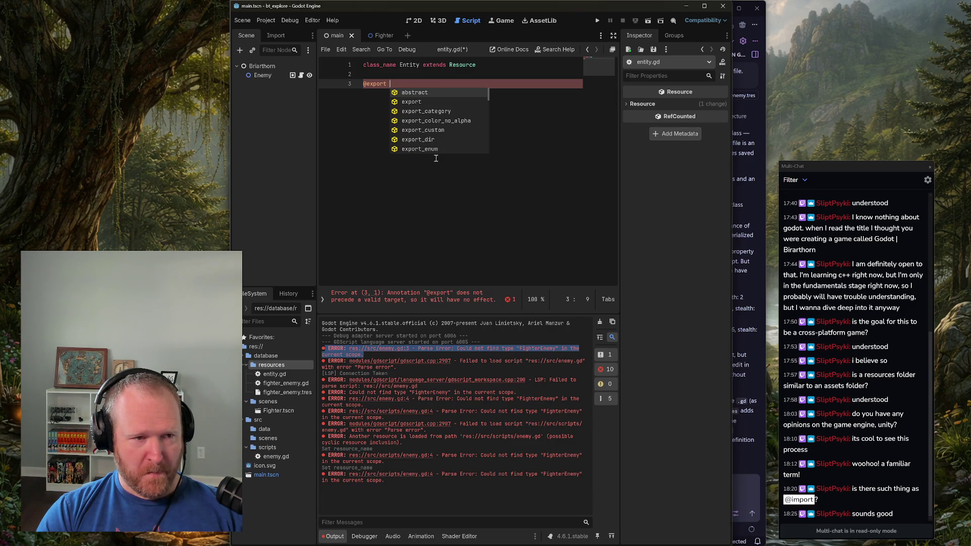
{"action": "left_click", "coordinate": [741, 329]}
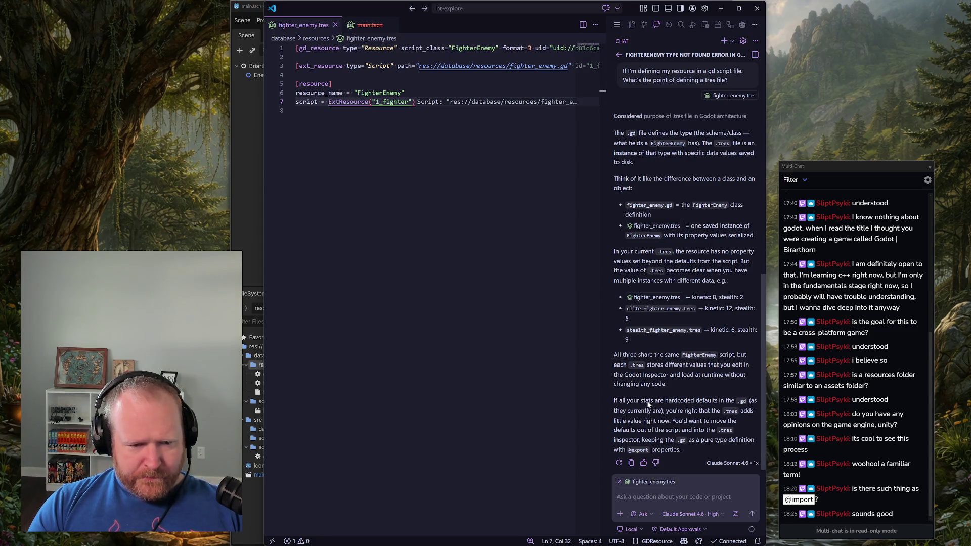
{"action": "left_click", "coordinate": [252, 163]}
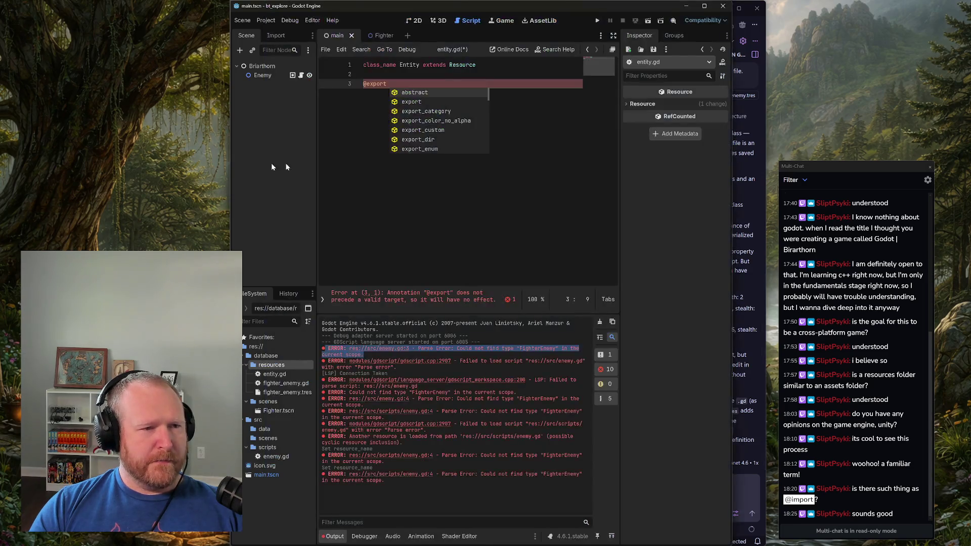
{"action": "left_click", "coordinate": [524, 82]}
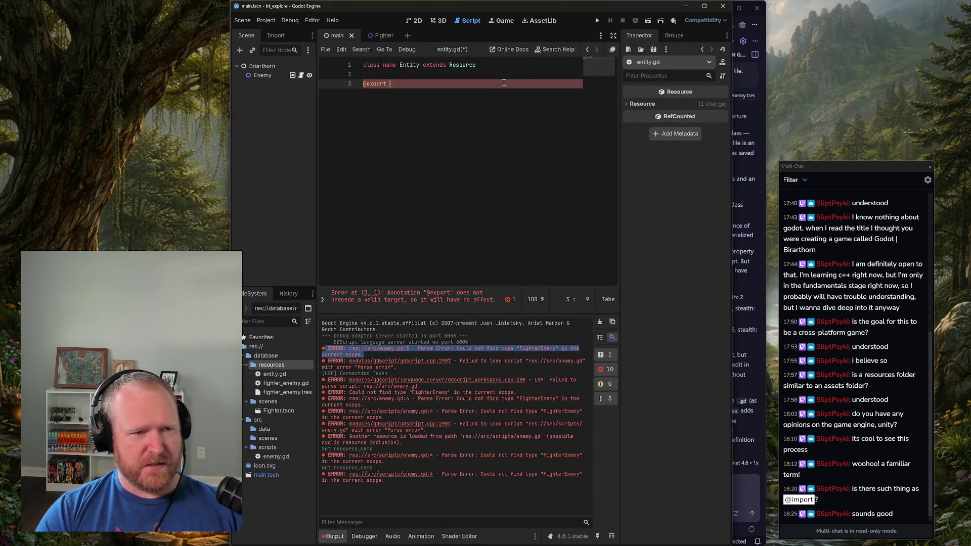
{"action": "type", "text": "var scene: P"}
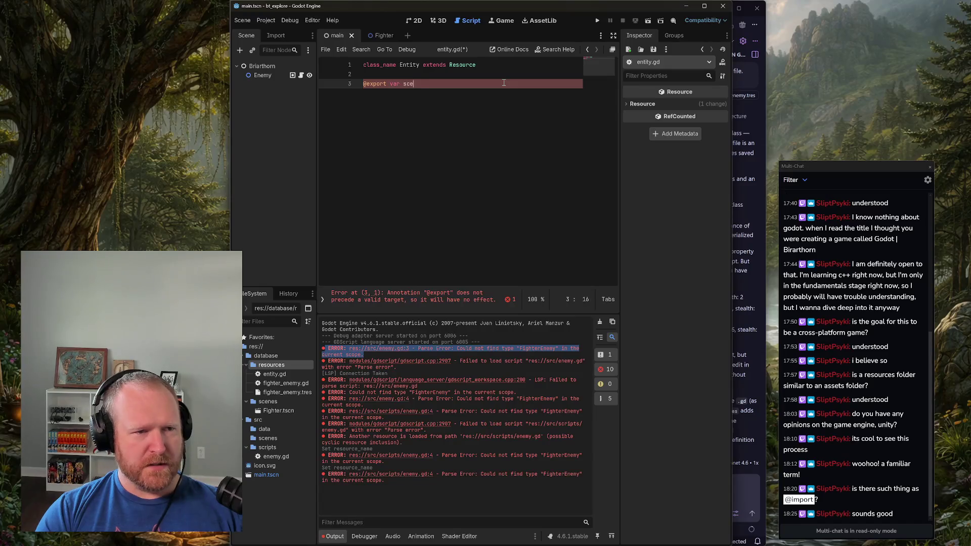
{"action": "type", "text": "ackedSCene"}
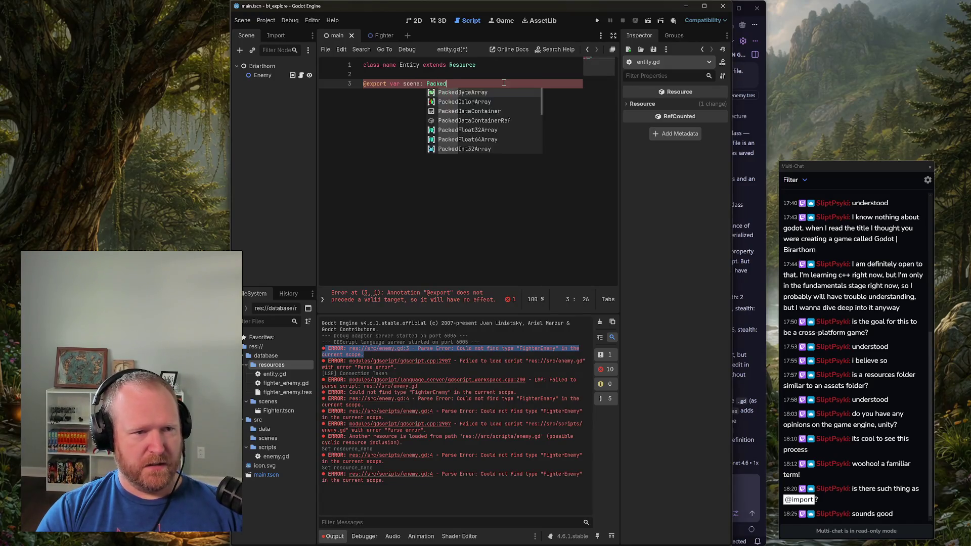
{"action": "key", "text": "Return"}
{"action": "key", "text": "Return"}
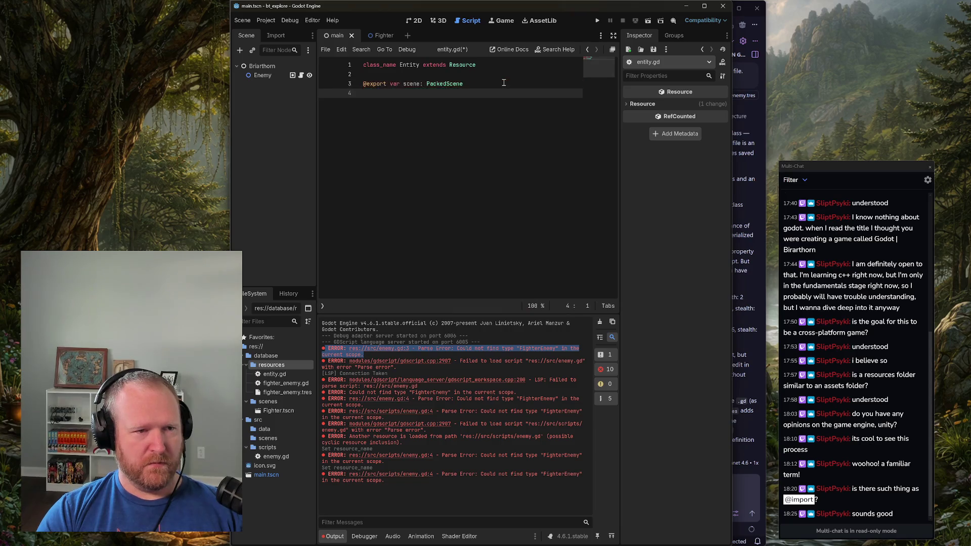
Add an exported kinetic: int variable and duplicate that line five times.
{"action": "type", "text": "@expor"}
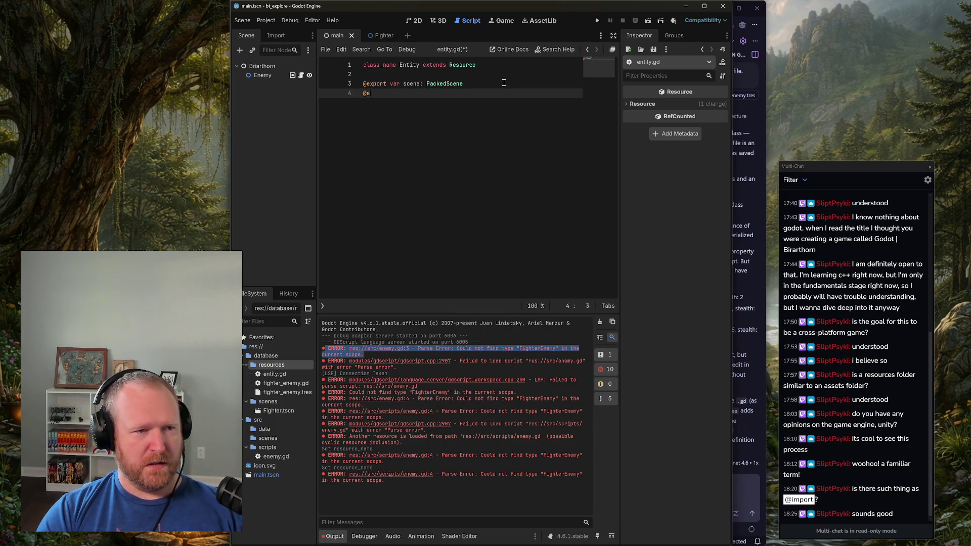
{"action": "type", "text": "t var kinte"}
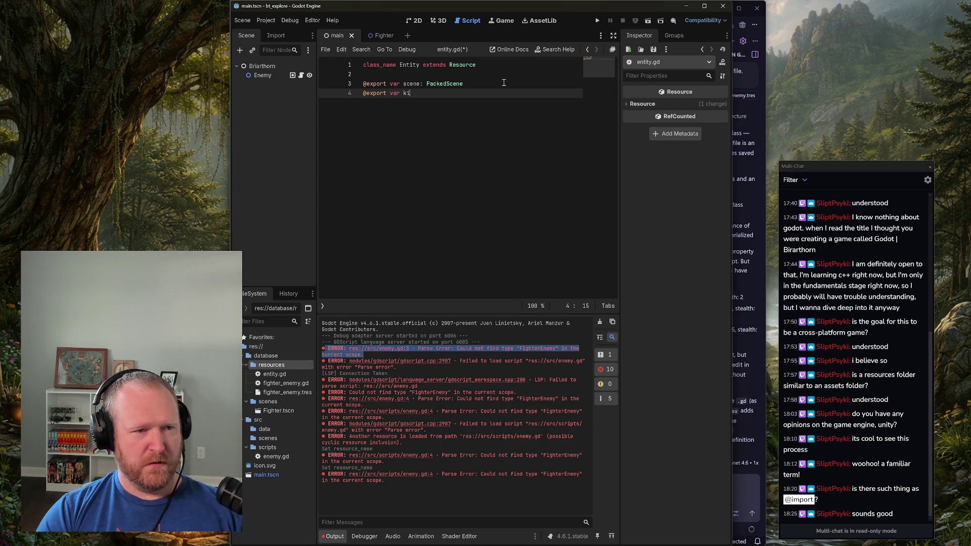
{"action": "key", "text": "BackSpace"}
{"action": "key", "text": "BackSpace"}
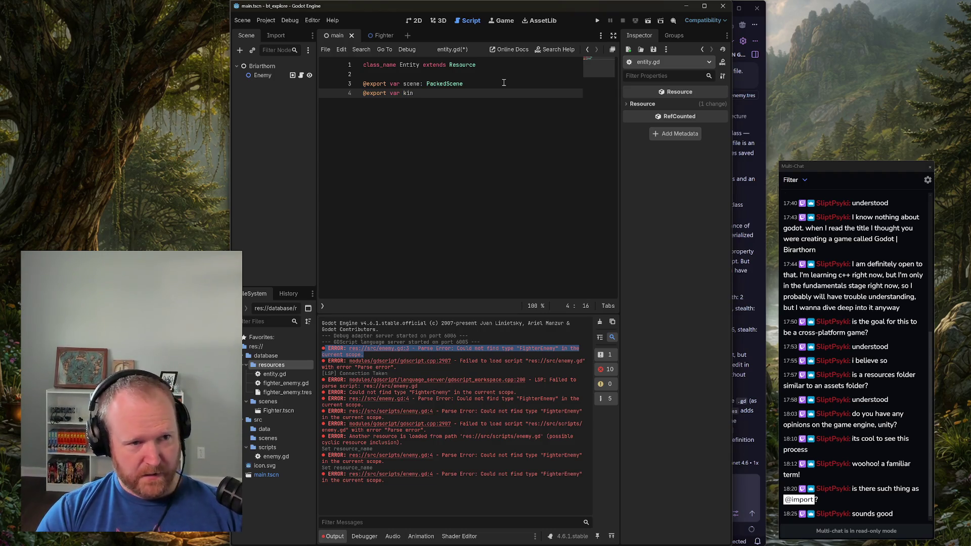
{"action": "type", "text": "etic:"}
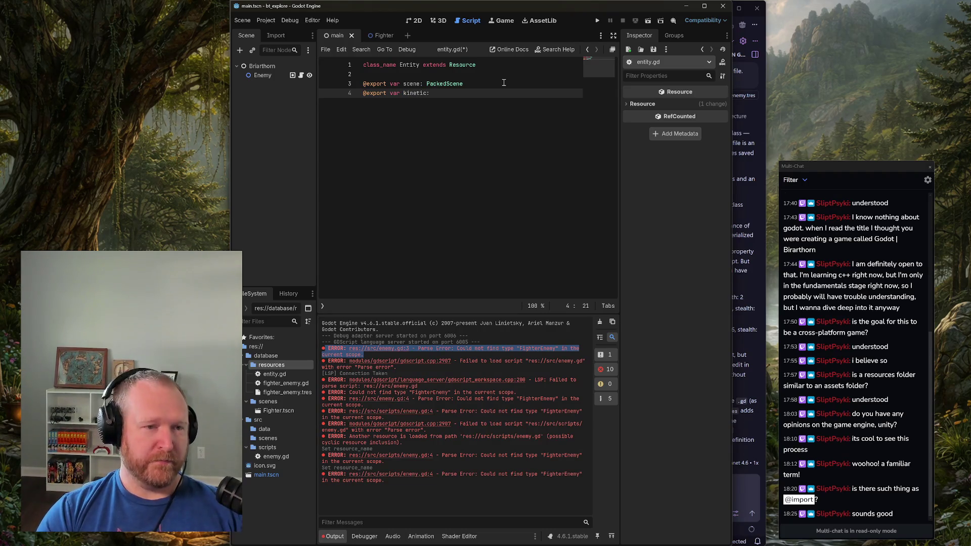
{"action": "type", "text": "int"}
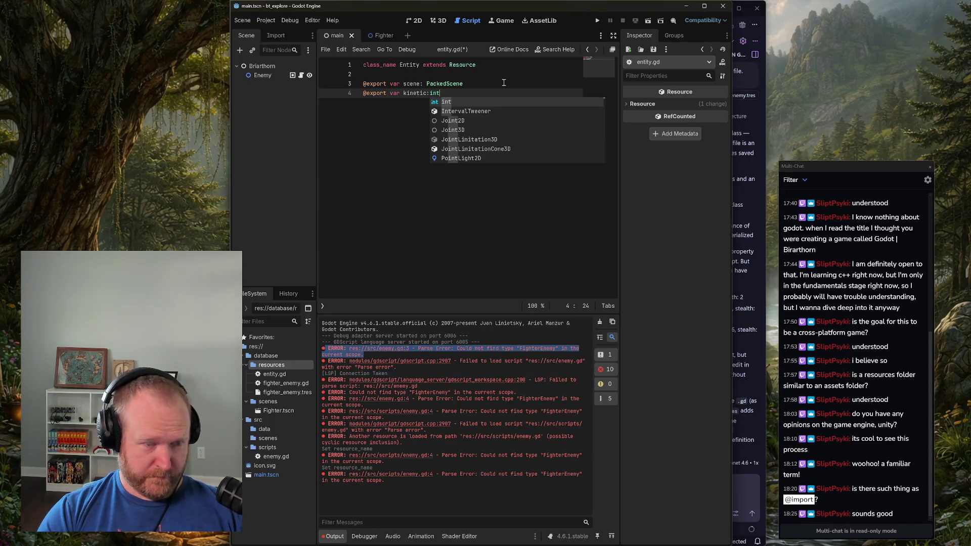
{"action": "key", "text": "Return"}
{"action": "key", "text": "Return"}
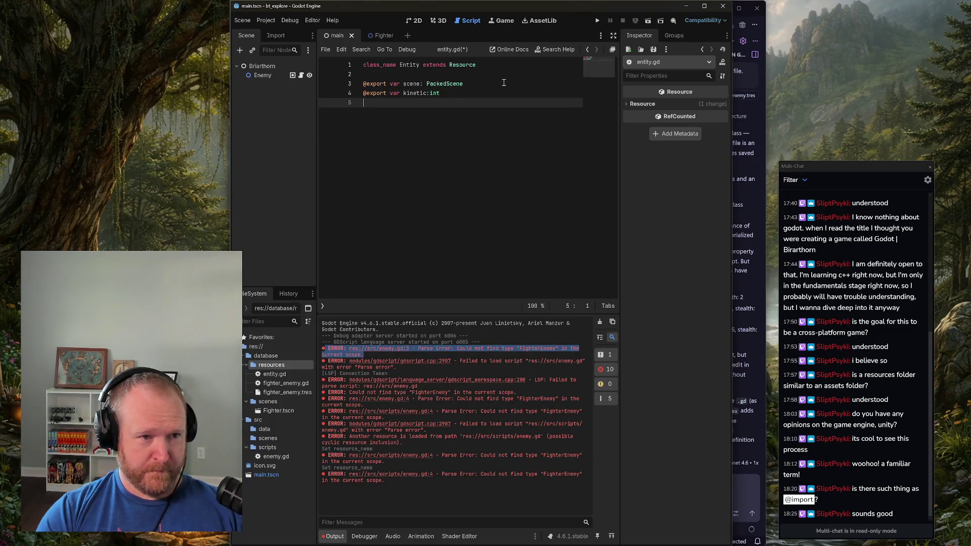
{"action": "left_click", "coordinate": [469, 93]}
{"action": "key", "text": "ctrl+shift+d"}
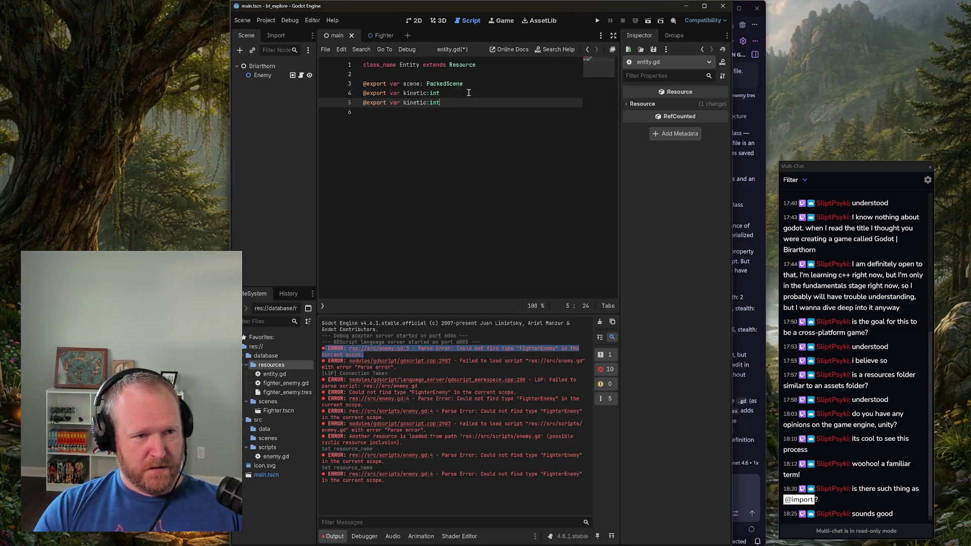
{"action": "key", "text": "ctrl+shift+d"}
{"action": "key", "text": "ctrl+shift+d"}
{"action": "key", "text": "ctrl+shift+d"}
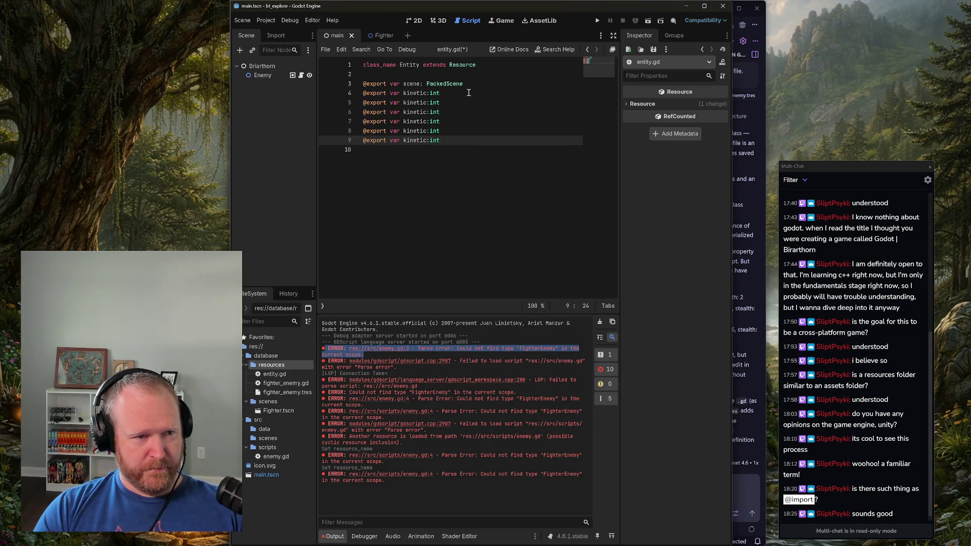
Rename the copies to maneuver, durable, compute, sensor and stealth, and save entity.gd.
{"action": "double_click", "coordinate": [413, 102]}
{"action": "type", "text": "m"}
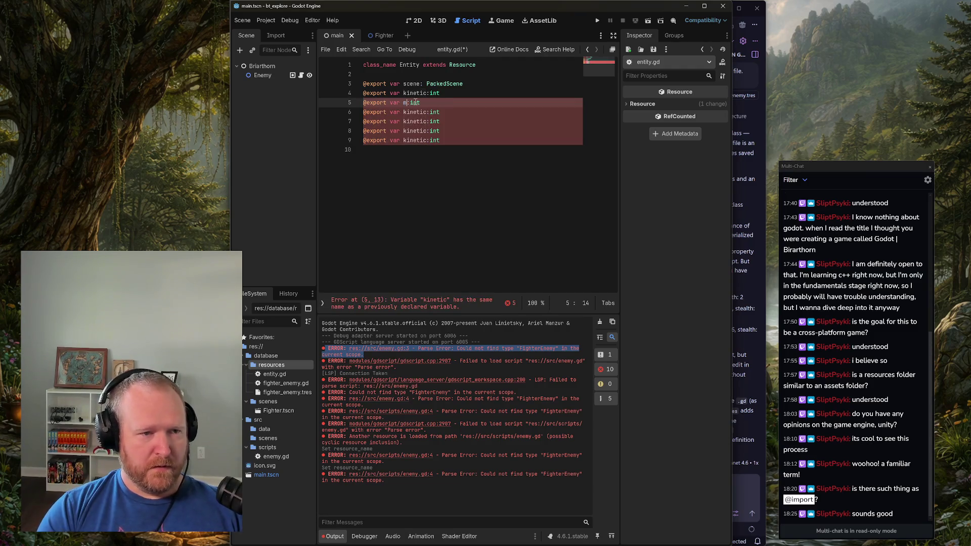
{"action": "type", "text": "aneuver"}
{"action": "double_click", "coordinate": [415, 114]}
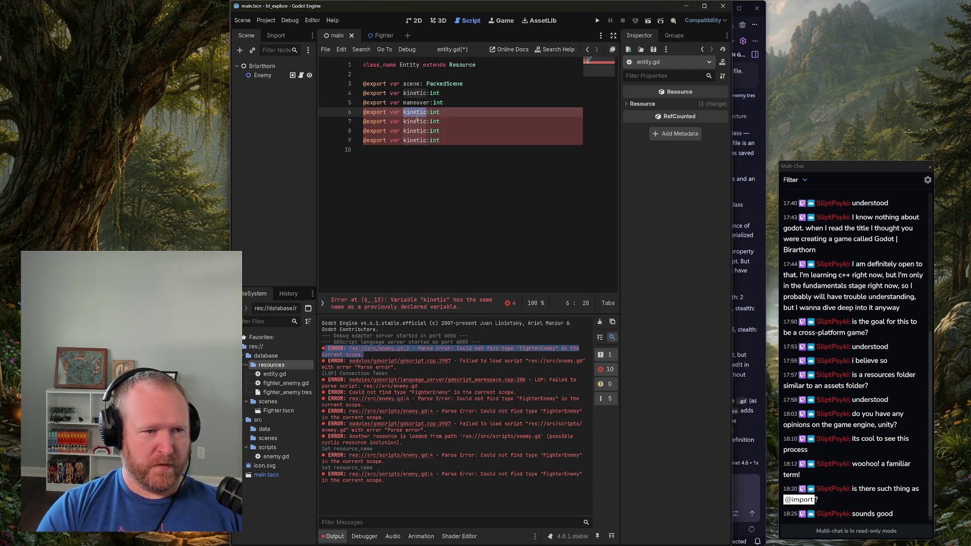
{"action": "type", "text": "durable"}
{"action": "double_click", "coordinate": [415, 122]}
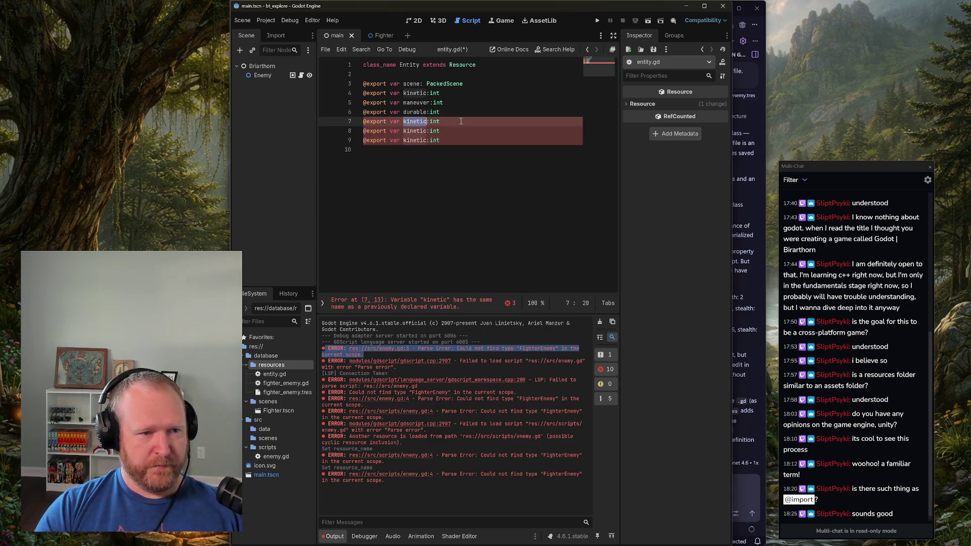
{"action": "type", "text": "compute"}
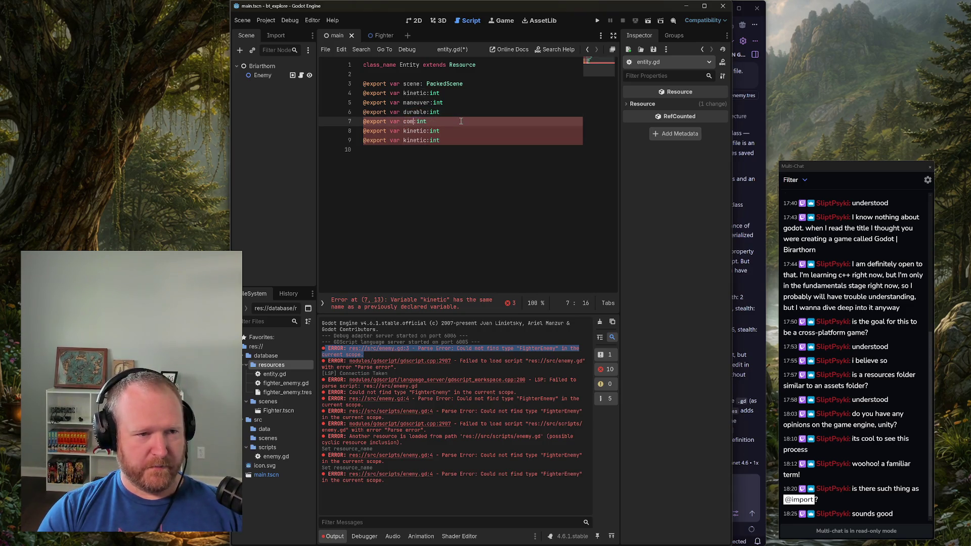
{"action": "left_click", "coordinate": [416, 129]}
{"action": "double_click", "coordinate": [416, 131]}
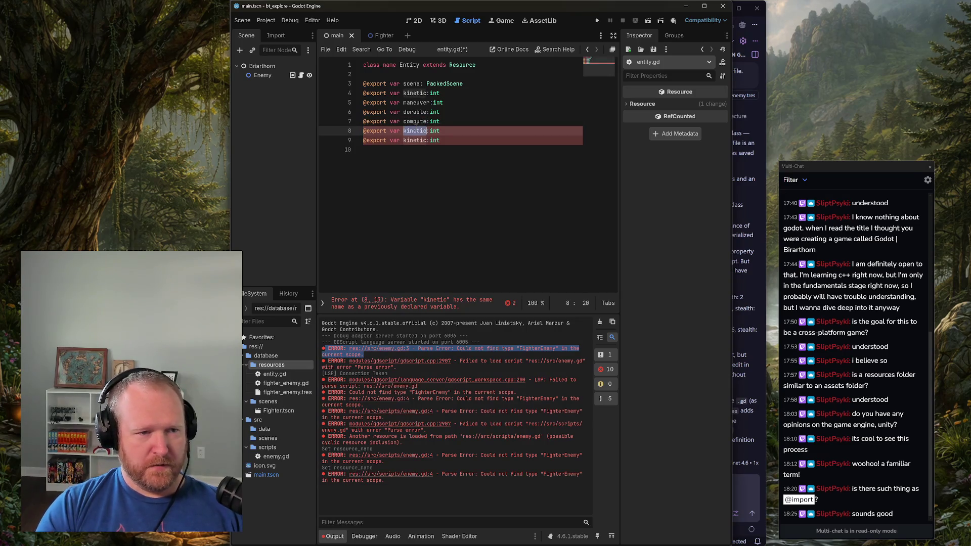
{"action": "type", "text": "sensor"}
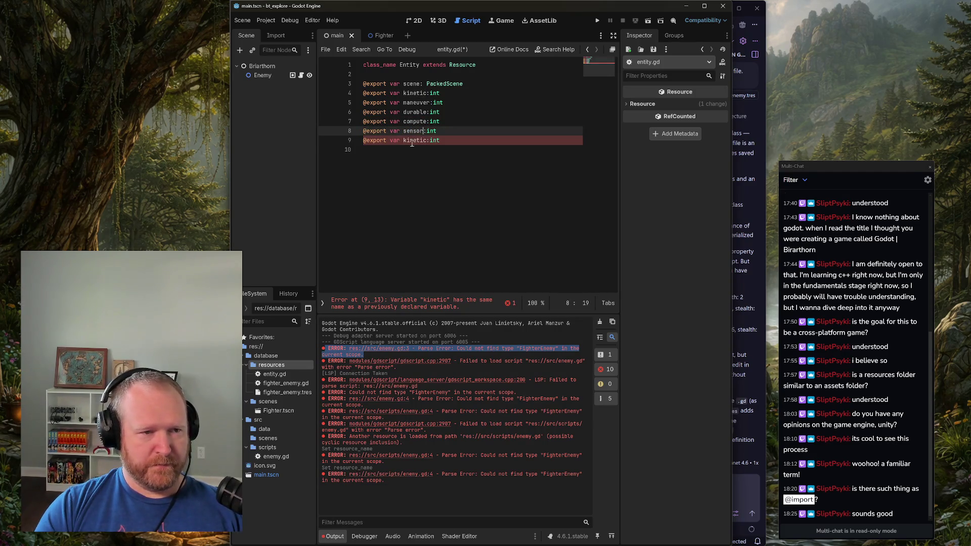
{"action": "double_click", "coordinate": [413, 141]}
{"action": "type", "text": "stealth"}
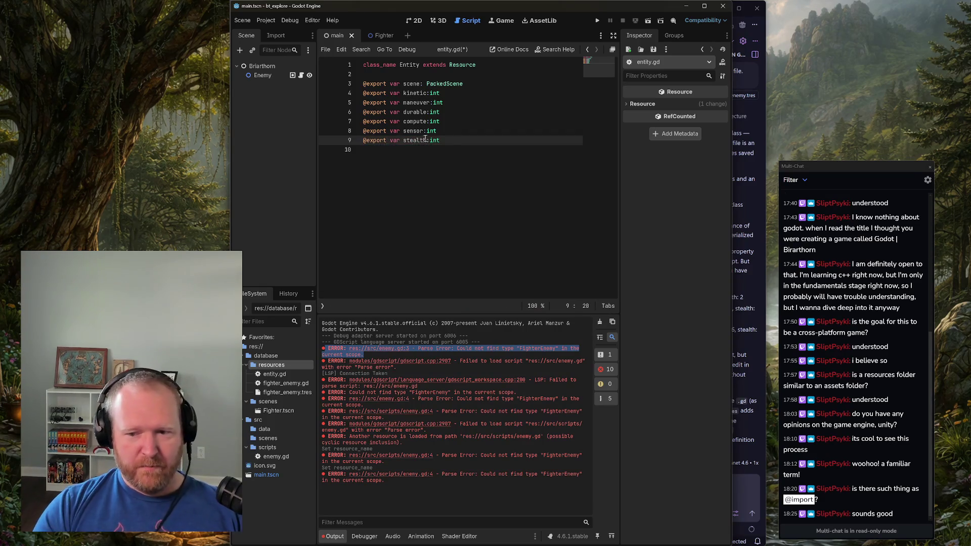
{"action": "key", "text": "ctrl+s"}
{"action": "left_click", "coordinate": [448, 143]}
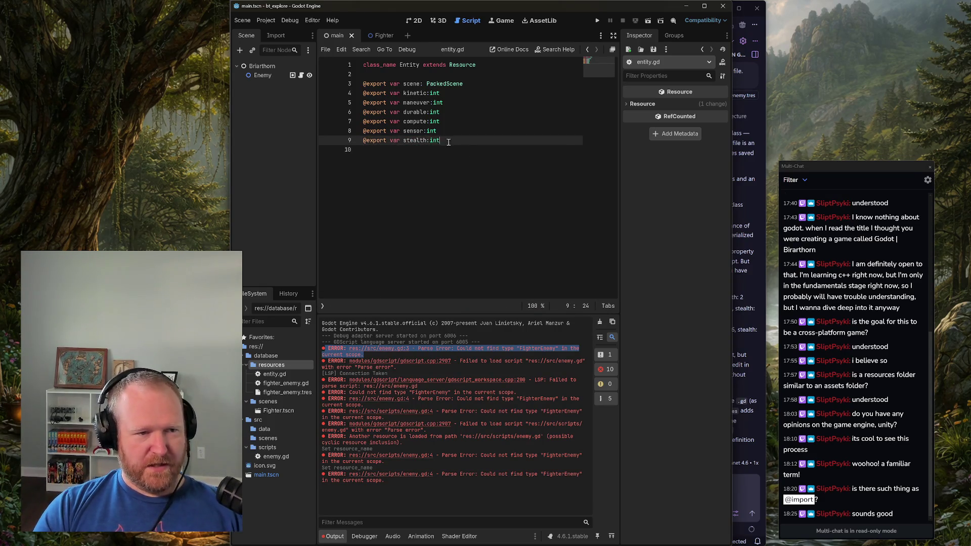
{"action": "mouse_move", "coordinate": [449, 142]}
{"action": "left_mouse_down"}
{"action": "mouse_move", "coordinate": [384, 99]}
{"action": "mouse_move", "coordinate": [259, 90]}
{"action": "left_mouse_up"}
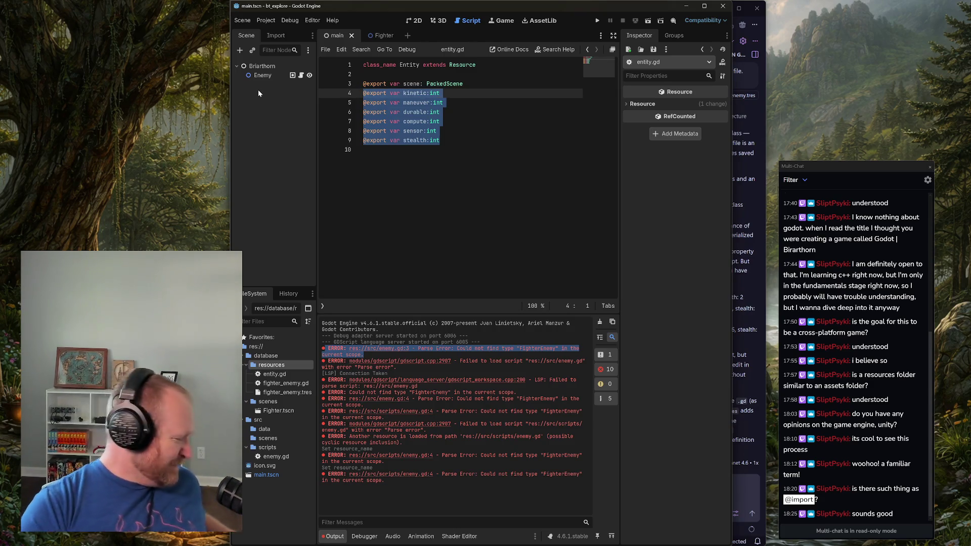
{"action": "left_click", "coordinate": [411, 93]}
{"action": "double_click", "coordinate": [415, 94]}
{"action": "double_click", "coordinate": [414, 103]}
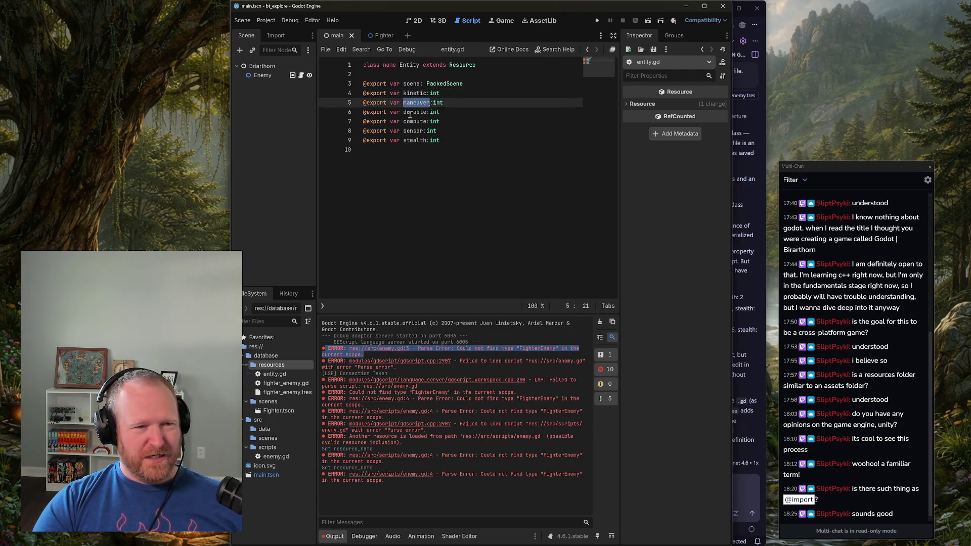
{"action": "double_click", "coordinate": [410, 112]}
{"action": "double_click", "coordinate": [419, 121]}
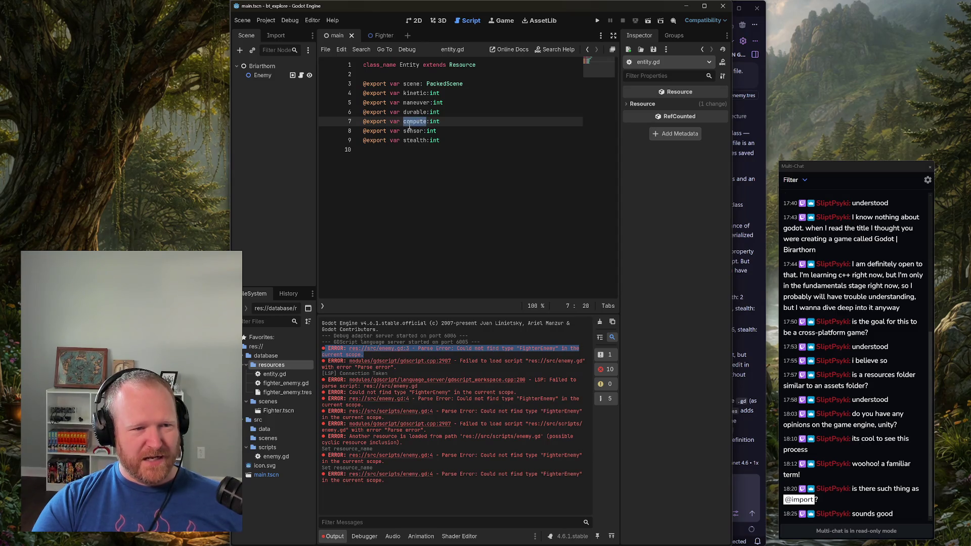
{"action": "double_click", "coordinate": [417, 140]}
{"action": "double_click", "coordinate": [413, 131]}
{"action": "double_click", "coordinate": [415, 140]}
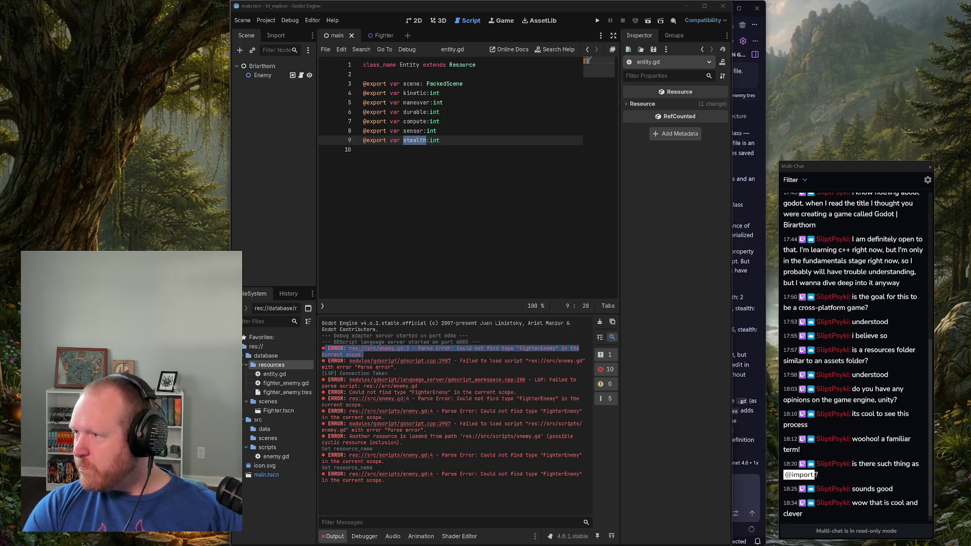
{"action": "key", "text": "alt+Tab"}
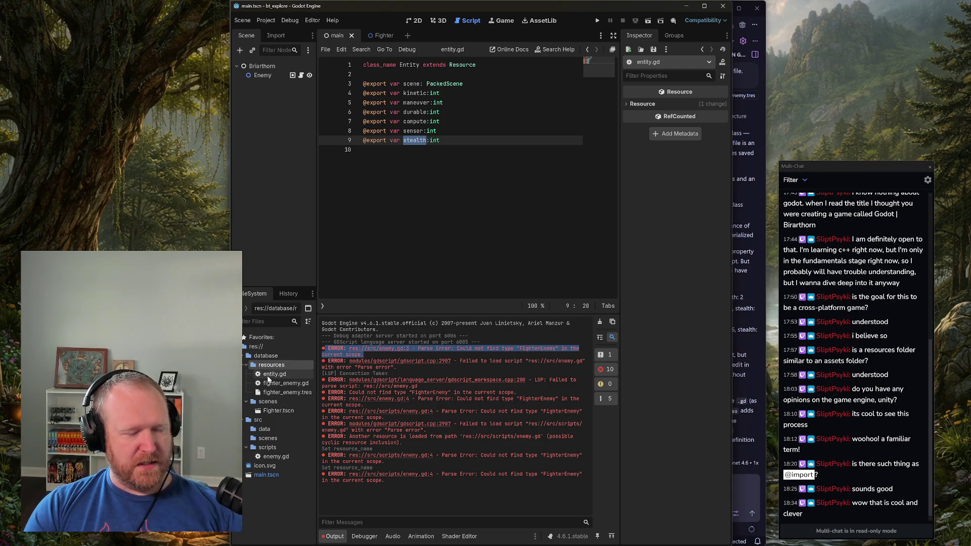
{"action": "left_click", "coordinate": [283, 384]}
Delete fighter_enemy.gd from the project.
{"action": "right_click", "coordinate": [283, 385]}
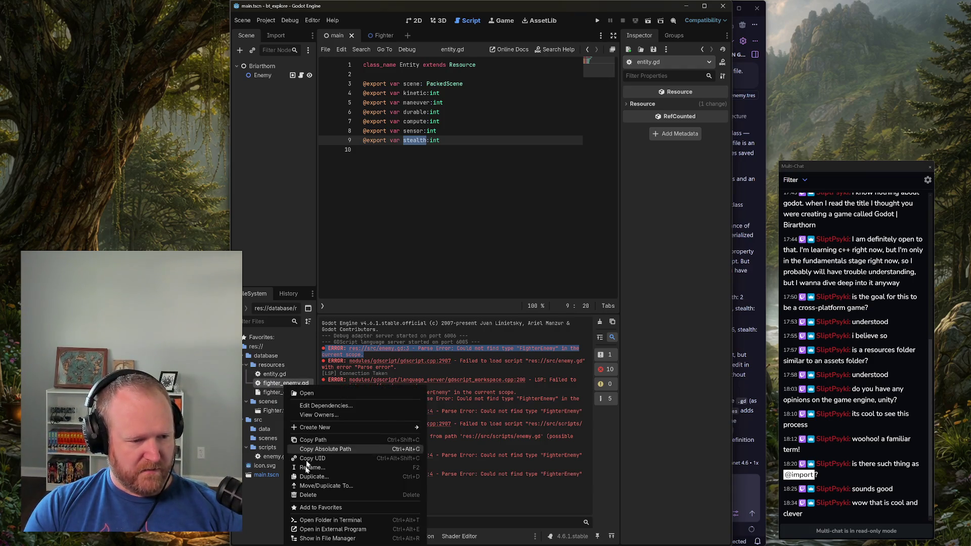
{"action": "left_click", "coordinate": [313, 495]}
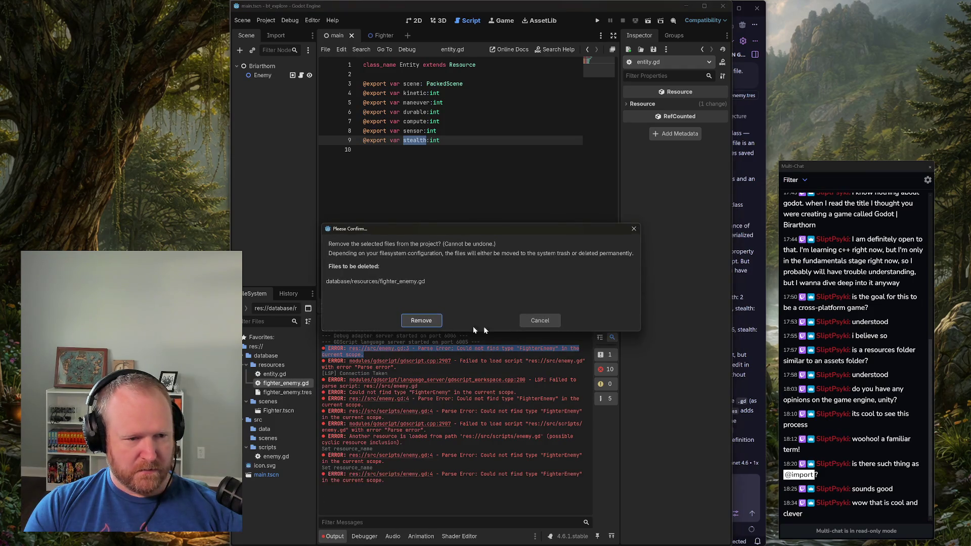
{"action": "left_click", "coordinate": [425, 320]}
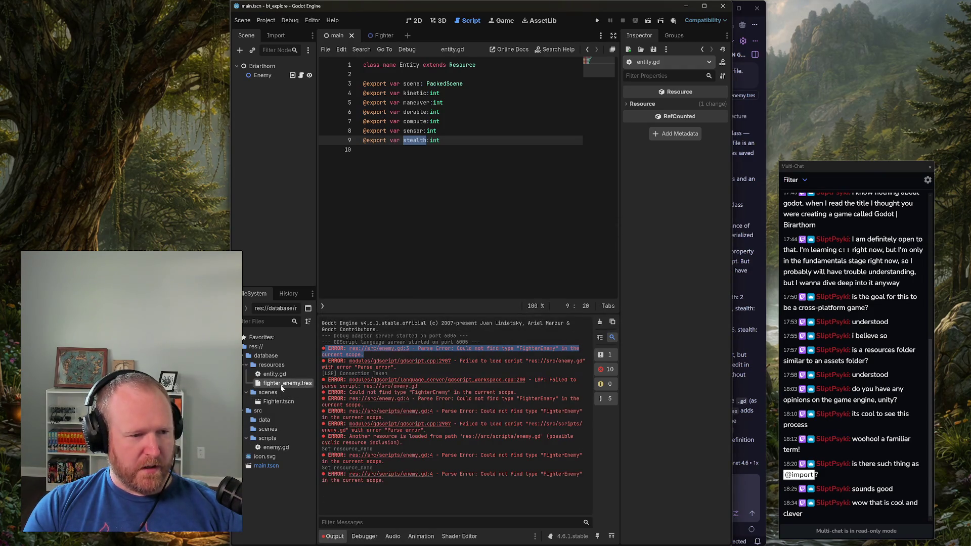
Load database/resources/entity.gd as fighter_enemy.tres's script in the Inspector.
{"action": "left_click", "coordinate": [281, 385]}
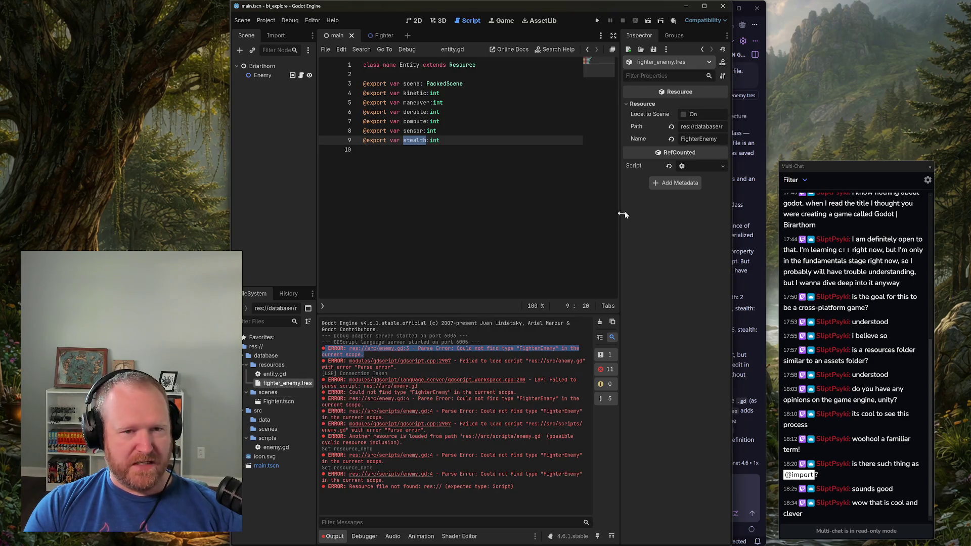
{"action": "left_click", "coordinate": [704, 166]}
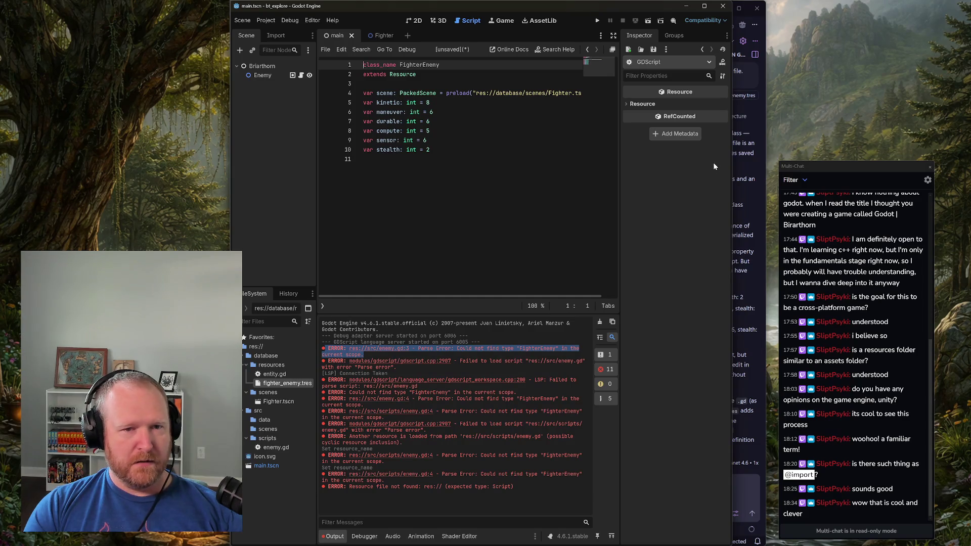
{"action": "left_click", "coordinate": [273, 385]}
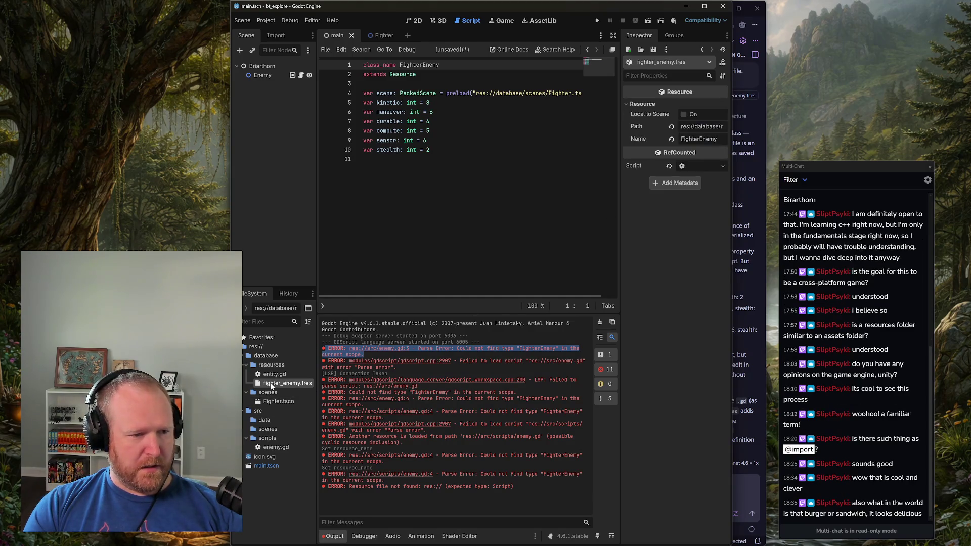
{"action": "left_click", "coordinate": [724, 166]}
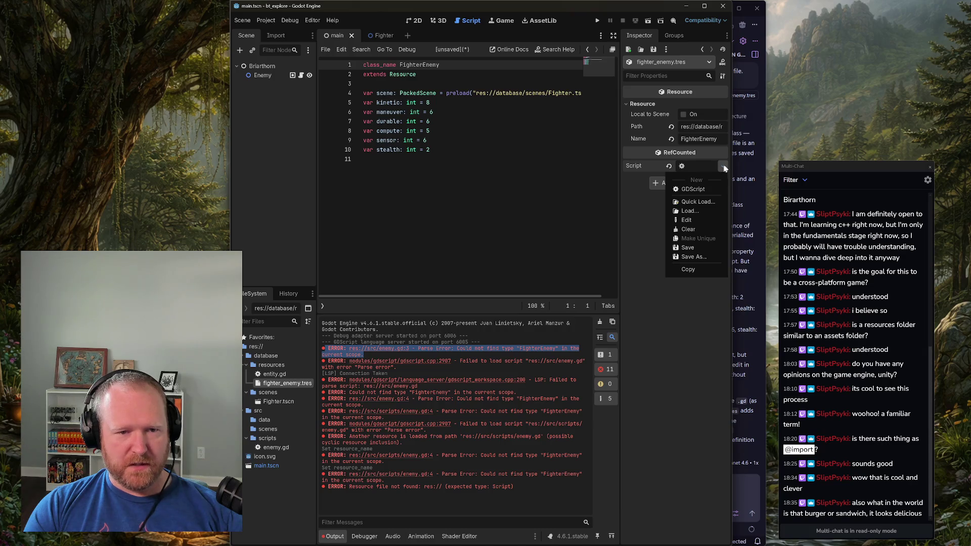
{"action": "left_click", "coordinate": [697, 209]}
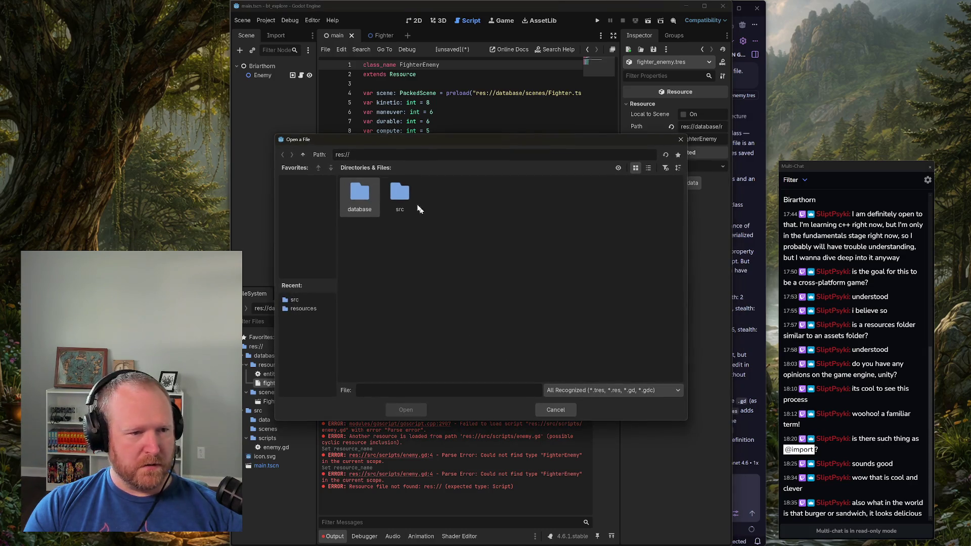
{"action": "double_click", "coordinate": [366, 198]}
{"action": "double_click", "coordinate": [369, 201]}
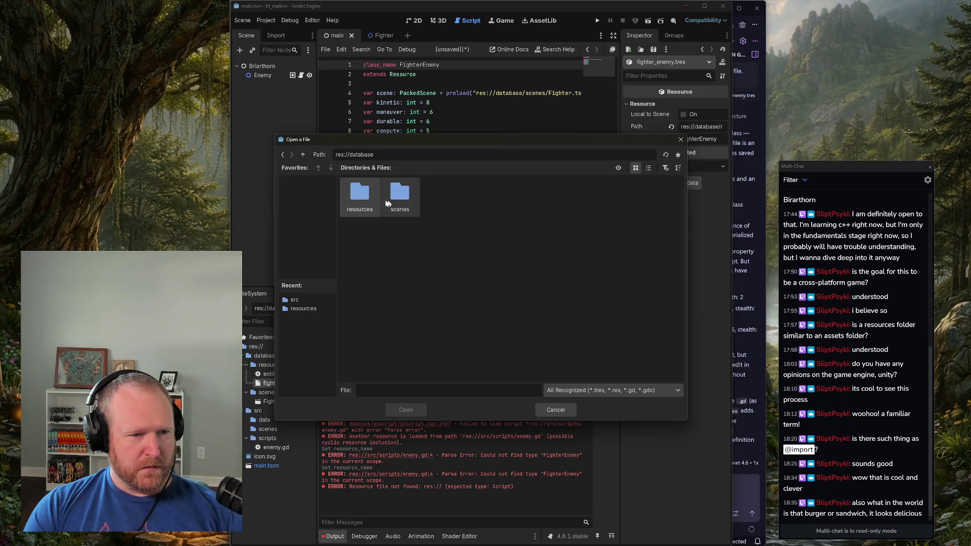
{"action": "left_click", "coordinate": [370, 202]}
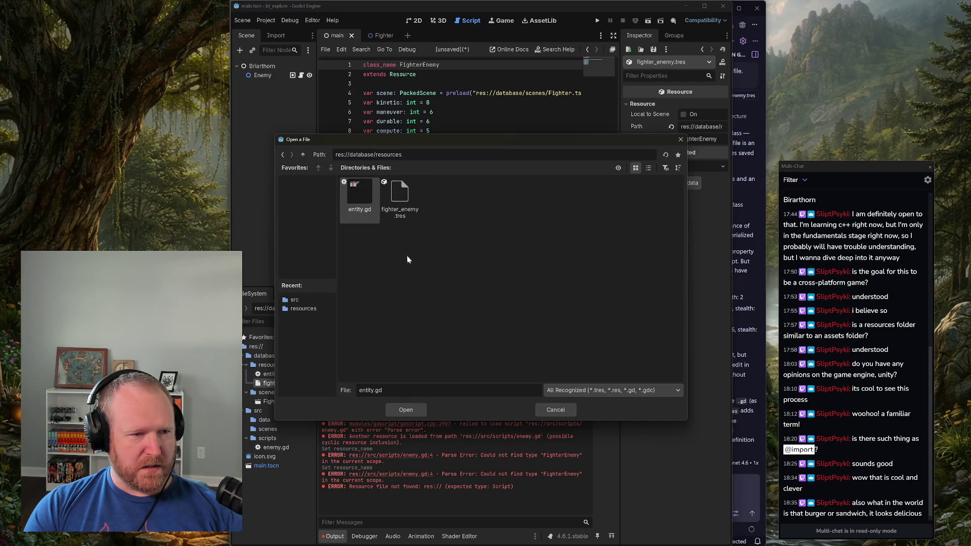
{"action": "left_click", "coordinate": [415, 410]}
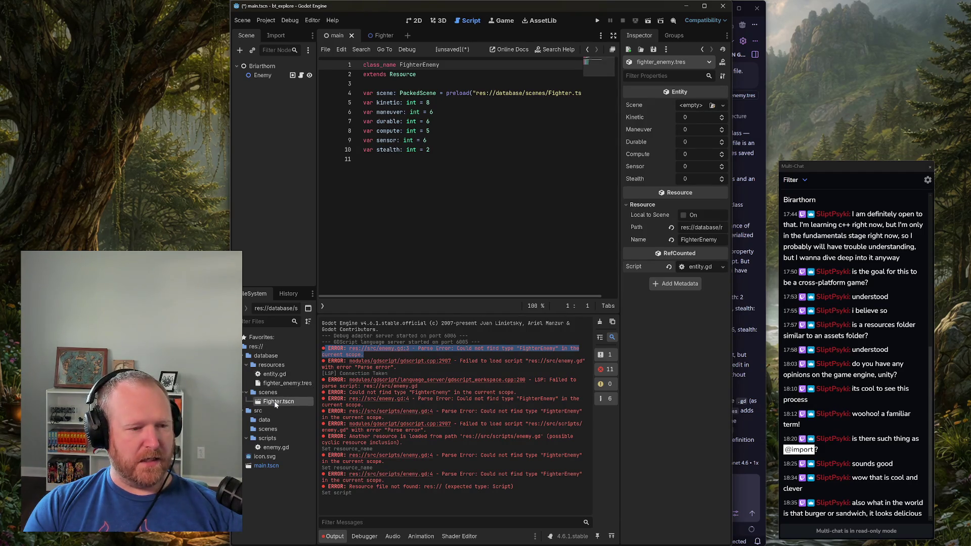
Assign Fighter.tscn as the scene and enter stats 8, 6, 6, 2, 4, 2 from Kinetic to Stealth.
{"action": "mouse_move", "coordinate": [274, 402]}
{"action": "left_mouse_down"}
{"action": "mouse_move", "coordinate": [566, 260]}
{"action": "mouse_move", "coordinate": [660, 178]}
{"action": "mouse_move", "coordinate": [681, 104]}
{"action": "left_mouse_up"}
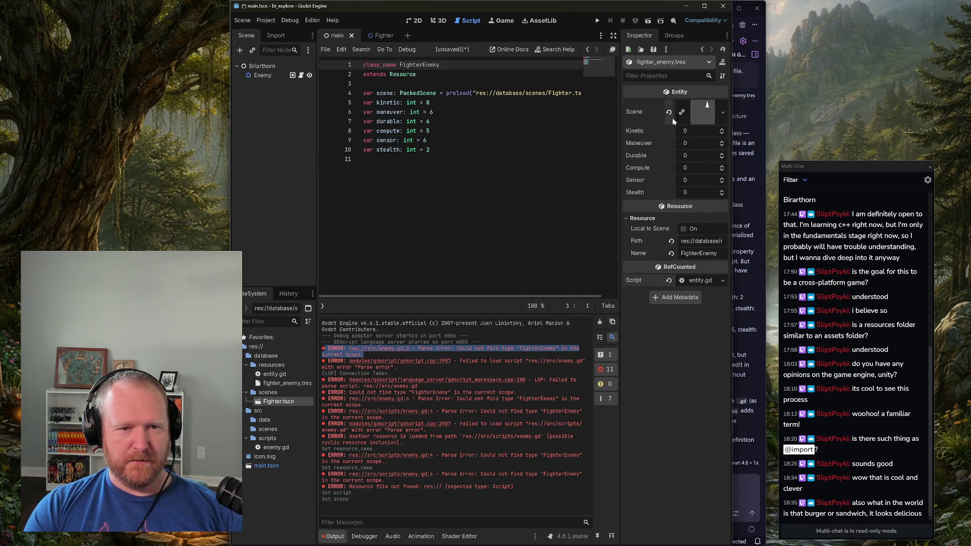
{"action": "left_click", "coordinate": [706, 134]}
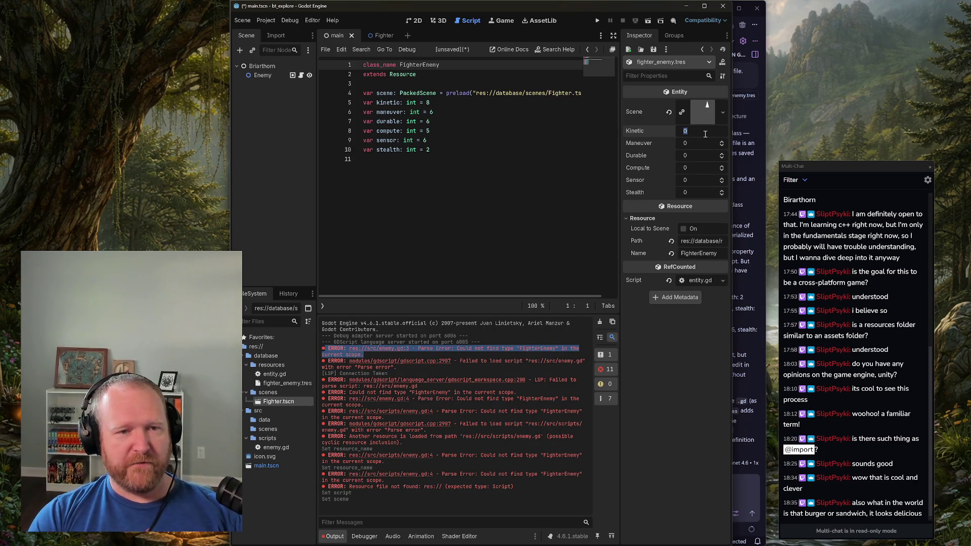
{"action": "type", "text": "8"}
{"action": "key", "text": "Tab"}
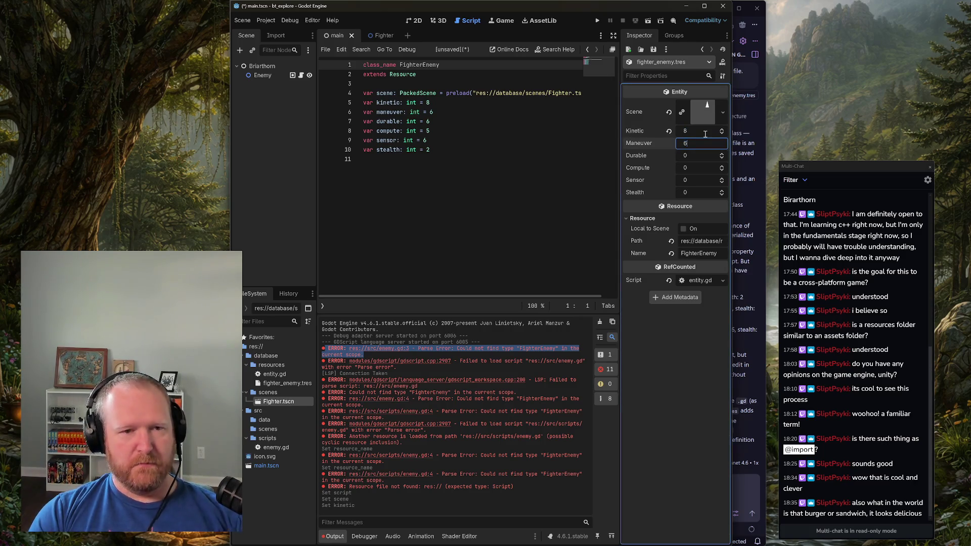
{"action": "type", "text": "6"}
{"action": "key", "text": "Tab"}
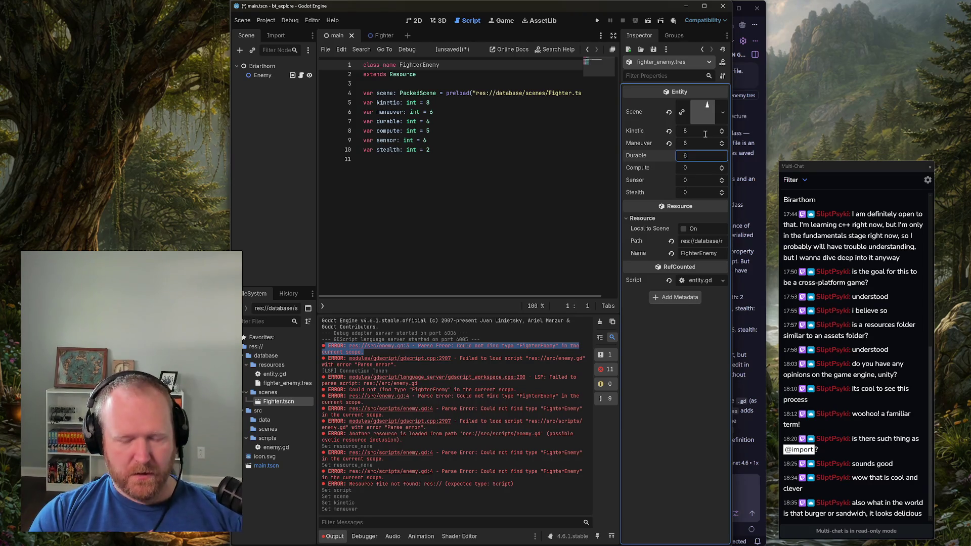
{"action": "key", "text": "Tab"}
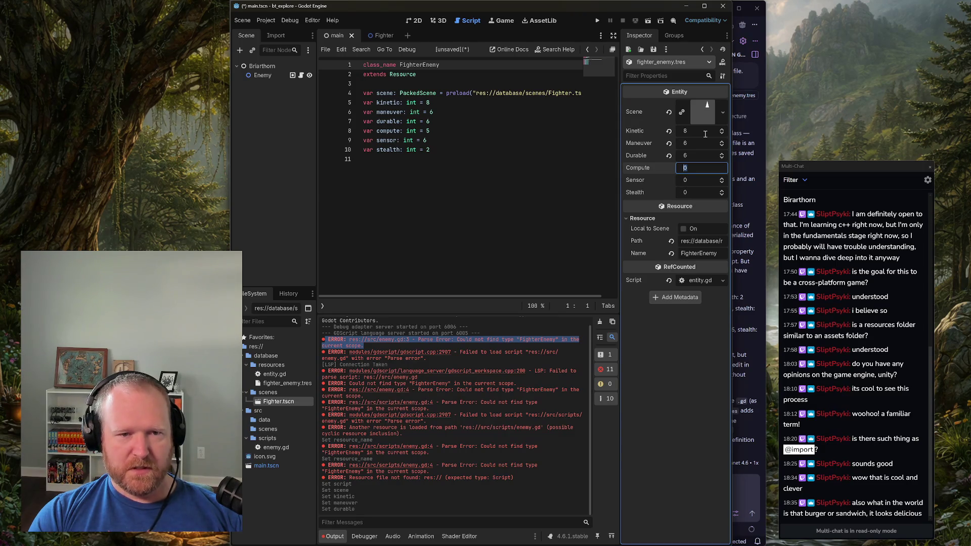
{"action": "type", "text": "2"}
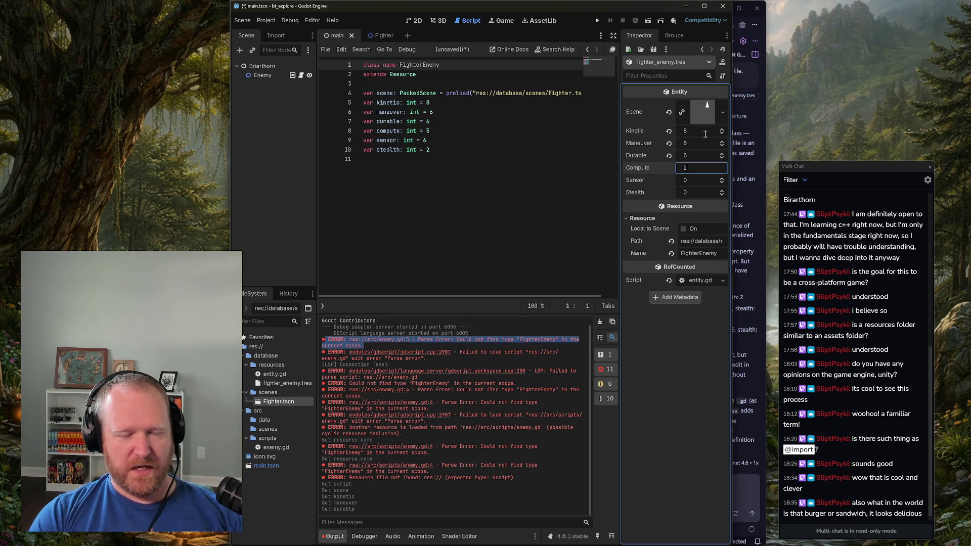
{"action": "key", "text": "Tab"}
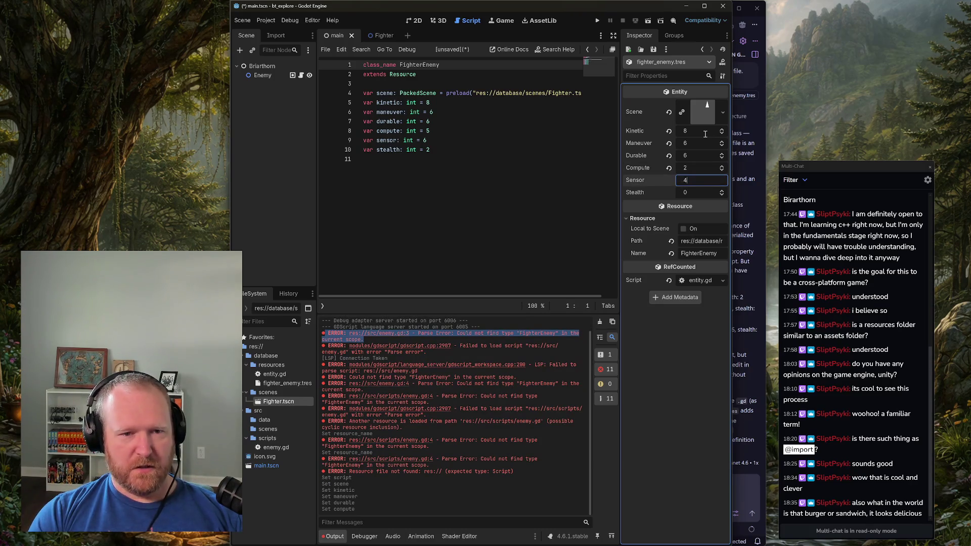
{"action": "key", "text": "Tab"}
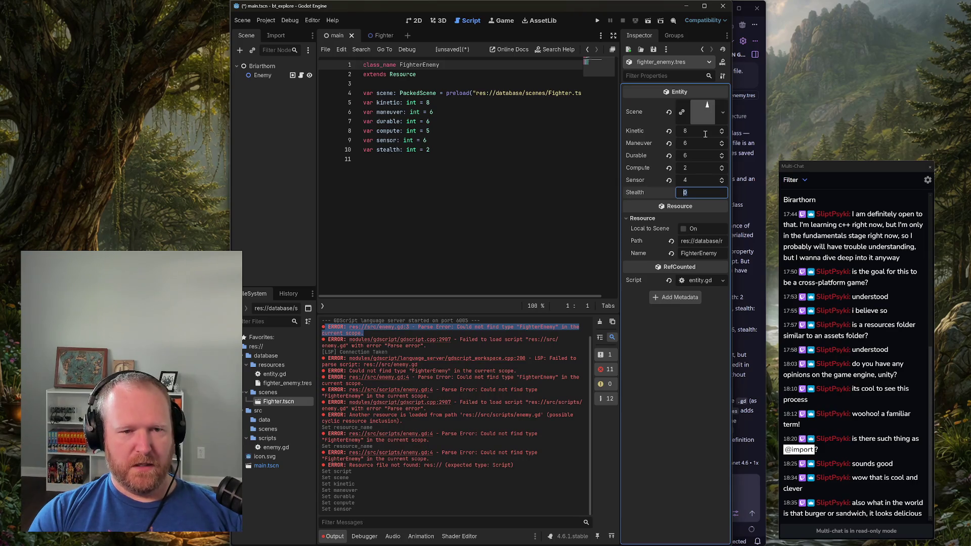
{"action": "key", "text": "Return"}
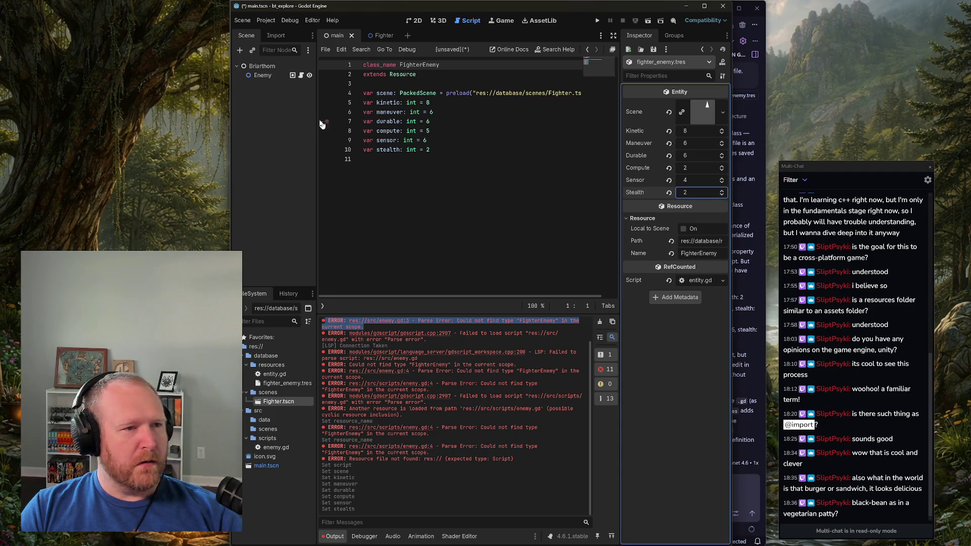
{"action": "double_click", "coordinate": [274, 374]}
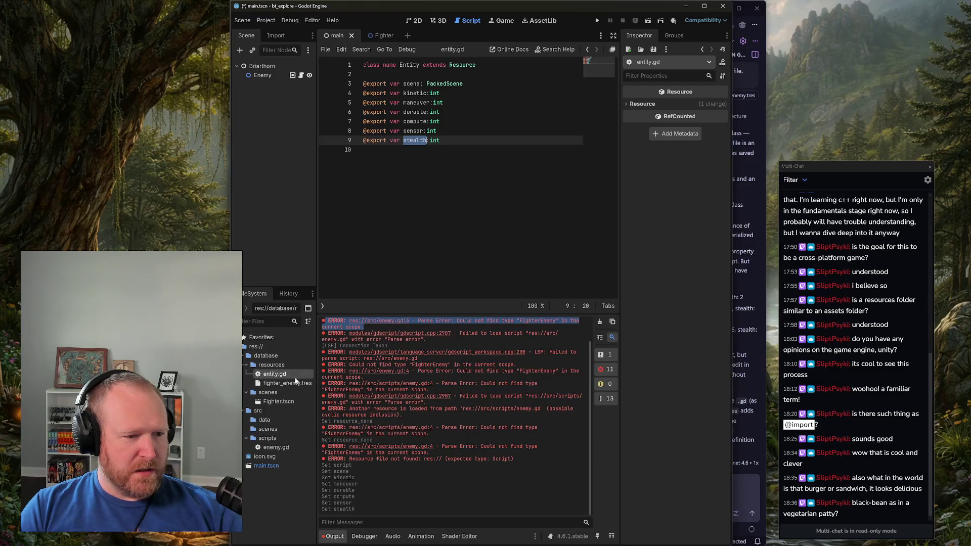
Inspect fighter_enemy.tres, leaving its Name FighterEnemy unchanged.
{"action": "left_click", "coordinate": [296, 384]}
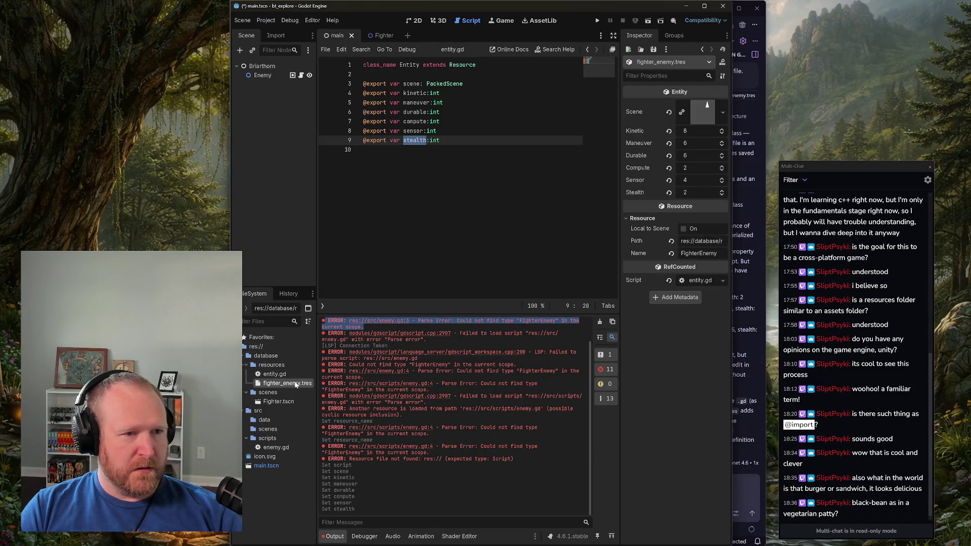
{"action": "double_click", "coordinate": [705, 255]}
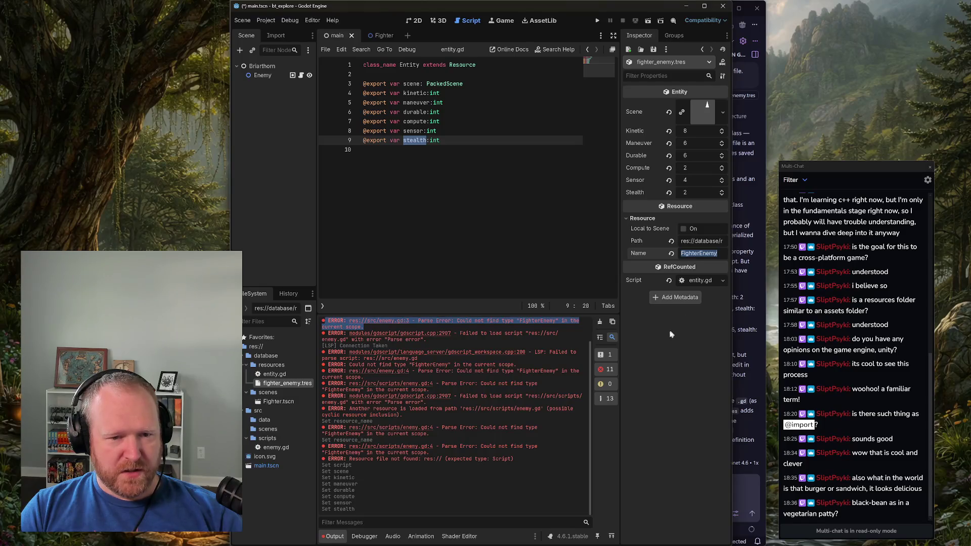
{"action": "key", "text": "Return"}
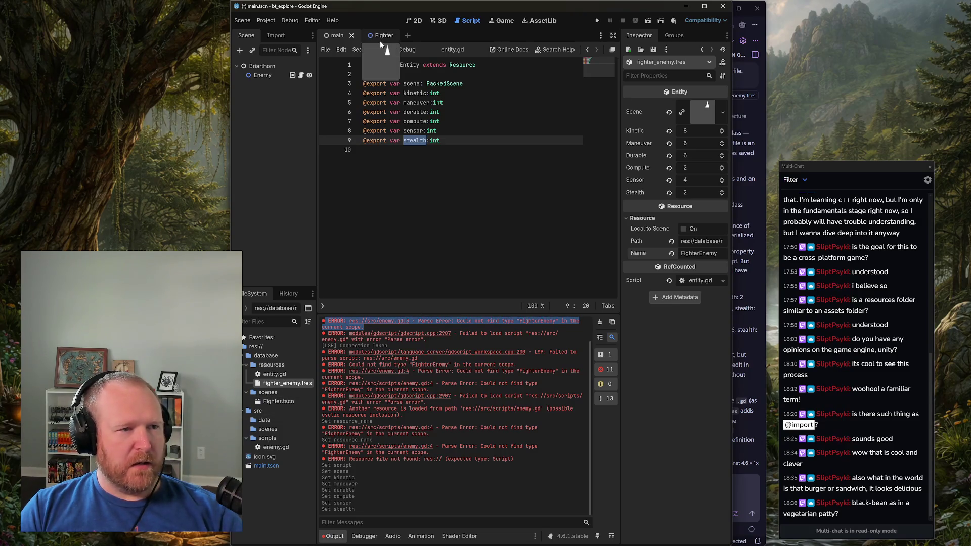
Open the Enemy node's enemy.gd and check the FighterEnemy type on line 4.
{"action": "double_click", "coordinate": [275, 74]}
{"action": "left_click", "coordinate": [301, 75]}
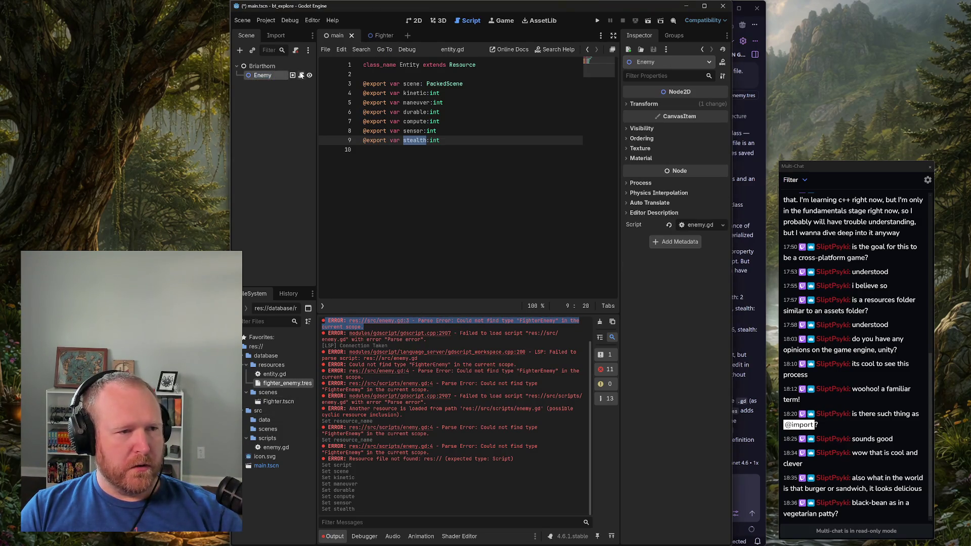
{"action": "double_click", "coordinate": [465, 93]}
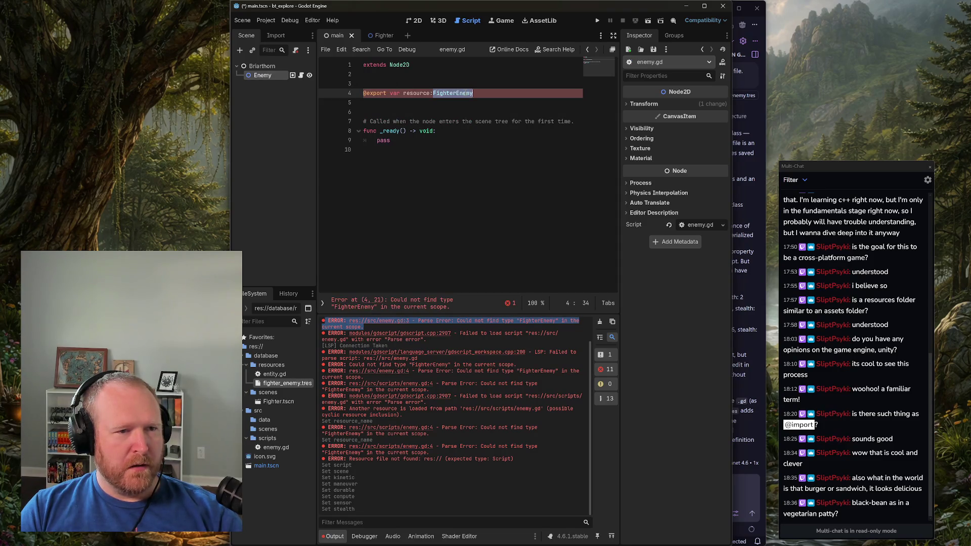
{"action": "left_click", "coordinate": [488, 96]}
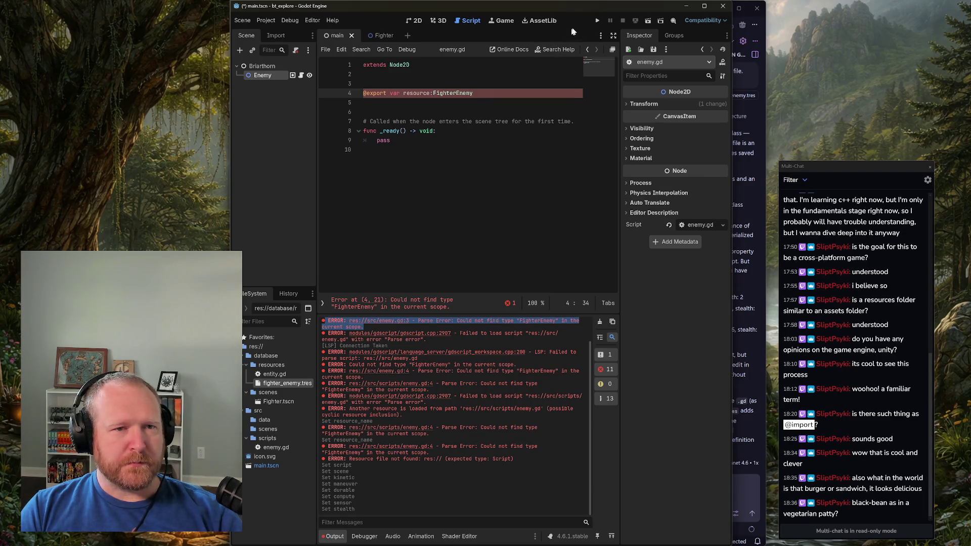
Run the project, stop it on the parse error, and open entity.gd.
{"action": "left_click", "coordinate": [596, 21]}
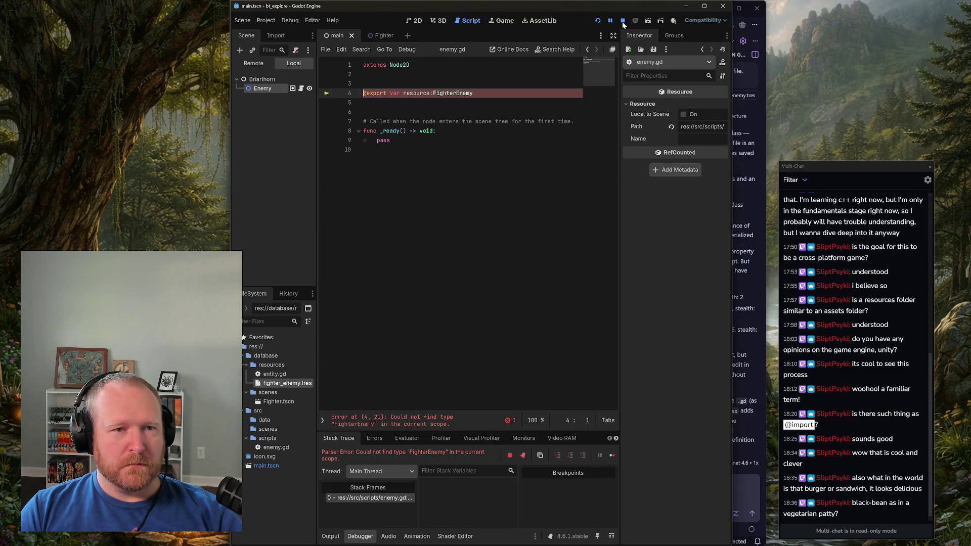
{"action": "left_click", "coordinate": [622, 21]}
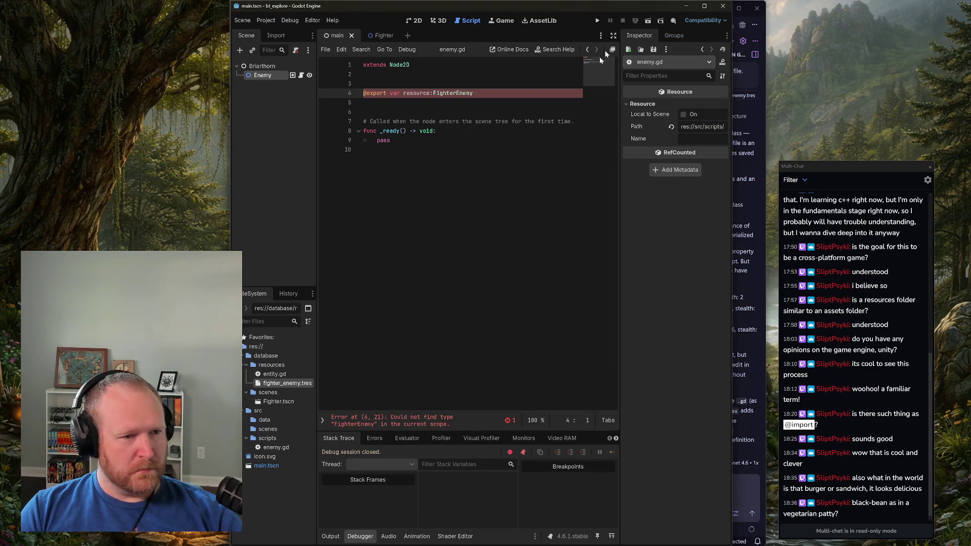
{"action": "left_click", "coordinate": [273, 383]}
{"action": "double_click", "coordinate": [276, 375]}
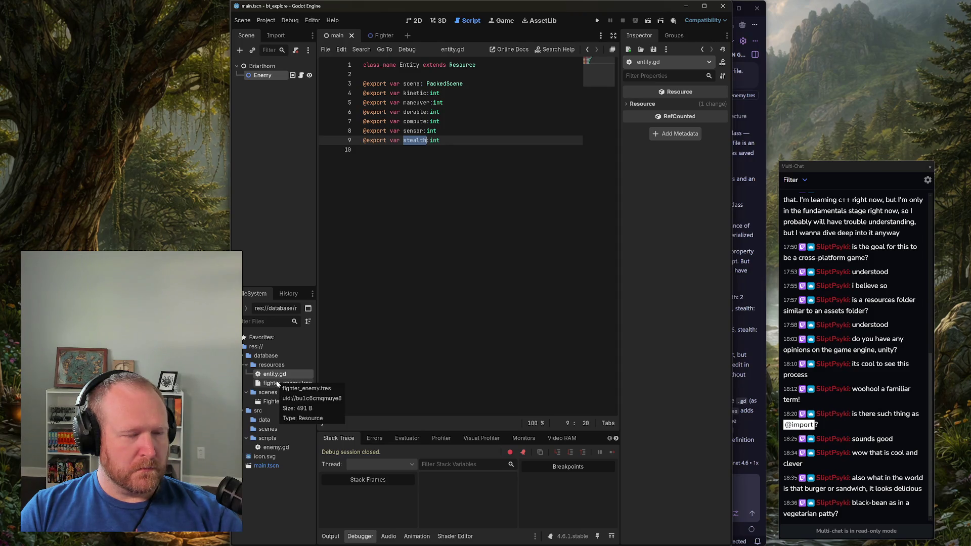
Check the Entity class name and Fighter scene, then return to FighterEnemy on enemy.gd line 4.
{"action": "left_click", "coordinate": [276, 383]}
{"action": "double_click", "coordinate": [410, 65]}
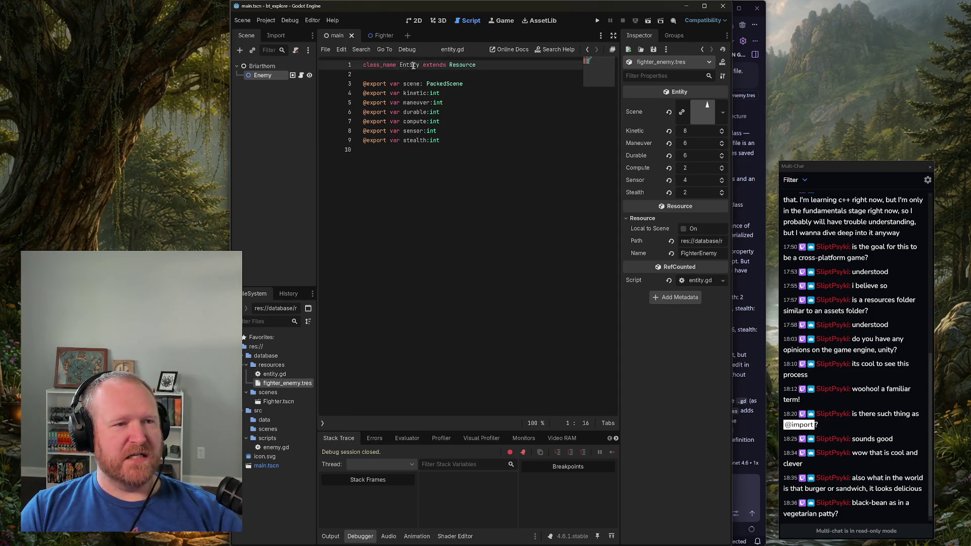
{"action": "left_click", "coordinate": [383, 35]}
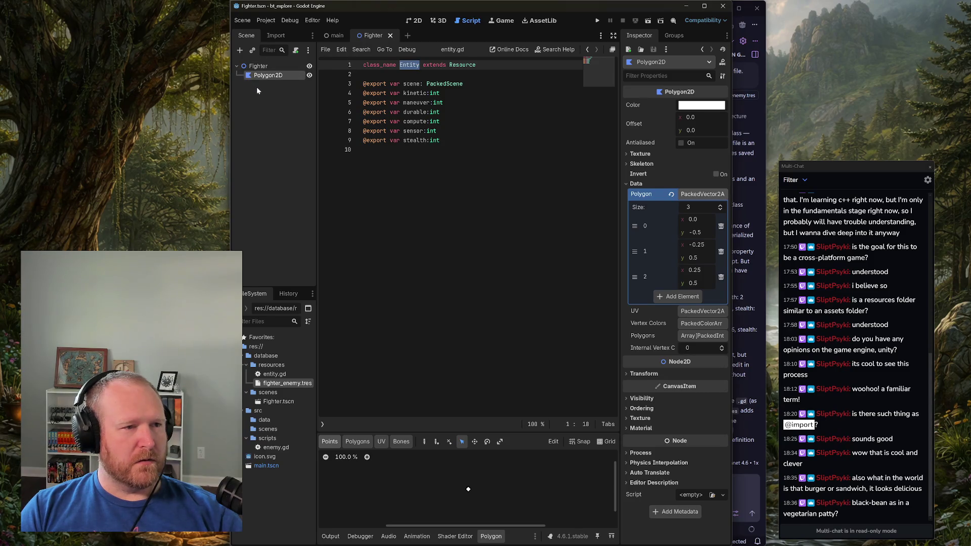
{"action": "left_click", "coordinate": [337, 34]}
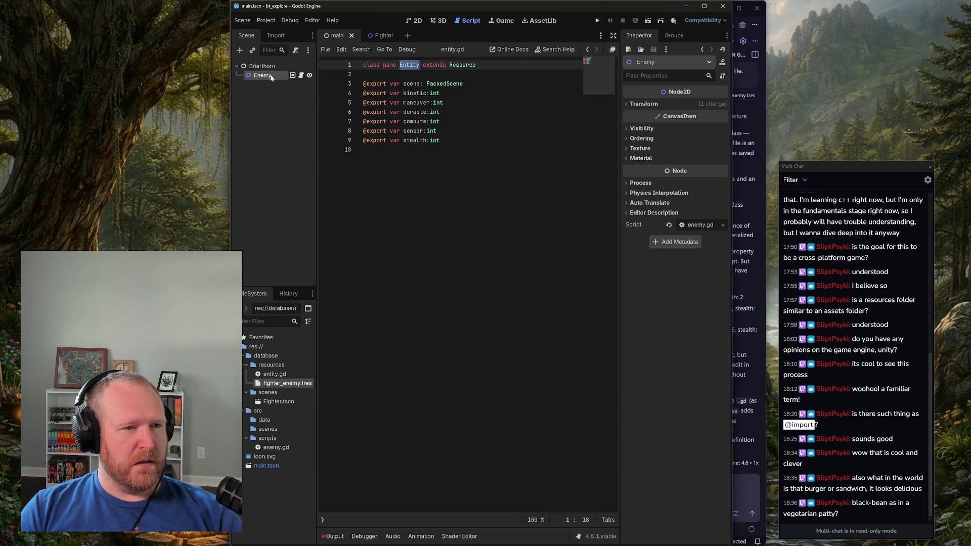
{"action": "left_click", "coordinate": [301, 75]}
{"action": "double_click", "coordinate": [417, 93]}
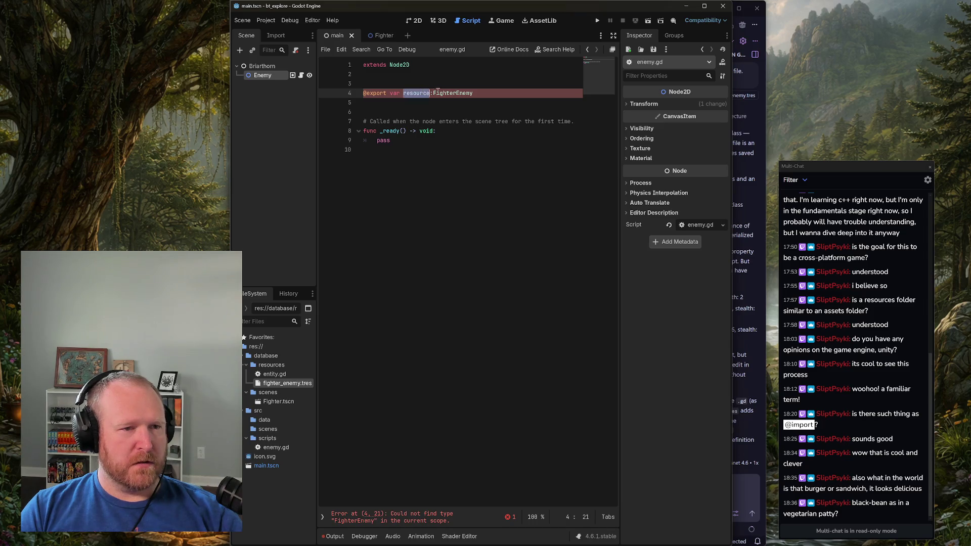
Change the exported resource's type on line 4 of enemy.gd from FighterEnemy to Entity.
{"action": "double_click", "coordinate": [453, 93]}
{"action": "type", "text": "Entity"}
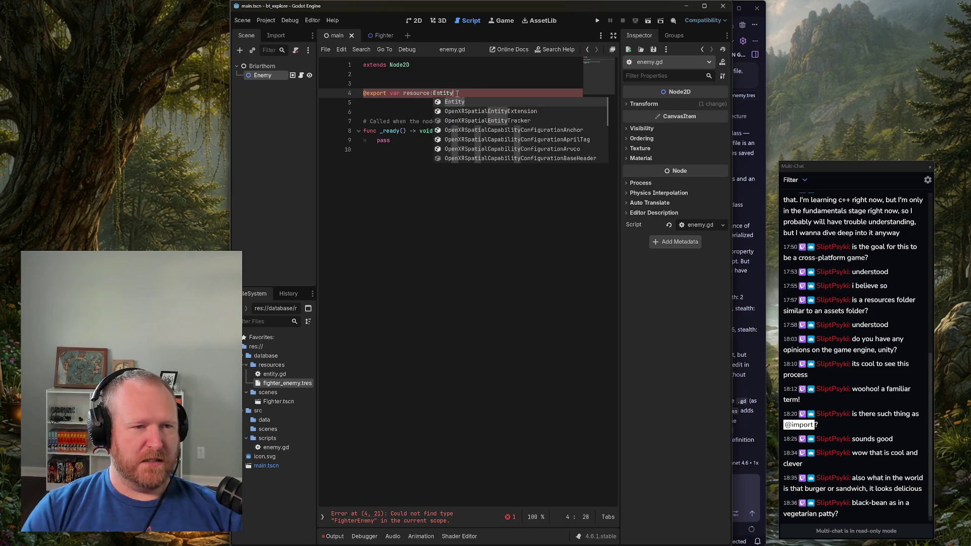
{"action": "left_click", "coordinate": [419, 162]}
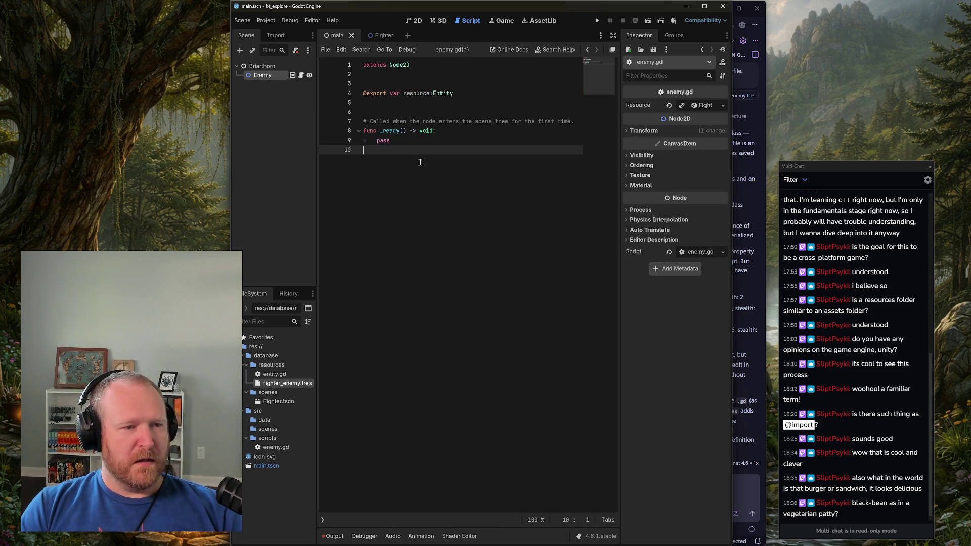
Rename entity.gd's class_name to TypeEntity and save the script.
{"action": "double_click", "coordinate": [275, 374]}
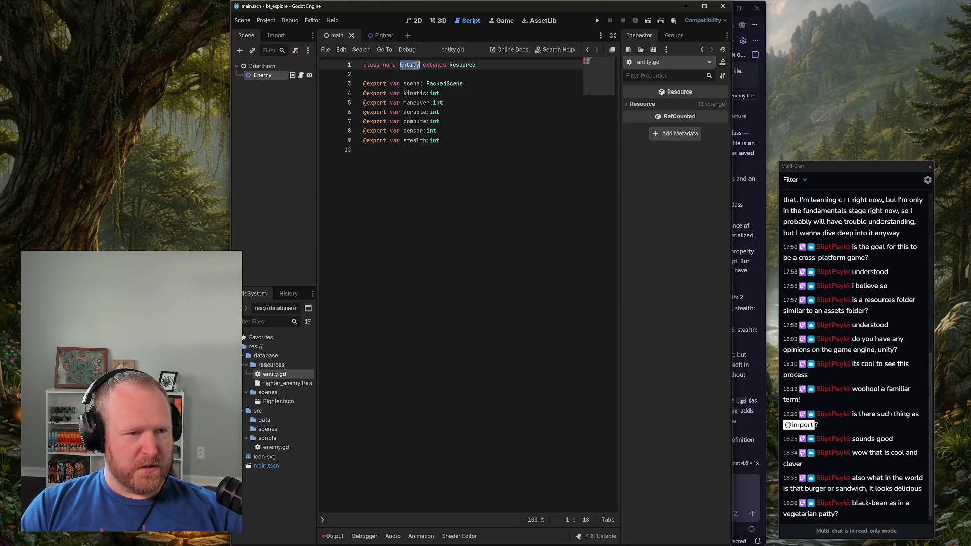
{"action": "type", "text": "TypeEntity"}
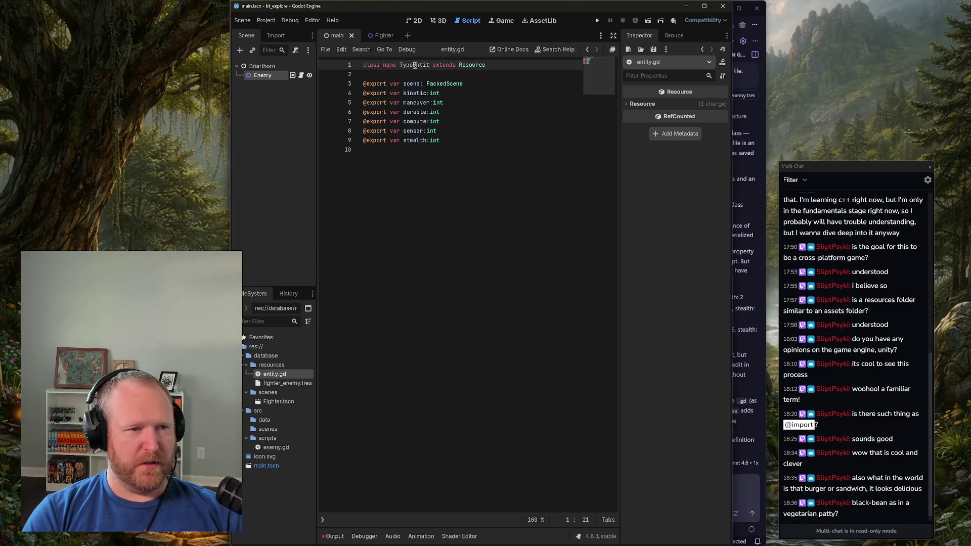
{"action": "key", "text": "ctrl+s"}
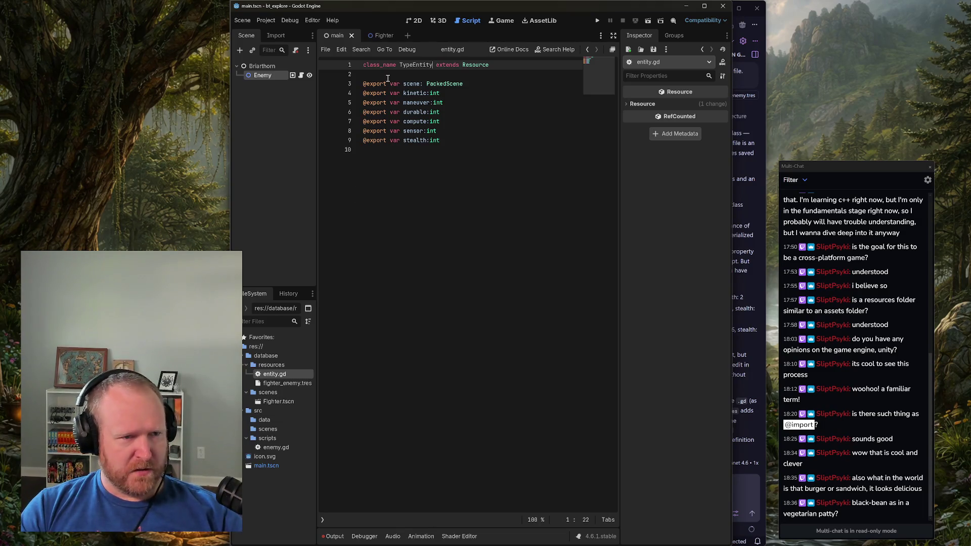
{"action": "left_click_drag", "start_coordinate": [400, 65], "coordinate": [407, 64]}
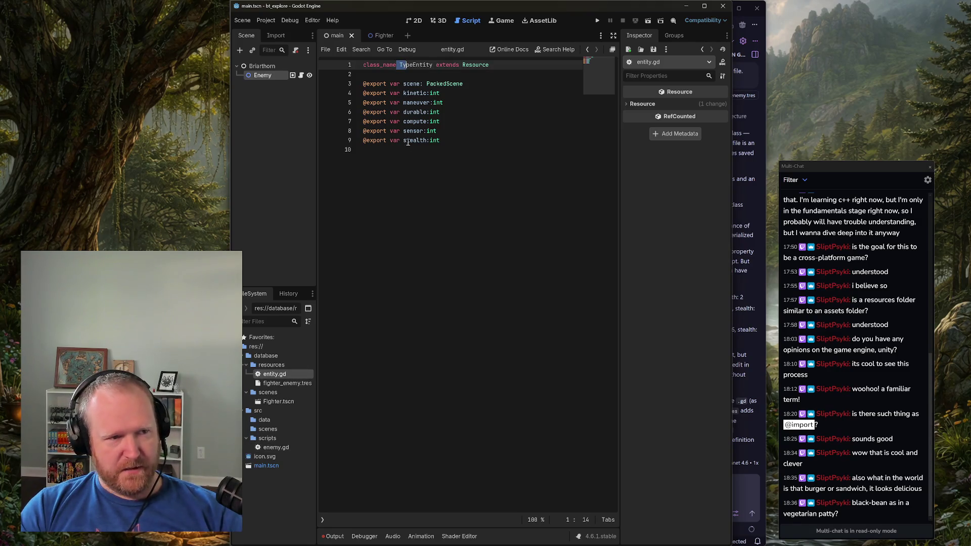
{"action": "left_click", "coordinate": [379, 36]}
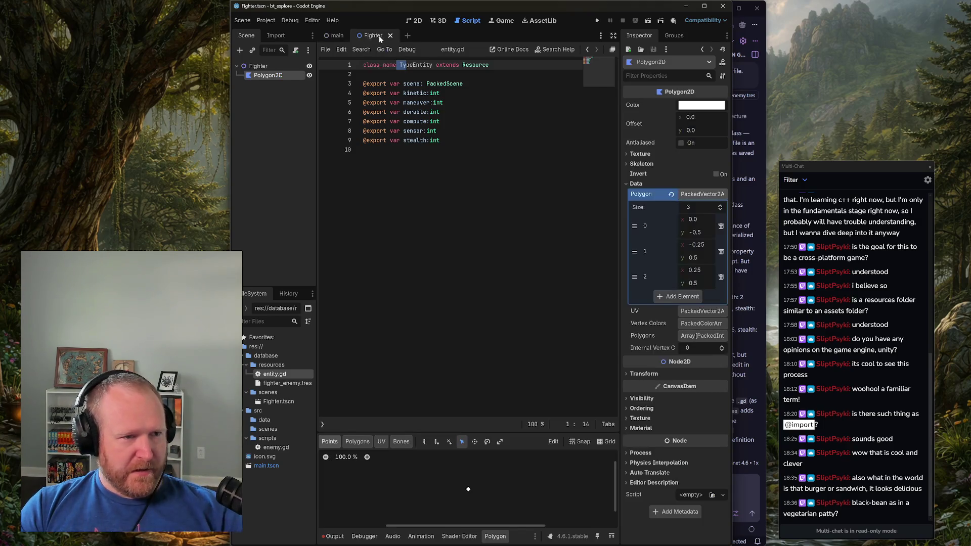
Change the export's type in enemy.gd from Entity to TypeEntity and save.
{"action": "left_click", "coordinate": [337, 35]}
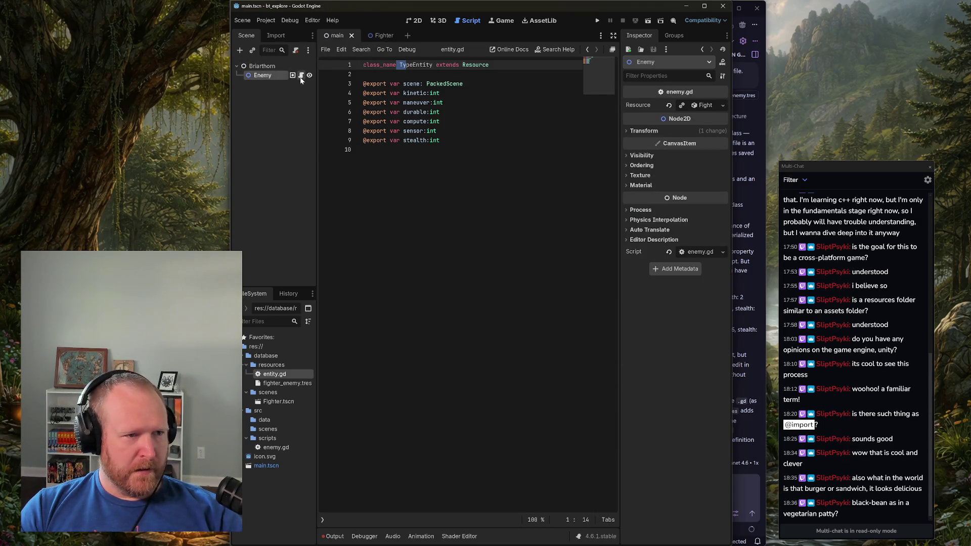
{"action": "left_click", "coordinate": [301, 75]}
{"action": "left_click", "coordinate": [426, 93]}
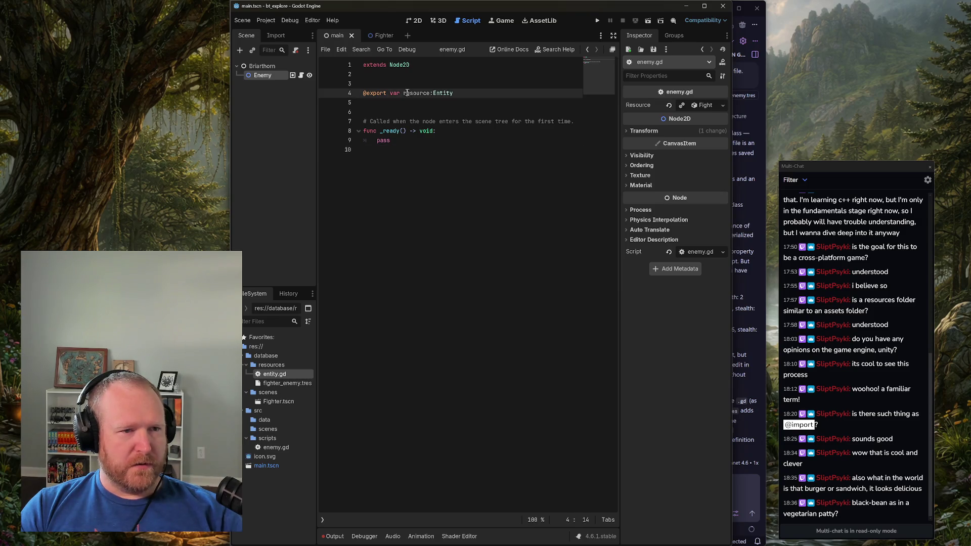
{"action": "double_click", "coordinate": [444, 94]}
{"action": "type", "text": "TypeEntity"}
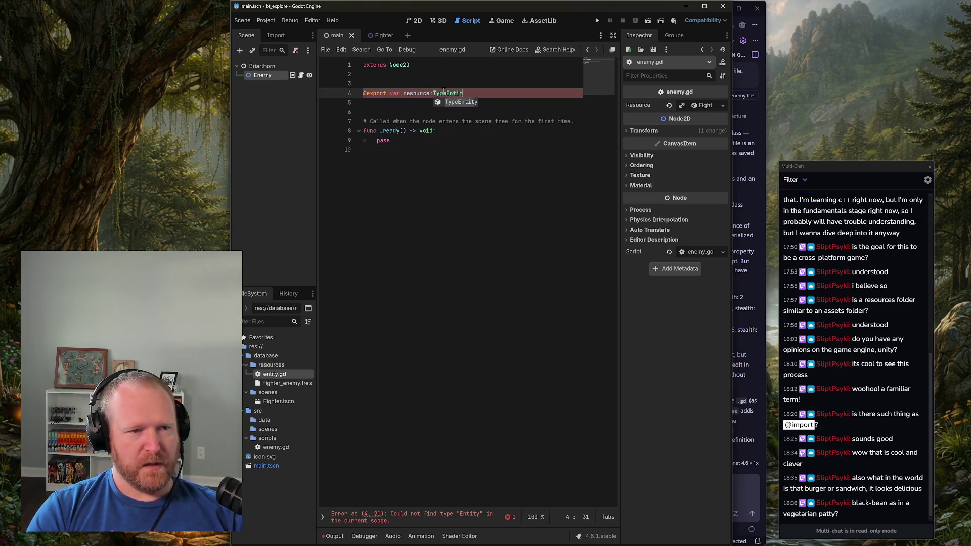
{"action": "key", "text": "Down"}
{"action": "key", "text": "Down"}
{"action": "key", "text": "ctrl+s"}
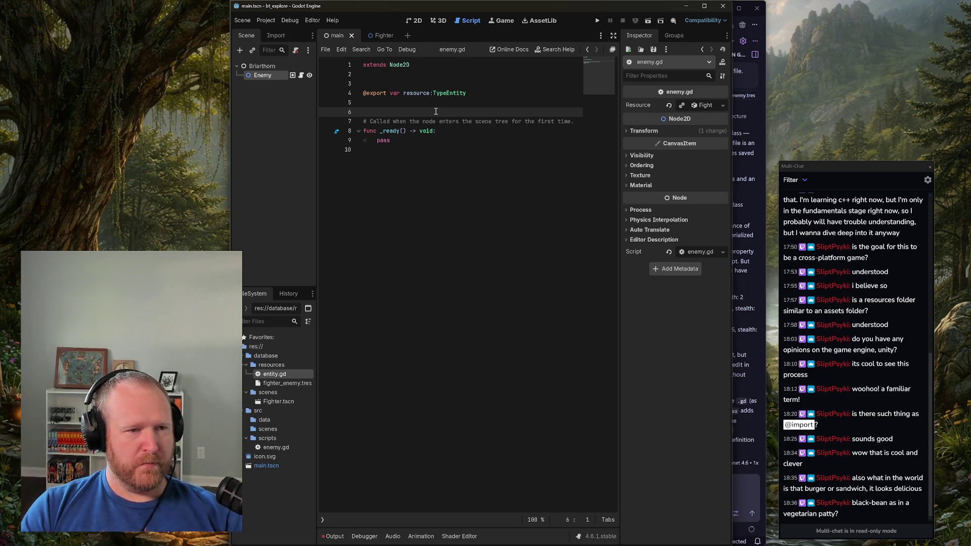
Rename the exported variable from resource to type_entity and save.
{"action": "double_click", "coordinate": [415, 93]}
{"action": "type", "text": "type"}
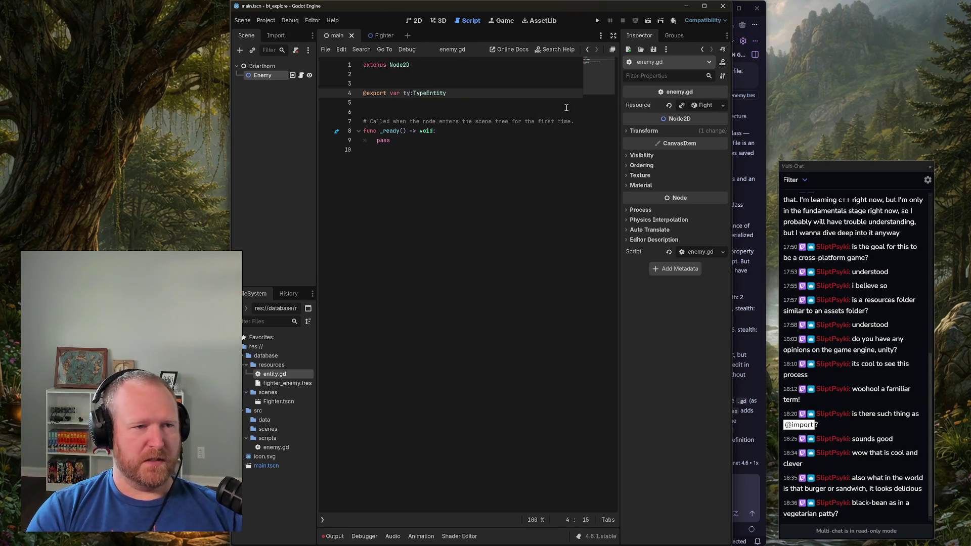
{"action": "key", "text": "ctrl+s"}
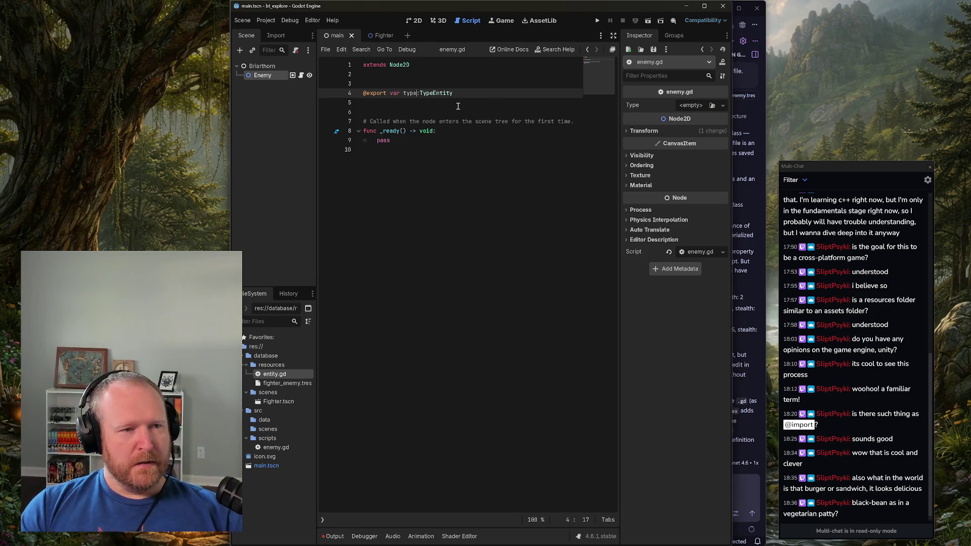
{"action": "type", "text": "_entity"}
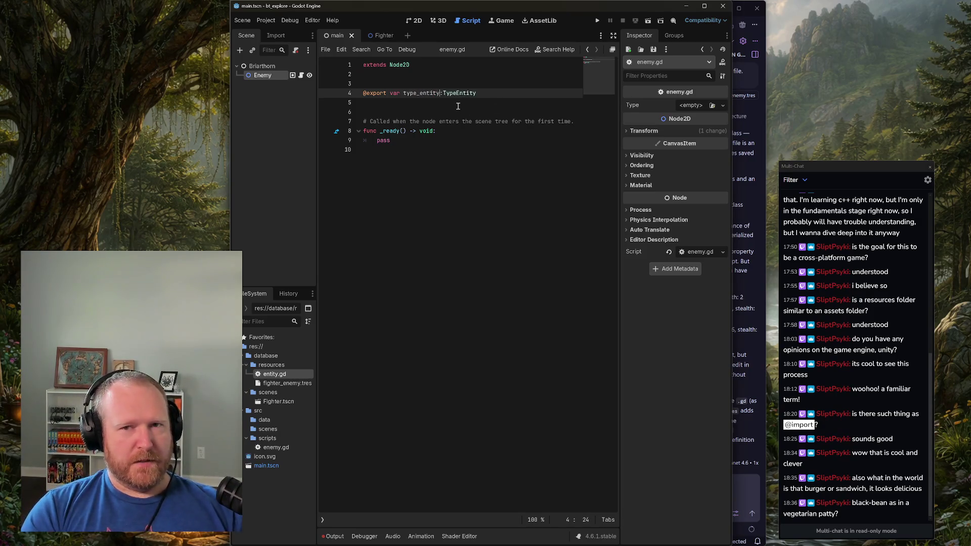
{"action": "key", "text": "ctrl+s"}
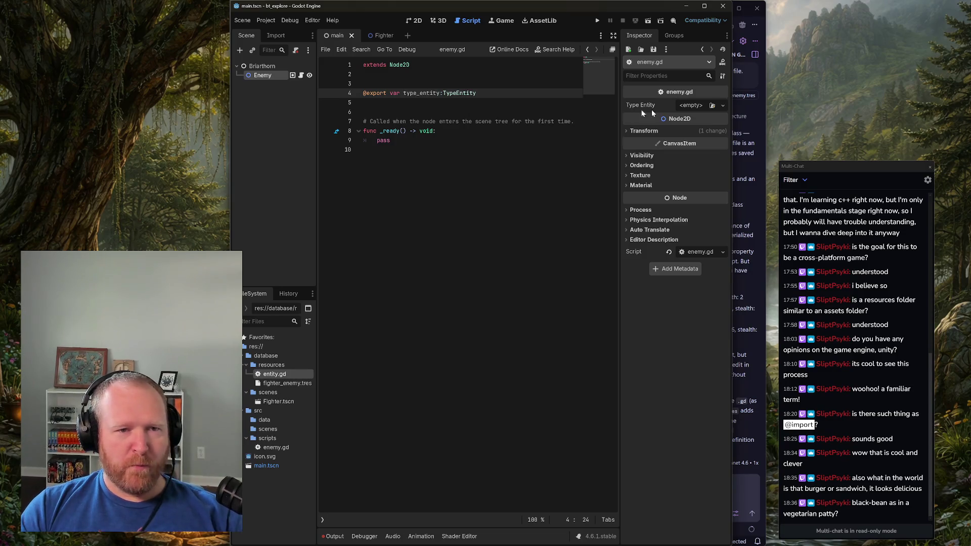
Load database/resources/fighter_enemy.tres into the Enemy's Type Entity property, save, and run the game.
{"action": "left_click", "coordinate": [722, 106]}
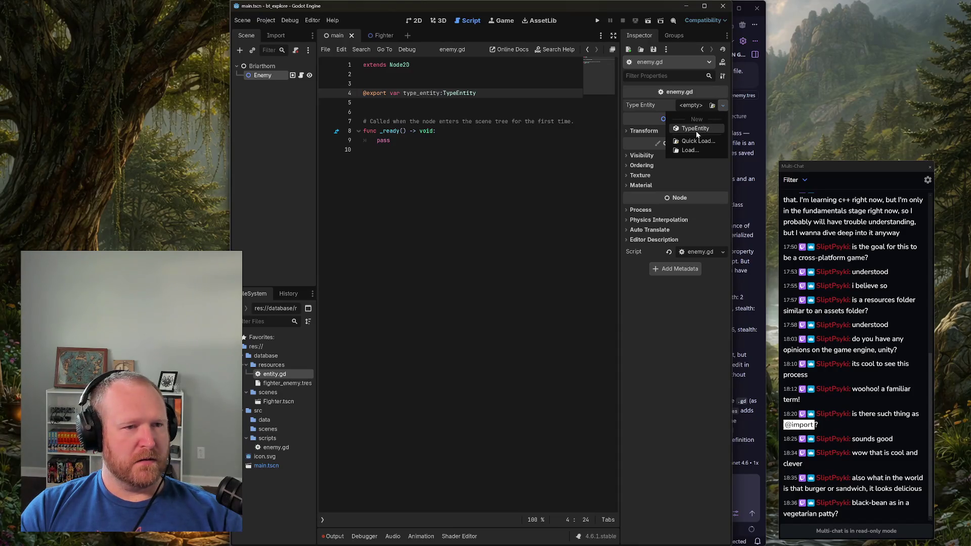
{"action": "left_click", "coordinate": [690, 151]}
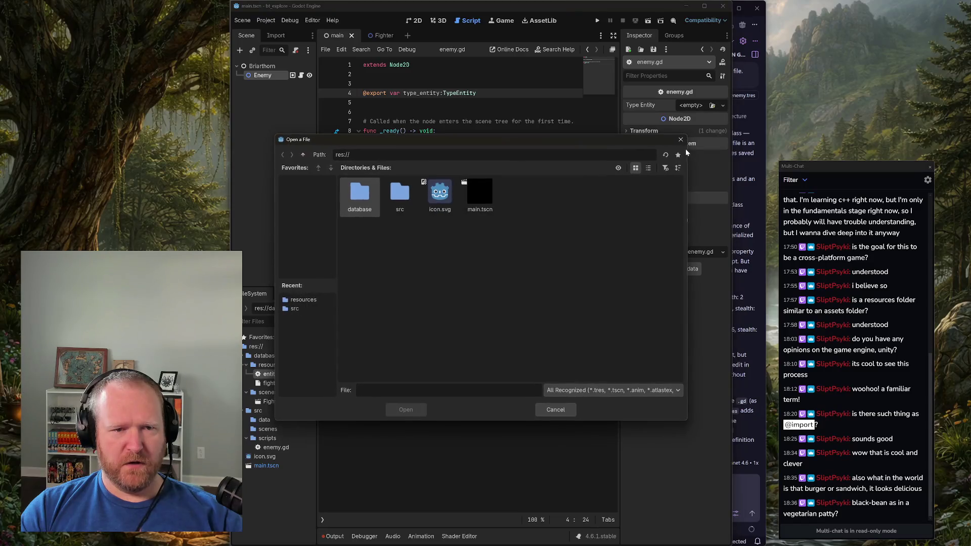
{"action": "double_click", "coordinate": [372, 197]}
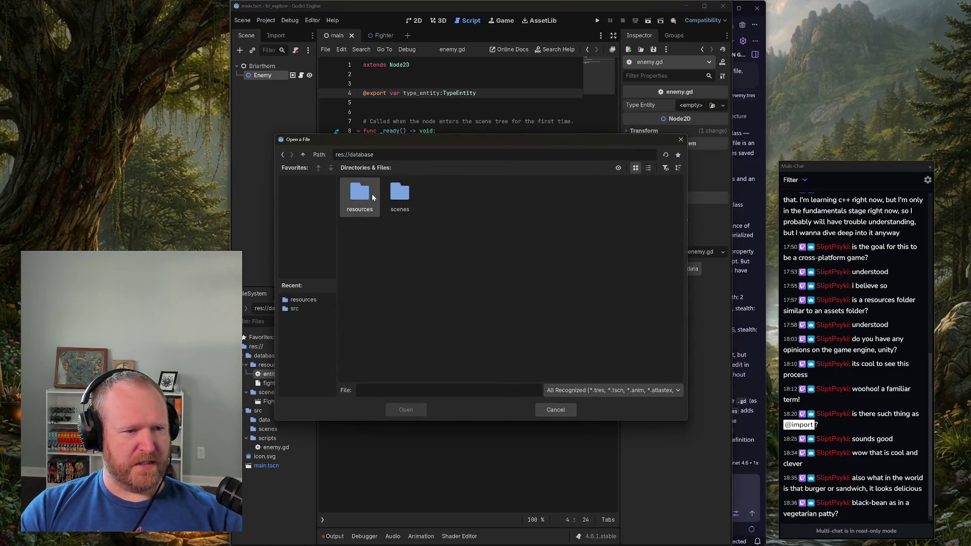
{"action": "double_click", "coordinate": [360, 197]}
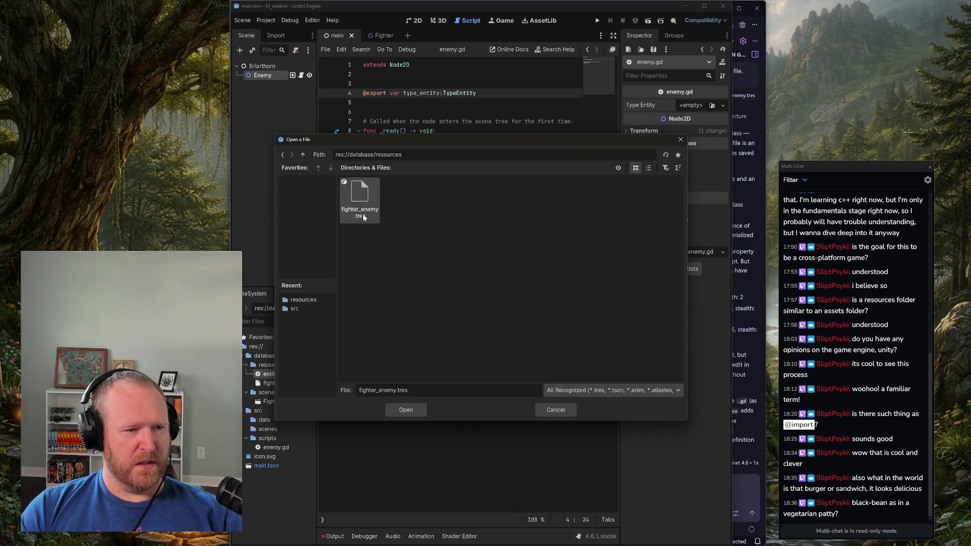
{"action": "left_click", "coordinate": [412, 409]}
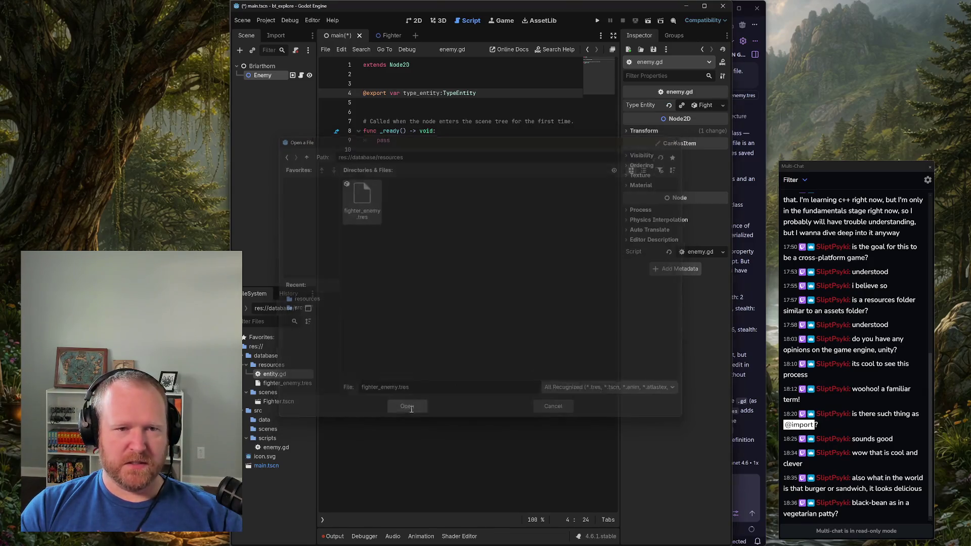
{"action": "key", "text": "ctrl+s"}
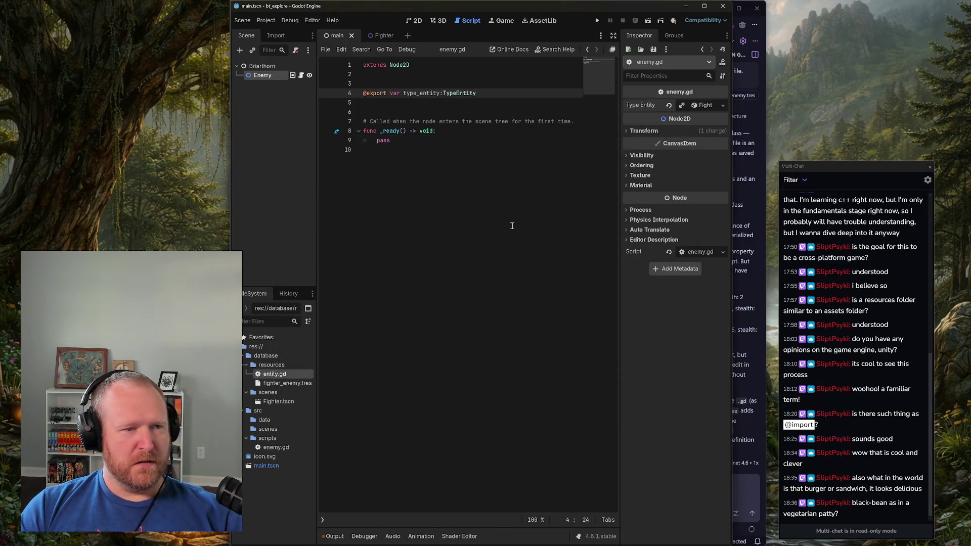
{"action": "left_click", "coordinate": [598, 21]}
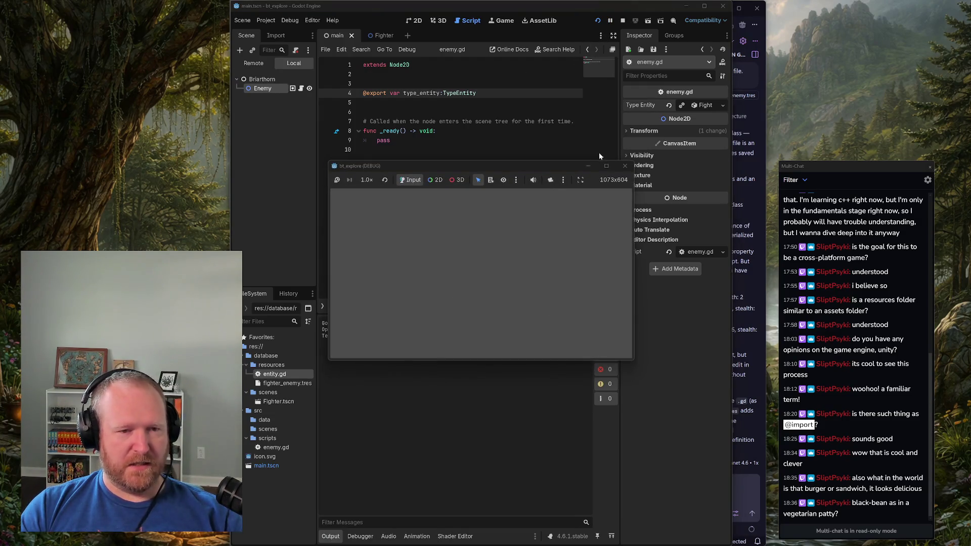
Stop the game and replace pass in _ready with add_child(type_entity.scene), saved.
{"action": "left_click", "coordinate": [625, 166]}
{"action": "left_click", "coordinate": [562, 141]}
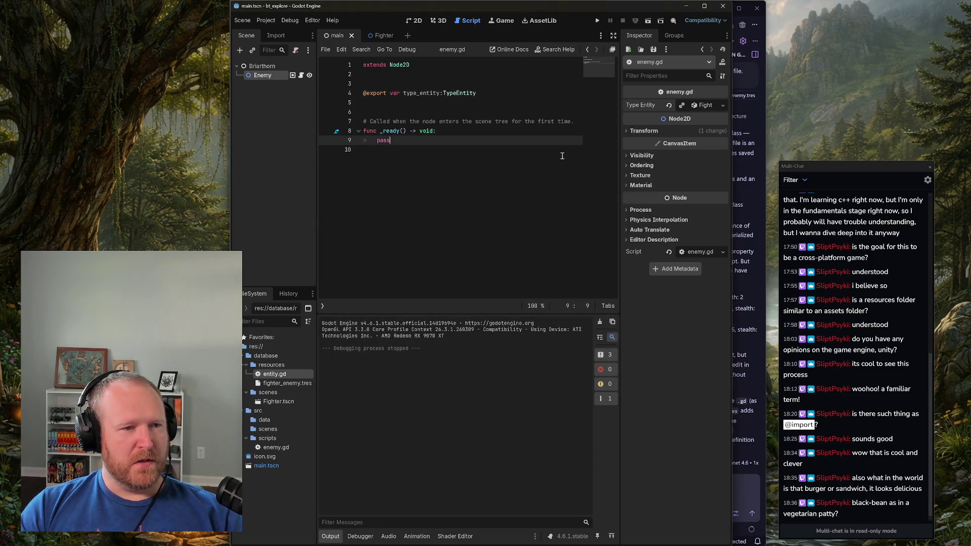
{"action": "key", "text": "BackSpace"}
{"action": "key", "text": "BackSpace"}
{"action": "key", "text": "BackSpace"}
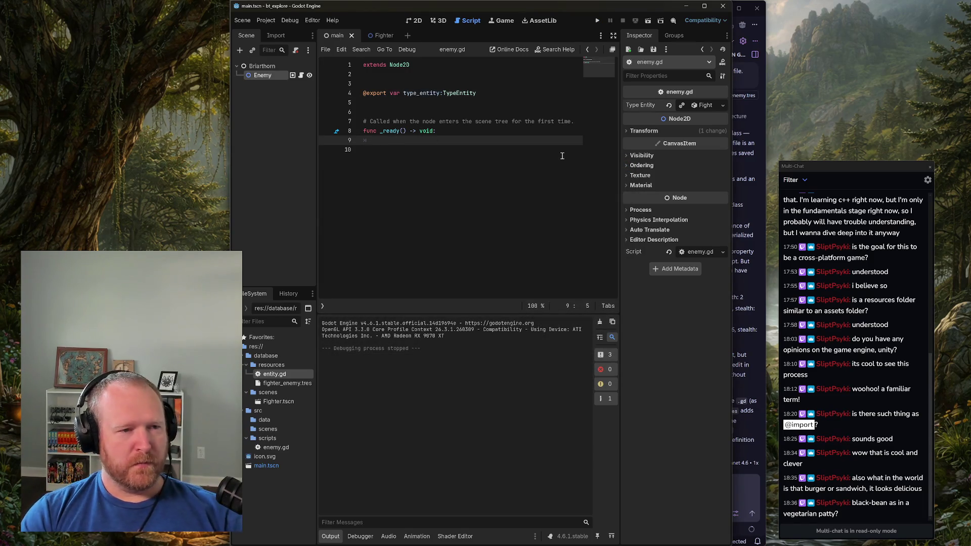
{"action": "type", "text": "add_child("}
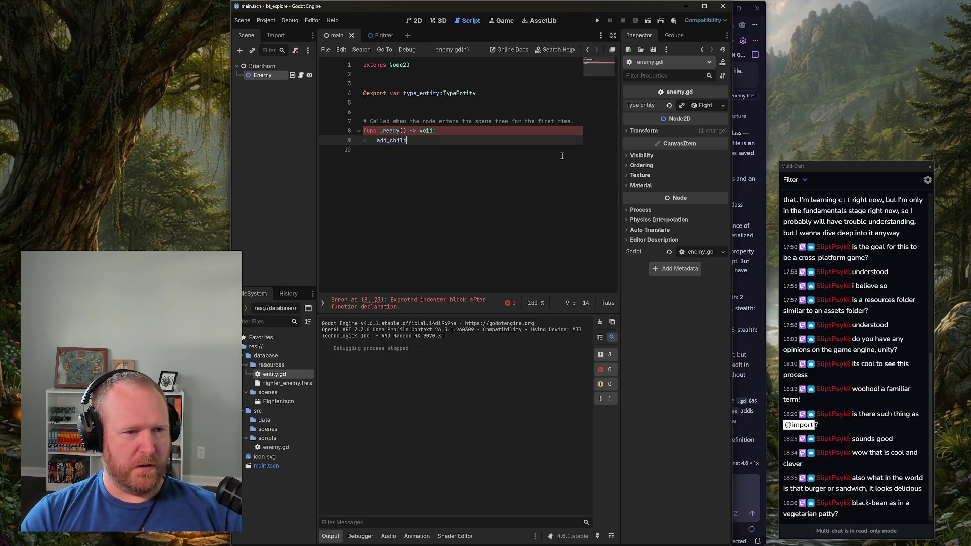
{"action": "type", "text": "type_entity."}
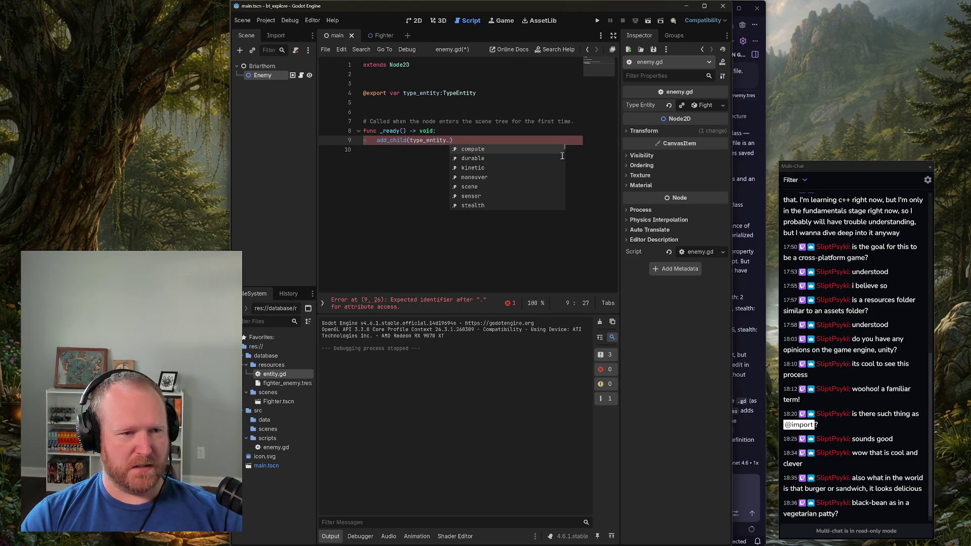
{"action": "type", "text": "scene"}
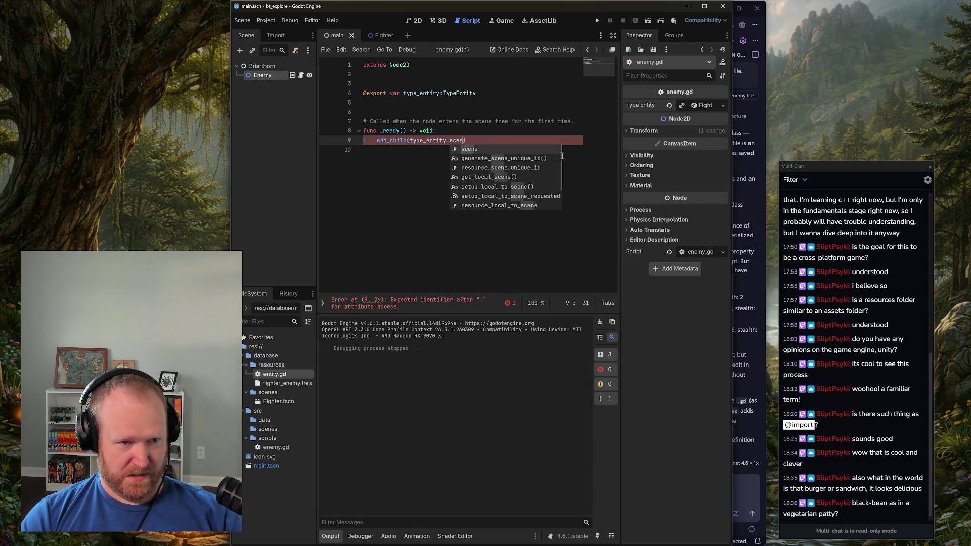
{"action": "key", "text": "Right"}
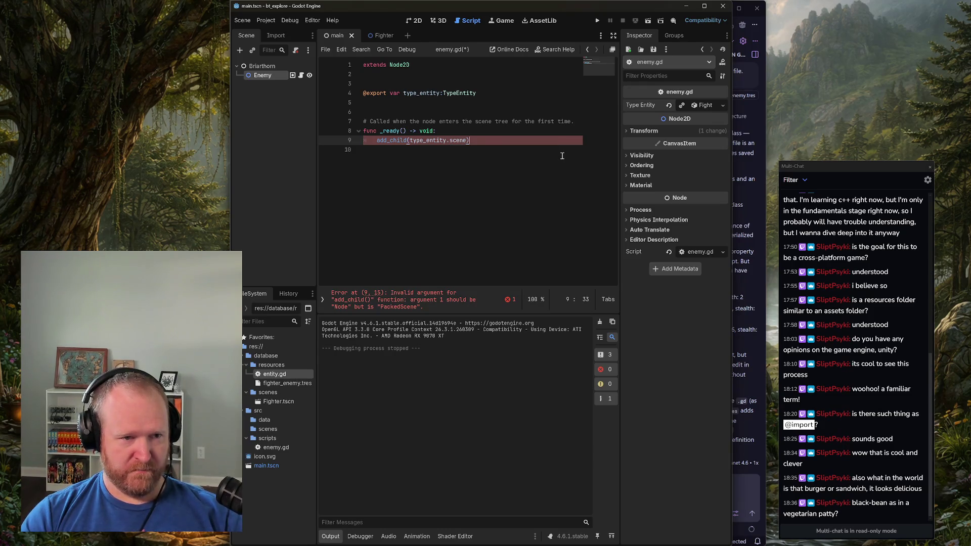
{"action": "key", "text": "ctrl+s"}
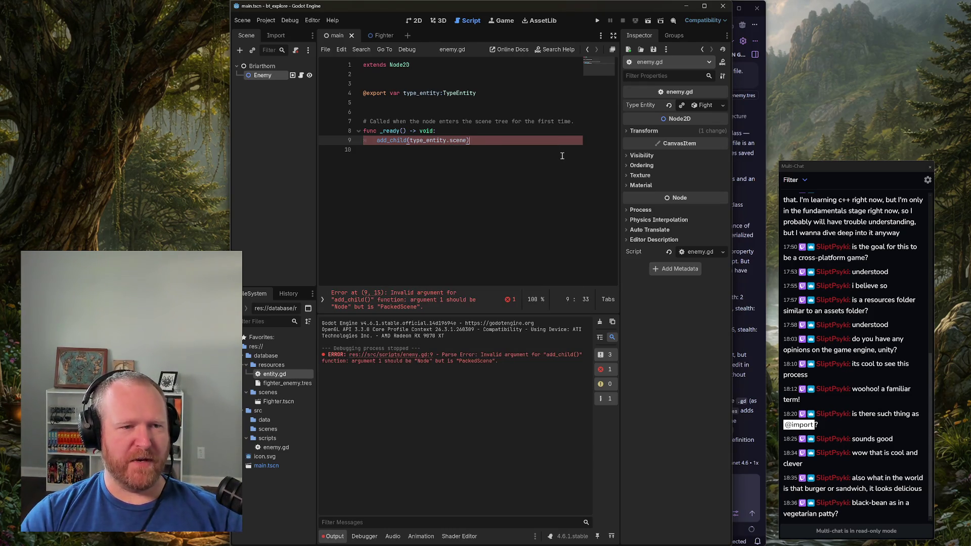
Append .instantiate() so the line reads add_child(type_entity.scene.instantiate()) and save.
{"action": "key", "text": "Left"}
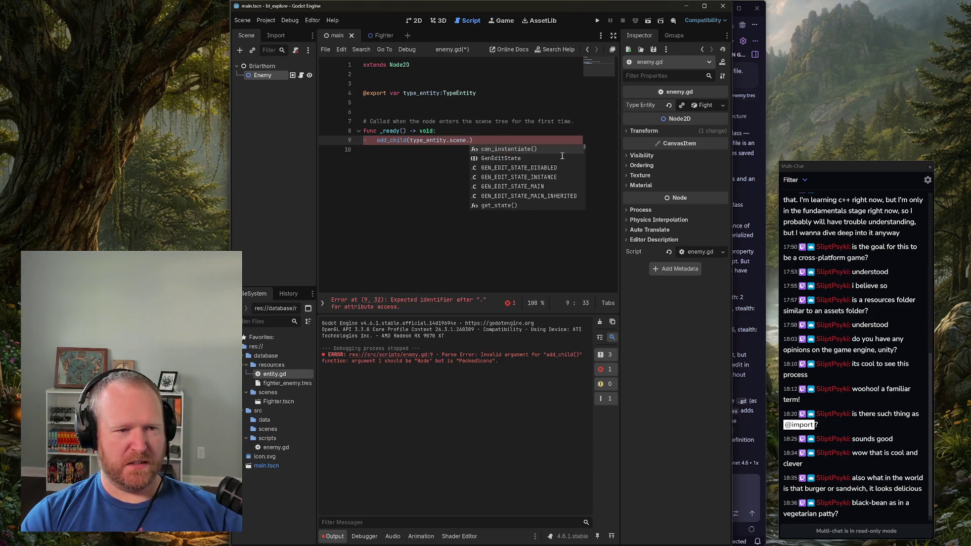
{"action": "type", "text": "inst"}
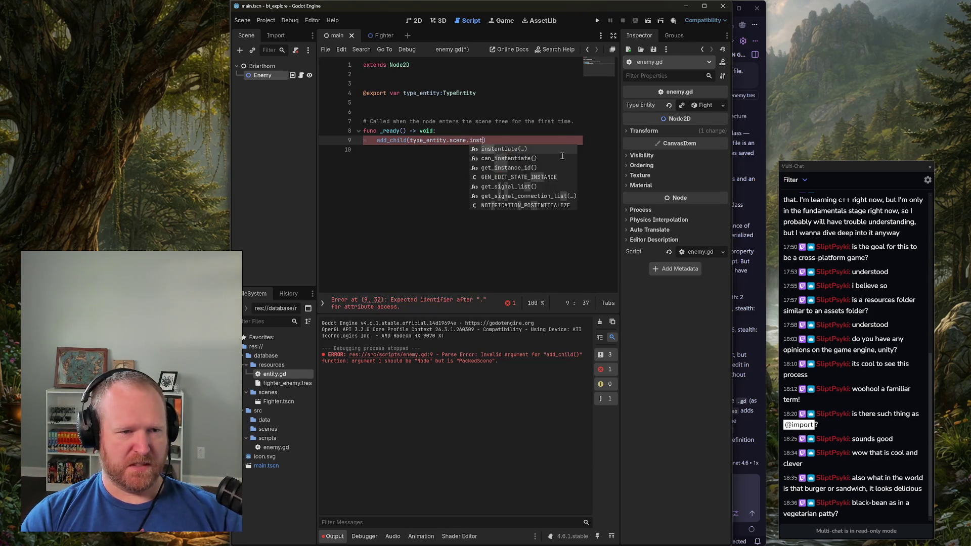
{"action": "key", "text": "Return"}
{"action": "key", "text": "End"}
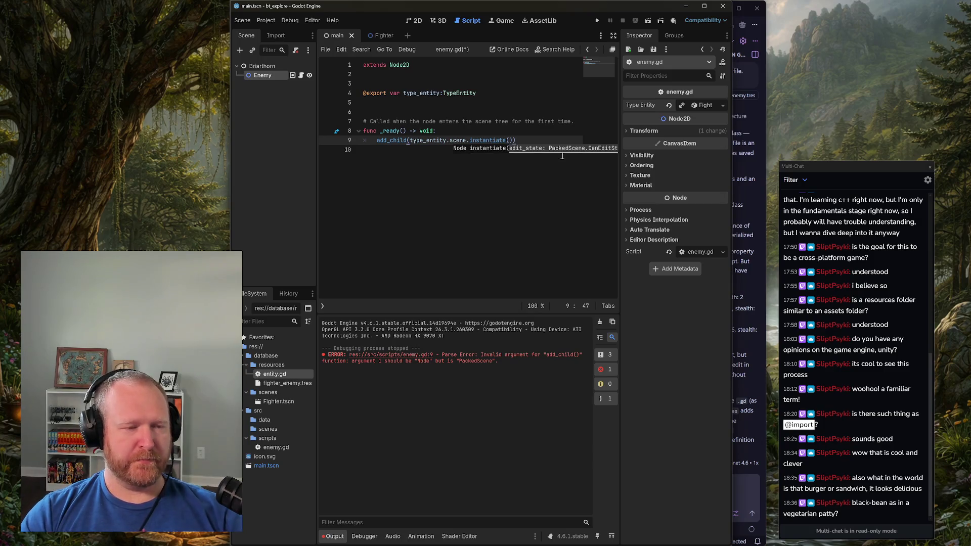
{"action": "key", "text": "ctrl+s"}
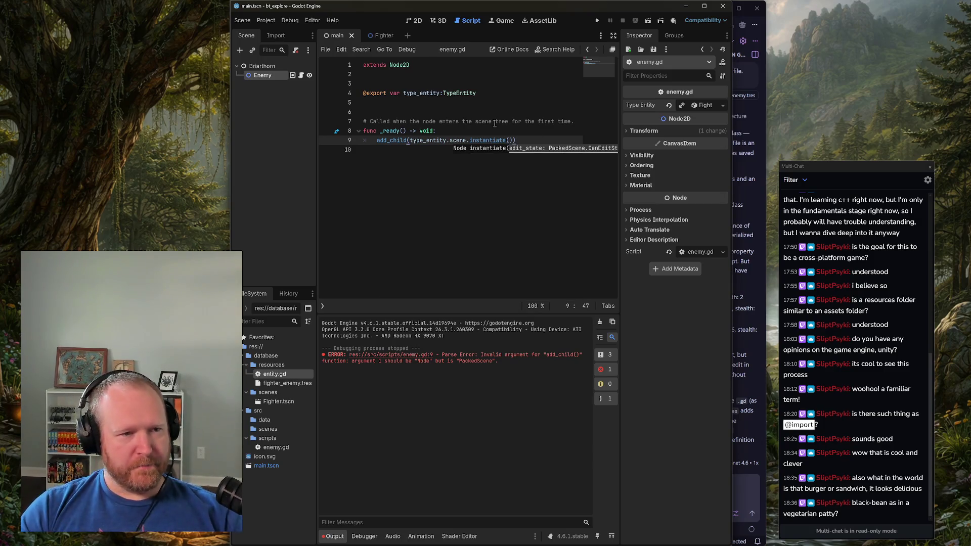
Leave an empty line between the _ready declaration and add_child.
{"action": "left_click", "coordinate": [476, 128]}
{"action": "key", "text": "Return"}
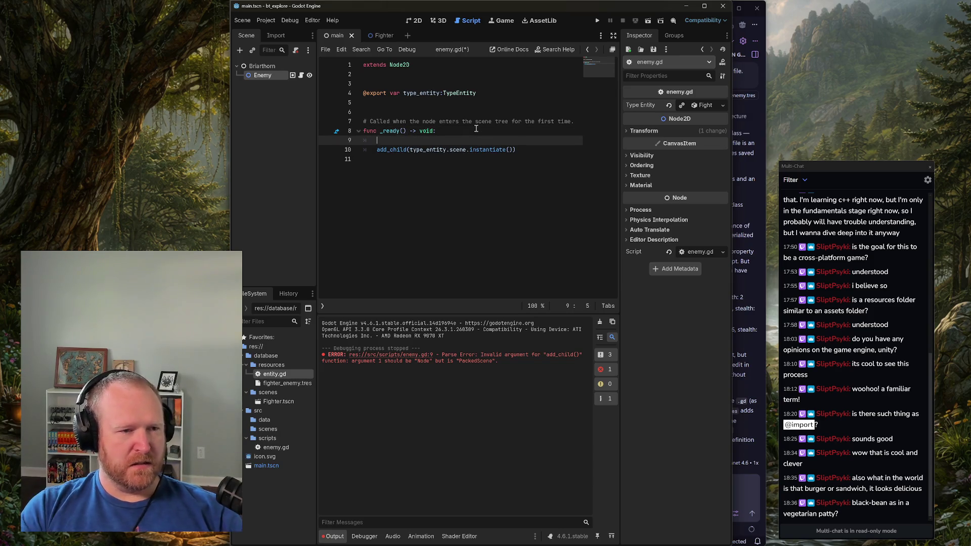
{"action": "key", "text": "ctrl+shift+k"}
{"action": "key", "text": "ctrl+s"}
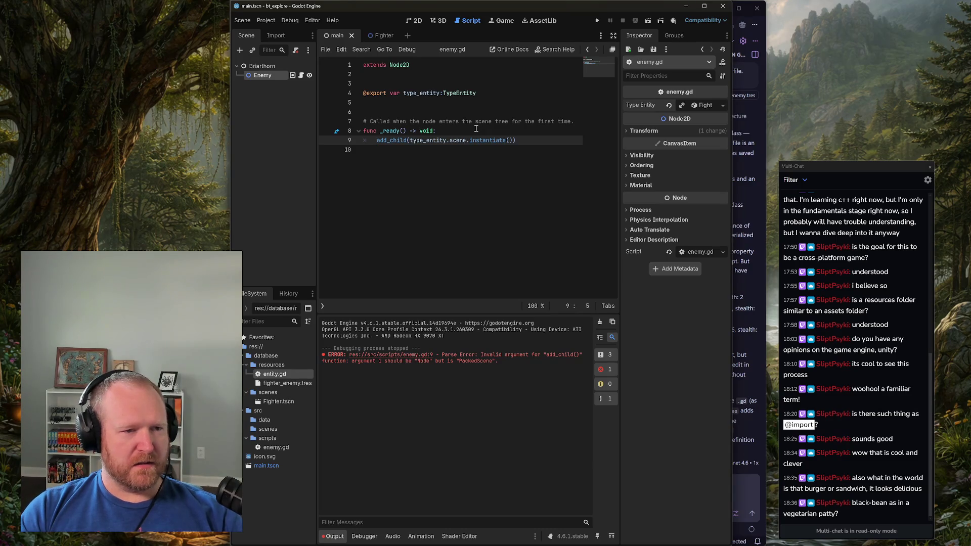
{"action": "key", "text": "ctrl+z"}
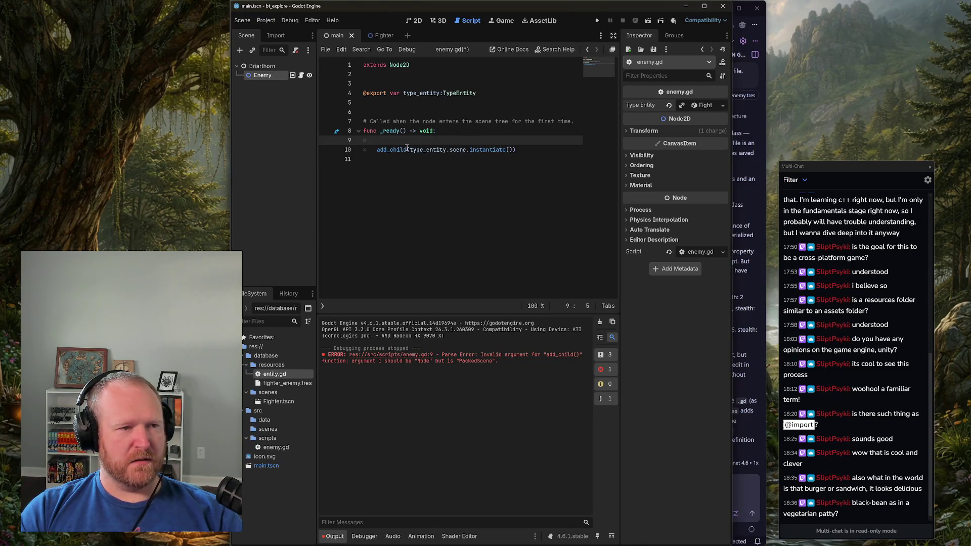
Declare var scene:= type_entity.scene.instantiate() and change the call to add_child(scene).
{"action": "mouse_move", "coordinate": [407, 148]}
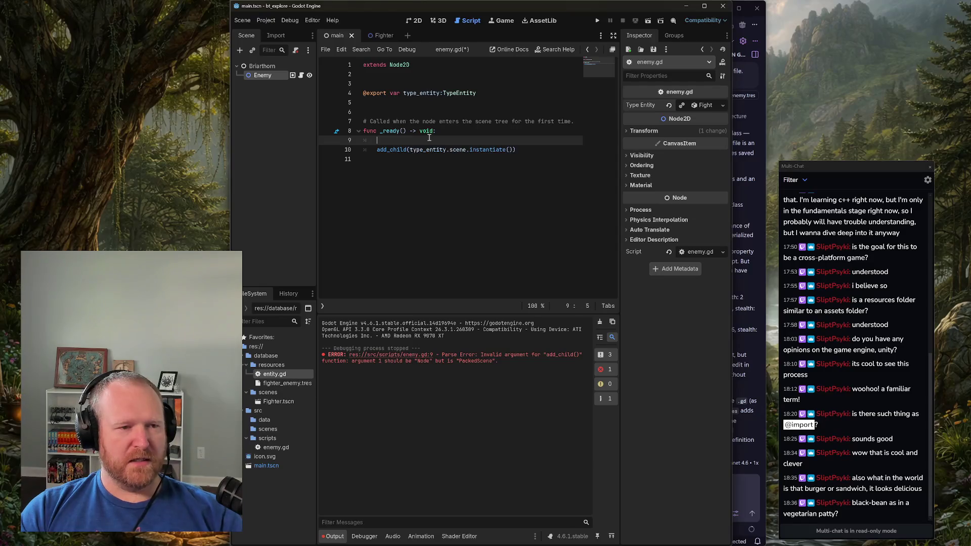
{"action": "type", "text": "var "}
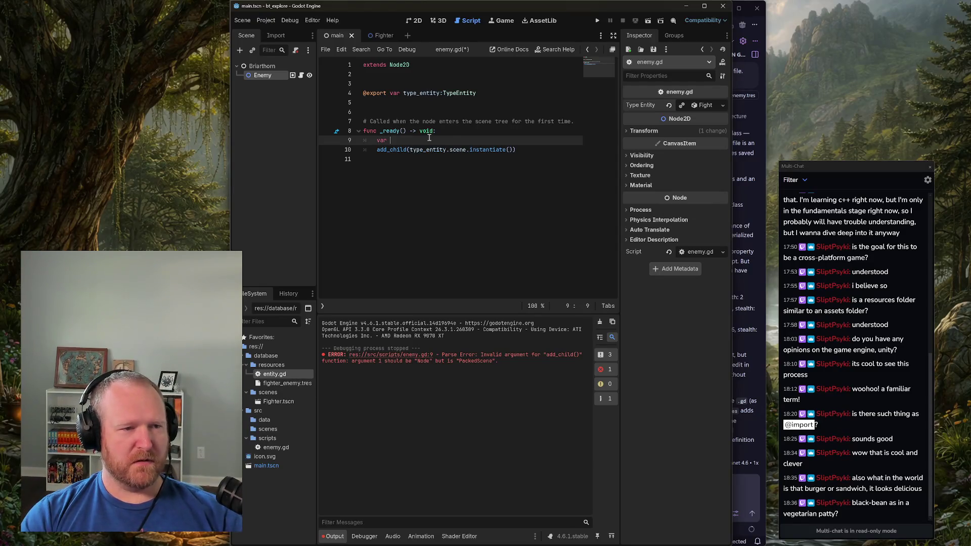
{"action": "type", "text": "scene:="}
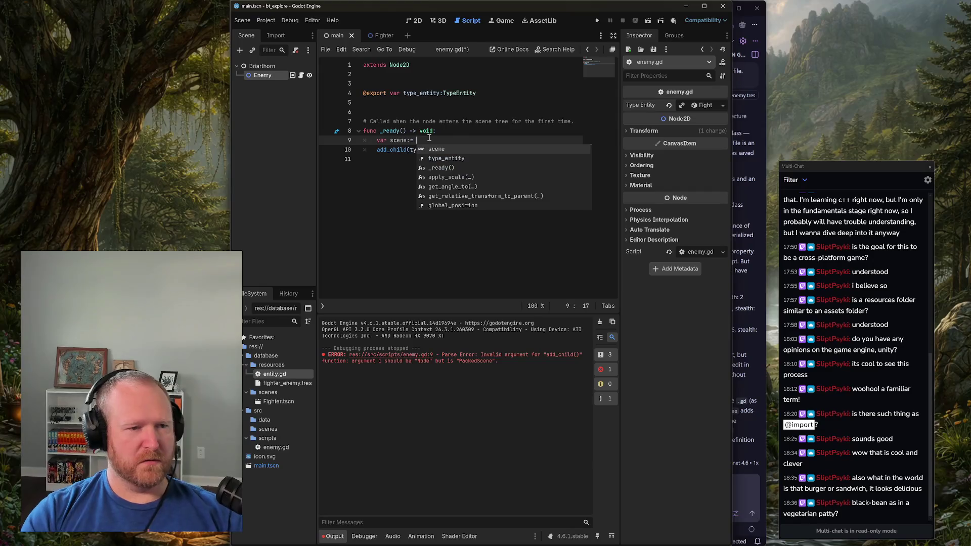
{"action": "type", "text": " type_entity."}
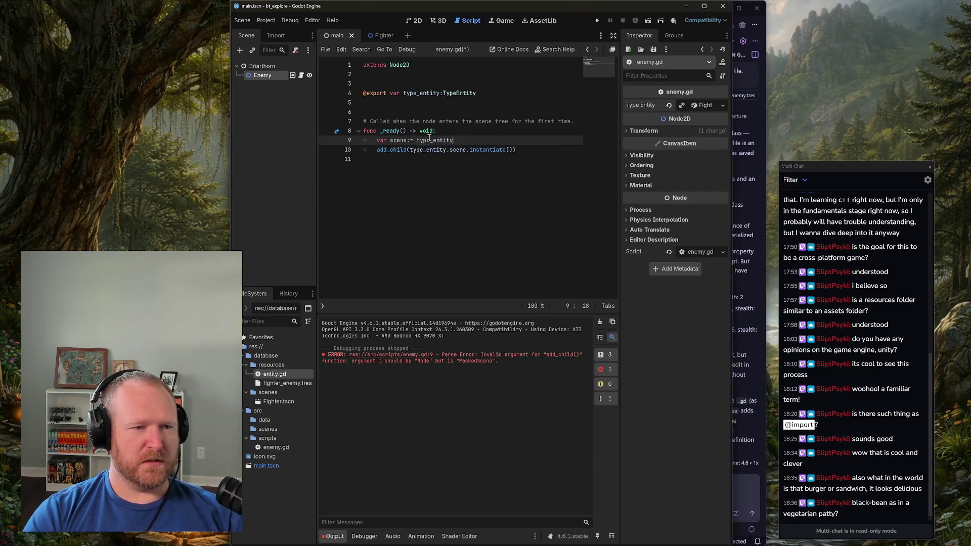
{"action": "type", "text": "scene.instantiate("}
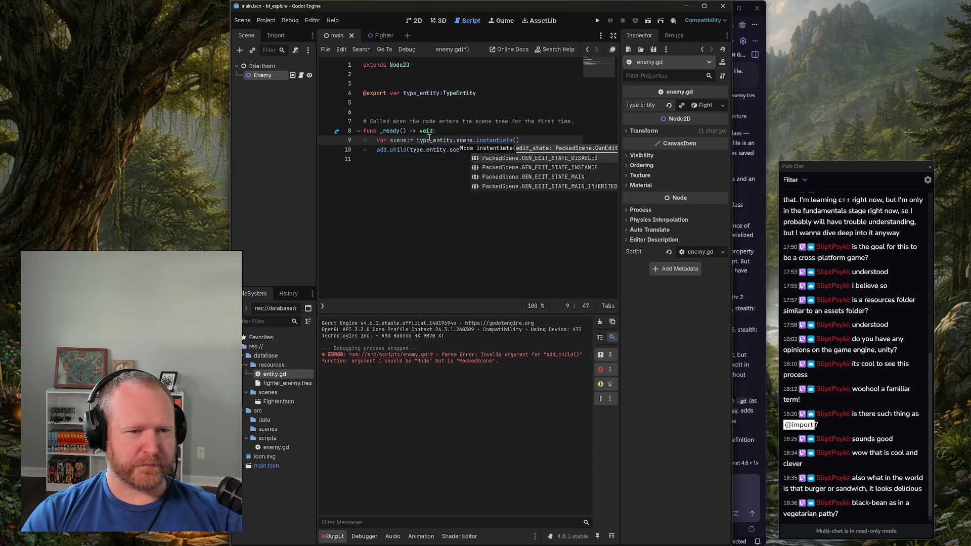
{"action": "key", "text": "Return"}
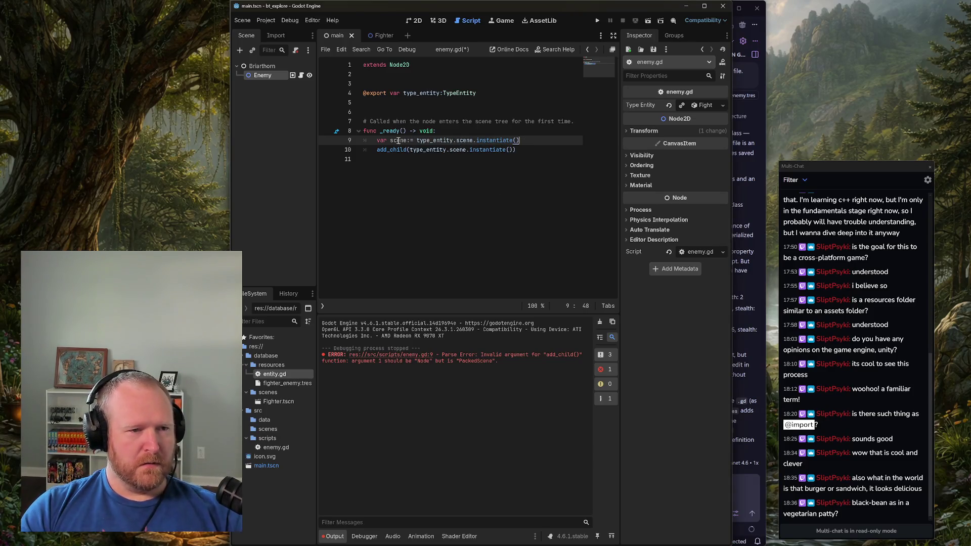
{"action": "left_click_drag", "start_coordinate": [410, 149], "coordinate": [513, 150]}
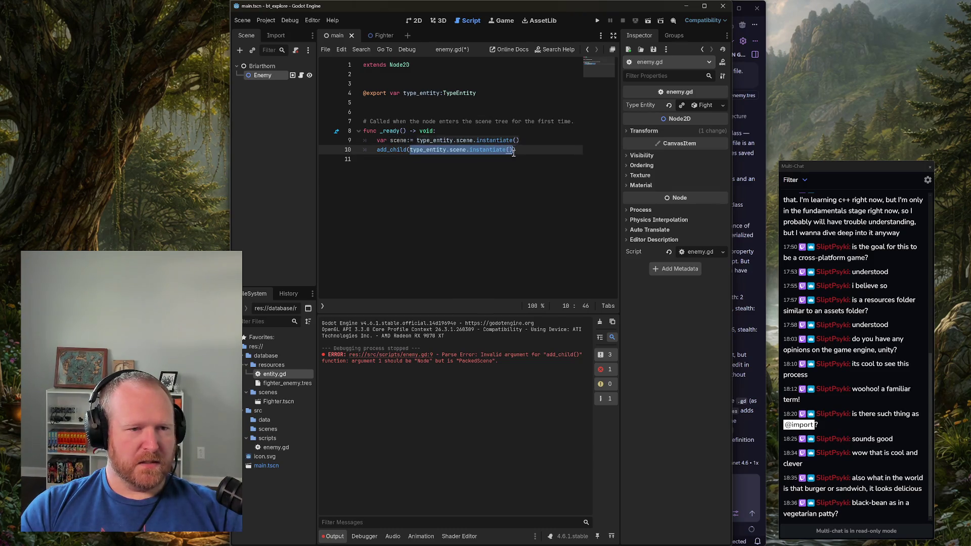
{"action": "type", "text": "scene"}
Start a scene.set_scale line below the declaration, then delete it.
{"action": "left_click", "coordinate": [539, 140]}
{"action": "key", "text": "Return"}
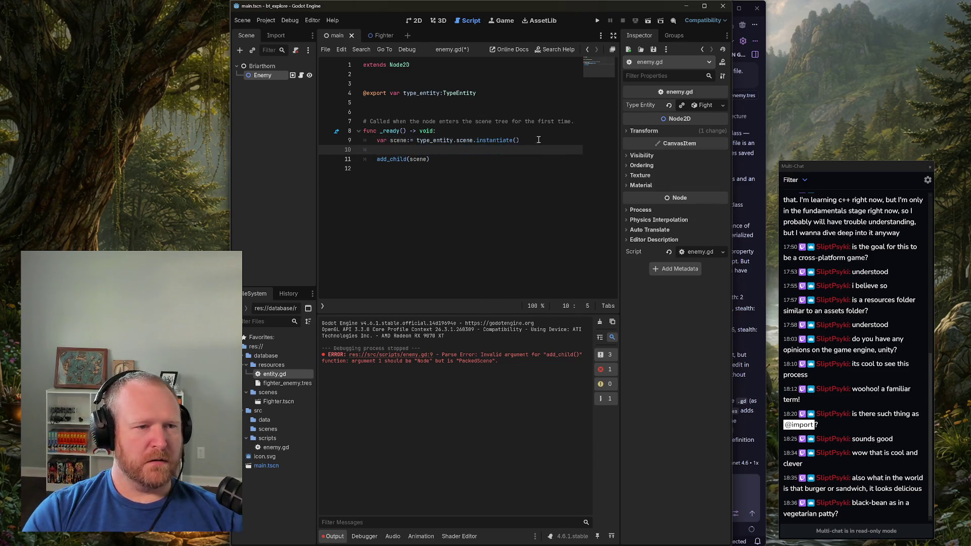
{"action": "type", "text": "scene.sc"}
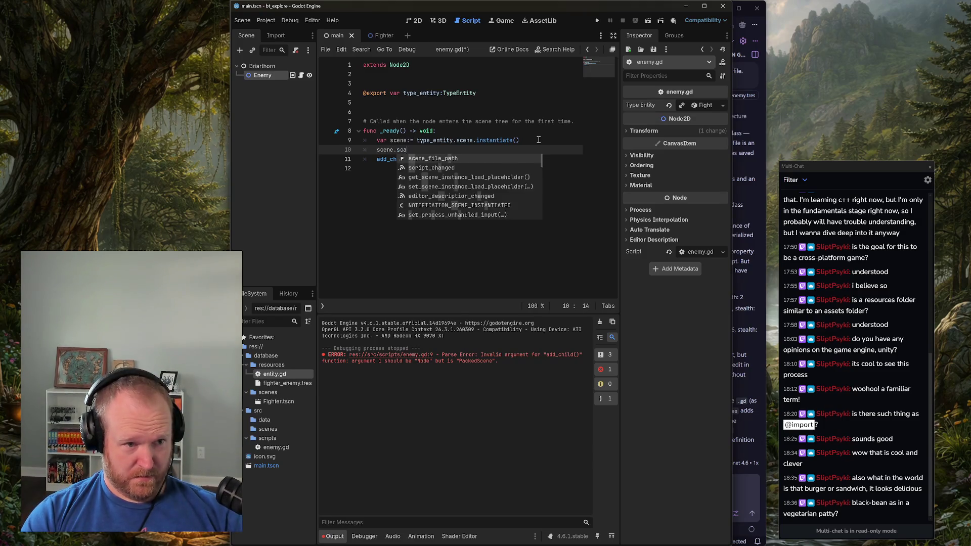
{"action": "key", "text": "BackSpace"}
{"action": "type", "text": "set_sc"}
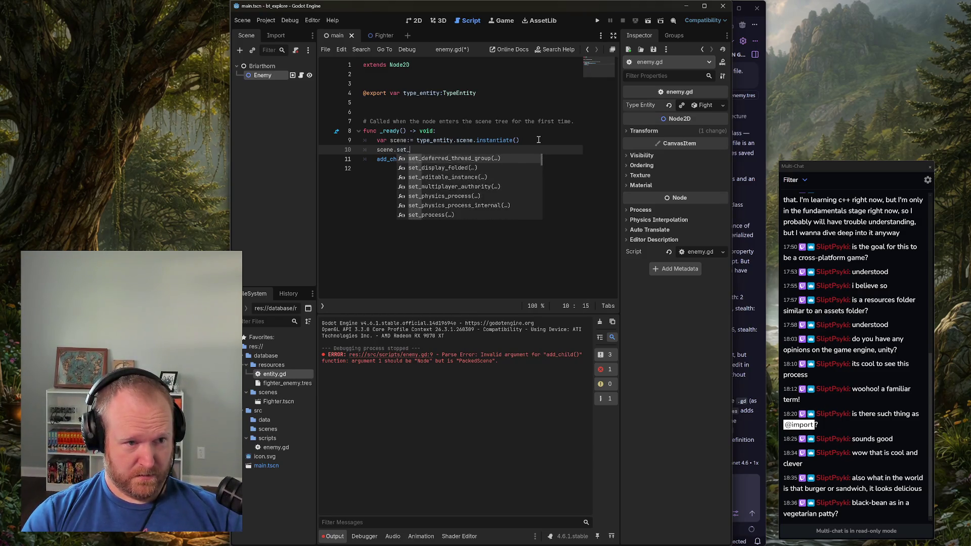
{"action": "type", "text": "a"}
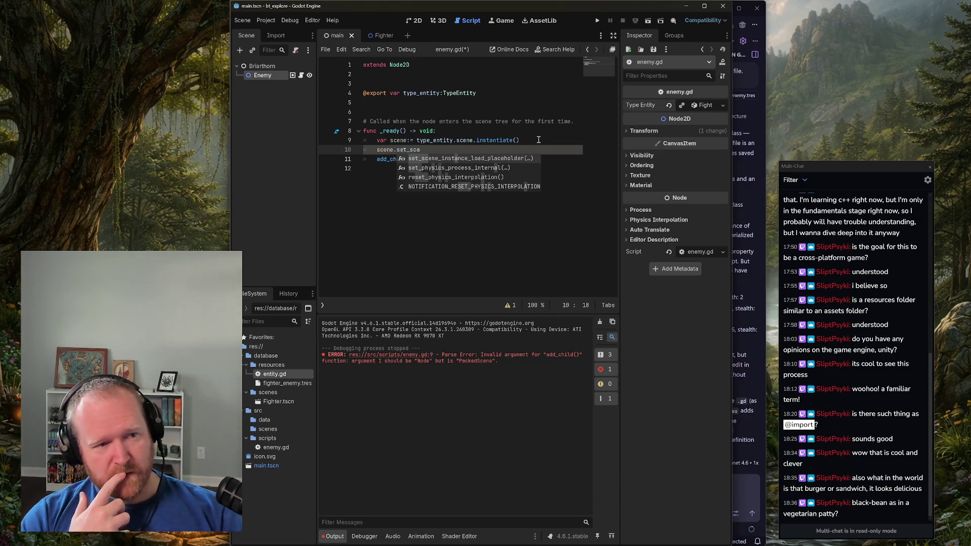
{"action": "key", "text": "ctrl+shift+k"}
{"action": "left_click", "coordinate": [539, 139]}
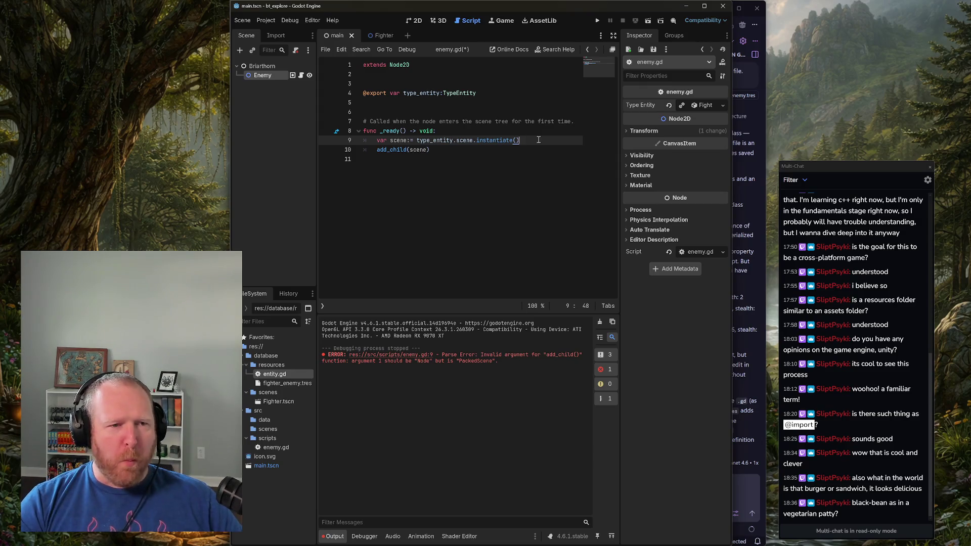
{"action": "mouse_move", "coordinate": [481, 142]}
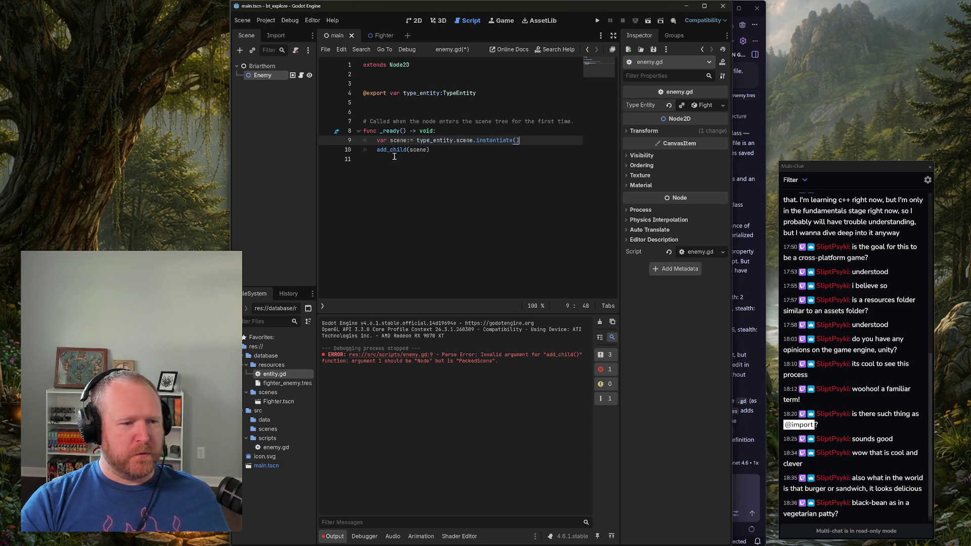
Inspect the Fighter scene, then return to the main scene's enemy.gd.
{"action": "double_click", "coordinate": [279, 402]}
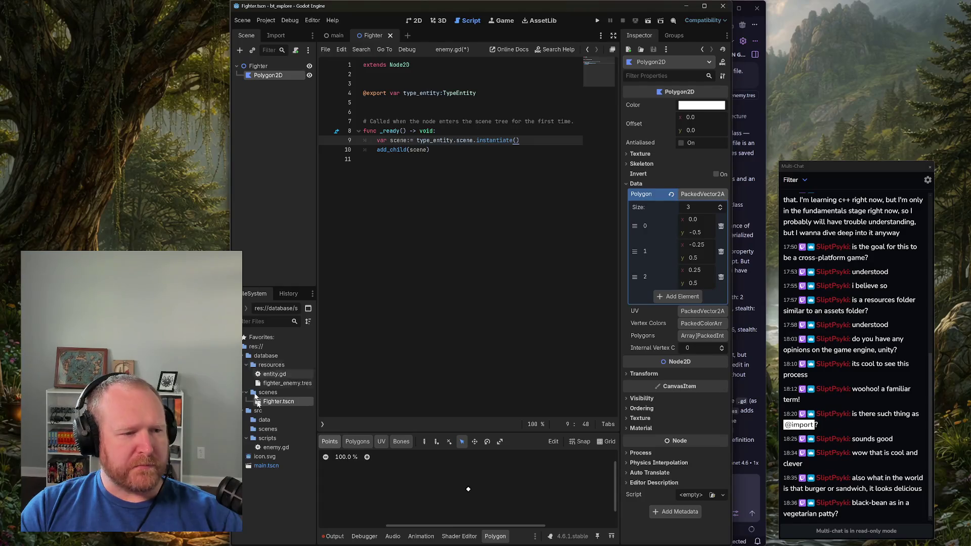
{"action": "left_click", "coordinate": [273, 375]}
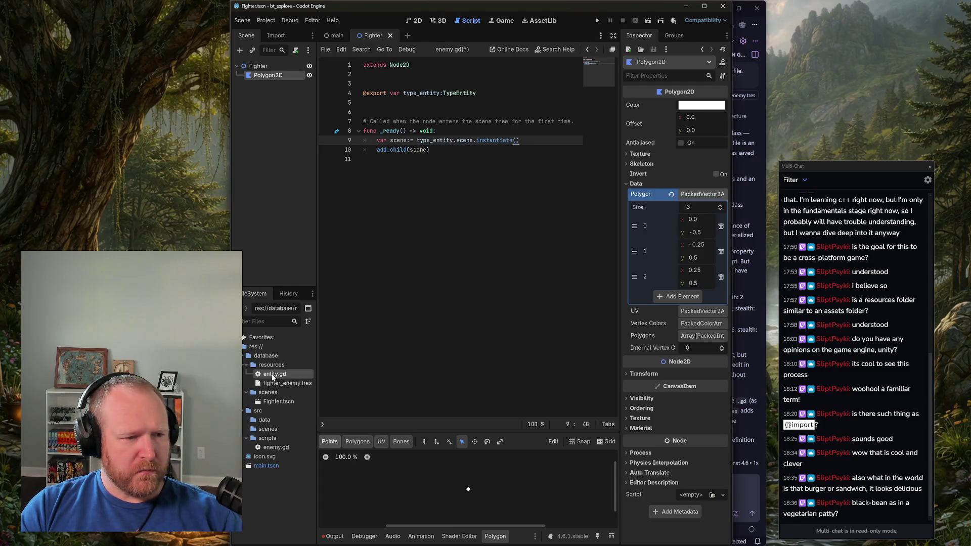
{"action": "left_click", "coordinate": [331, 35]}
{"action": "left_click", "coordinate": [301, 75]}
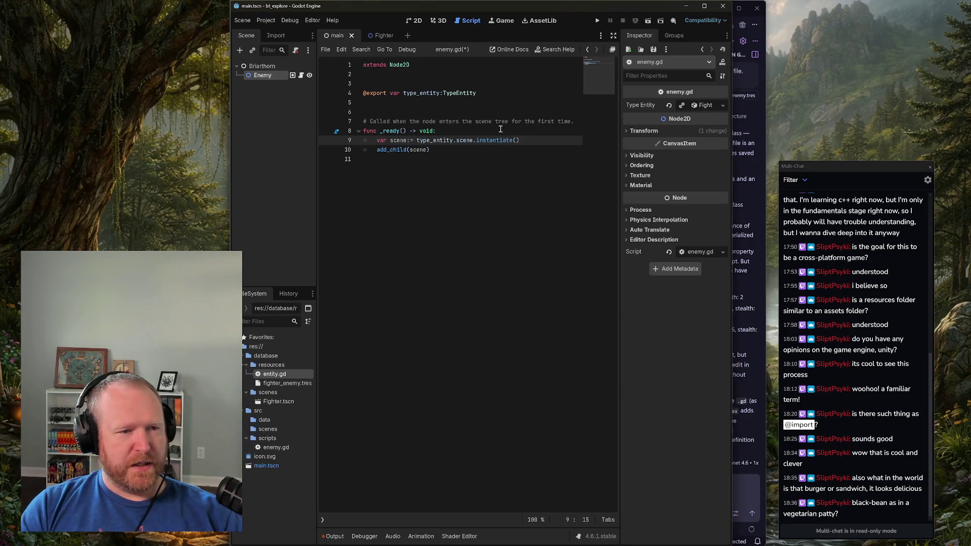
Type the scene variable as Node2D and save.
{"action": "type", "text": "N"}
{"action": "type", "text": "2d"}
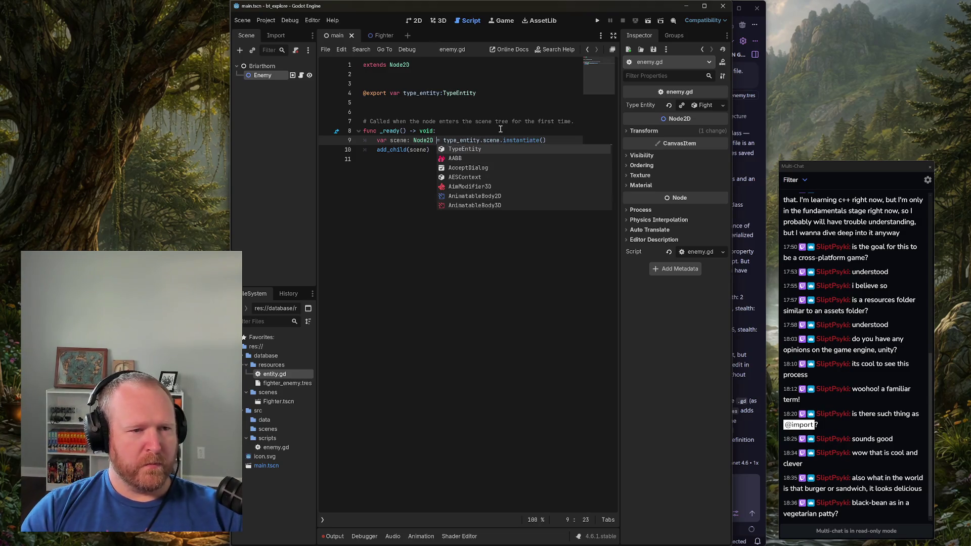
{"action": "key", "text": "ctrl+s"}
{"action": "left_click", "coordinate": [483, 134]}
Add scene.apply_scale(Vector2(64, 64)) before add_child, save, and run the game.
{"action": "left_click", "coordinate": [571, 142]}
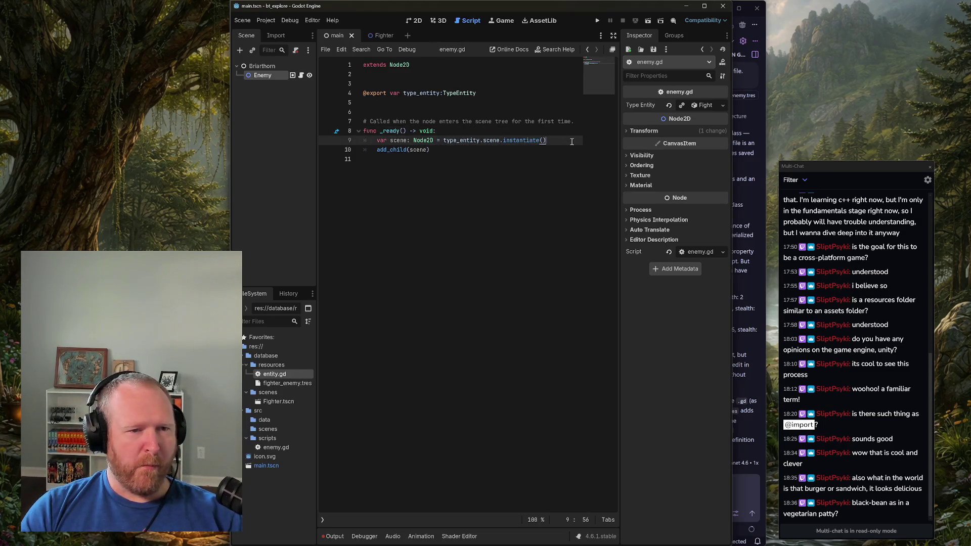
{"action": "key", "text": "Return"}
{"action": "type", "text": "scene.sca"}
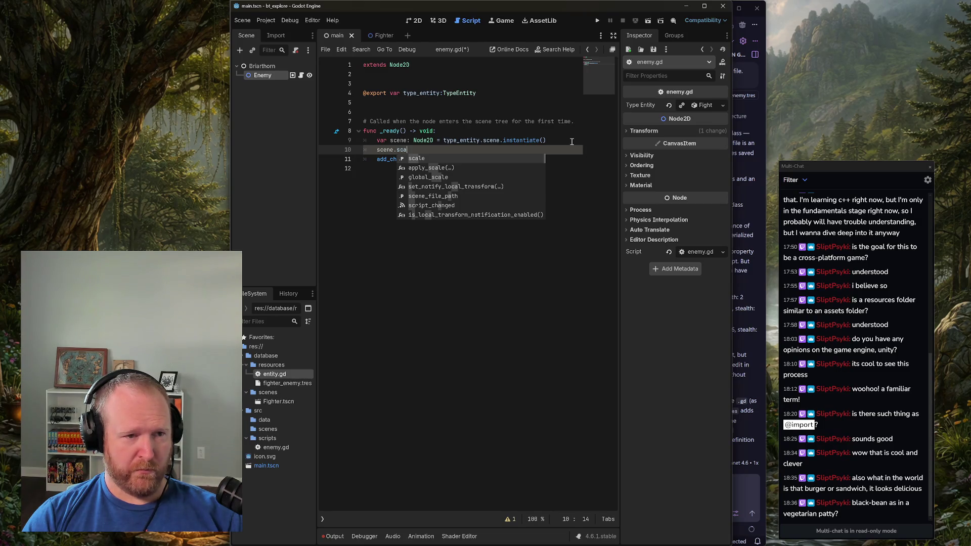
{"action": "type", "text": "l"}
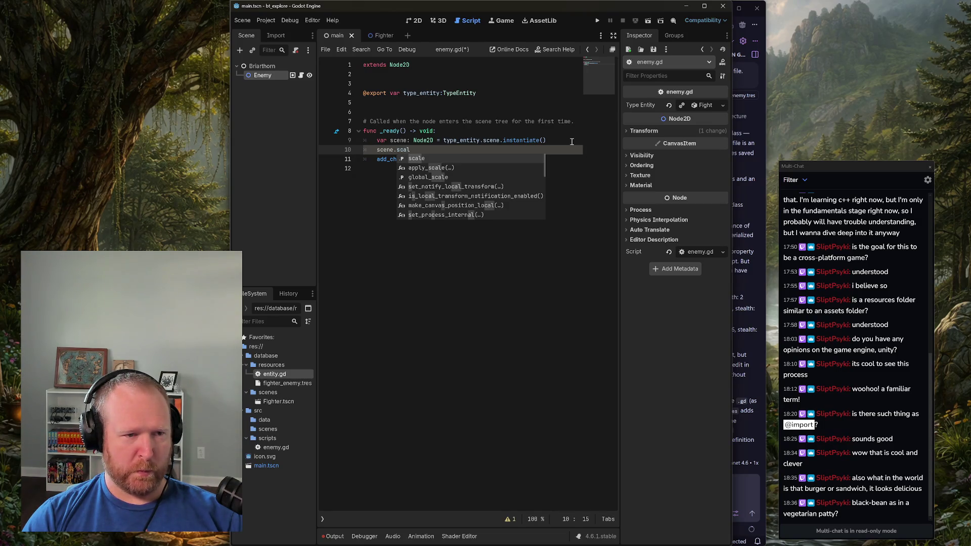
{"action": "type", "text": "e ="}
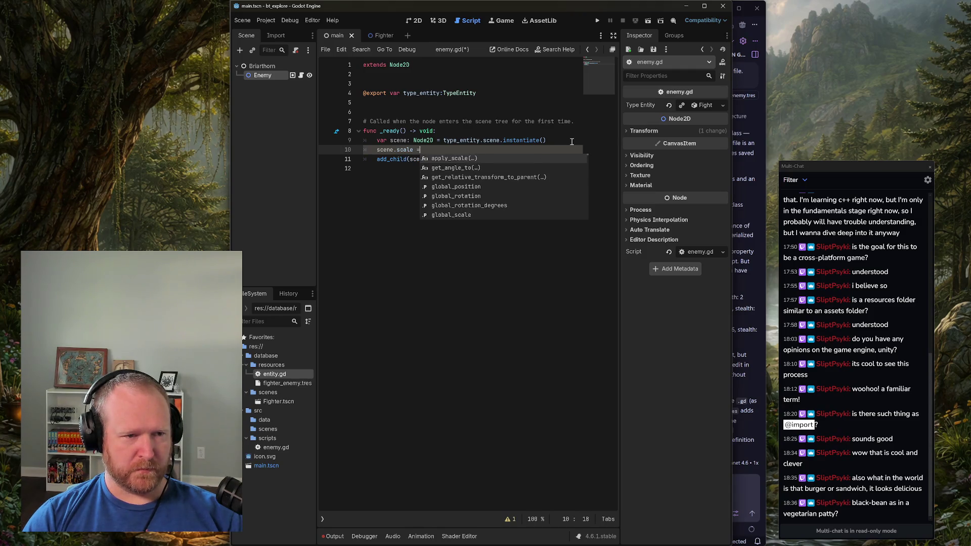
{"action": "key", "text": "BackSpace"}
{"action": "key", "text": "BackSpace"}
{"action": "key", "text": "BackSpace"}
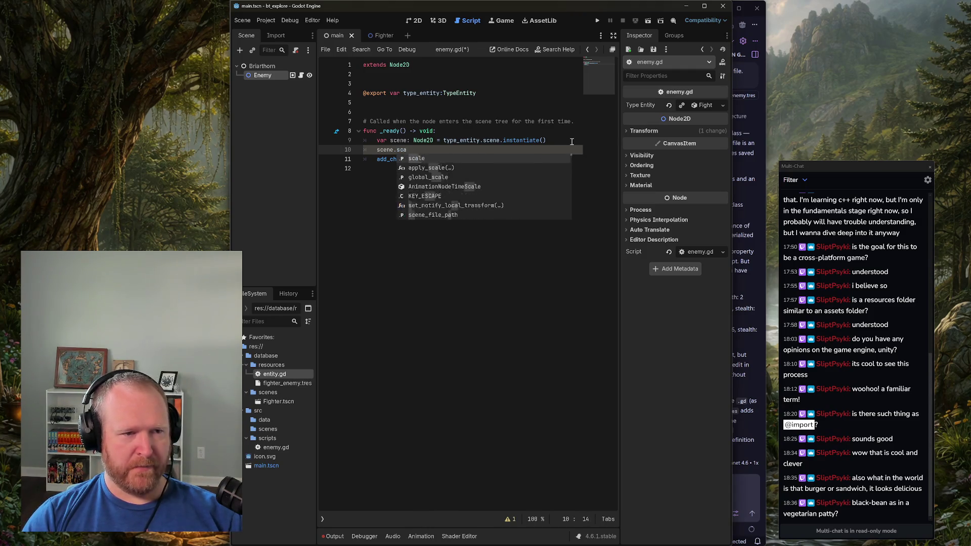
{"action": "key", "text": "Down"}
{"action": "key", "text": "Down"}
{"action": "key", "text": "Down"}
{"action": "key", "text": "Return"}
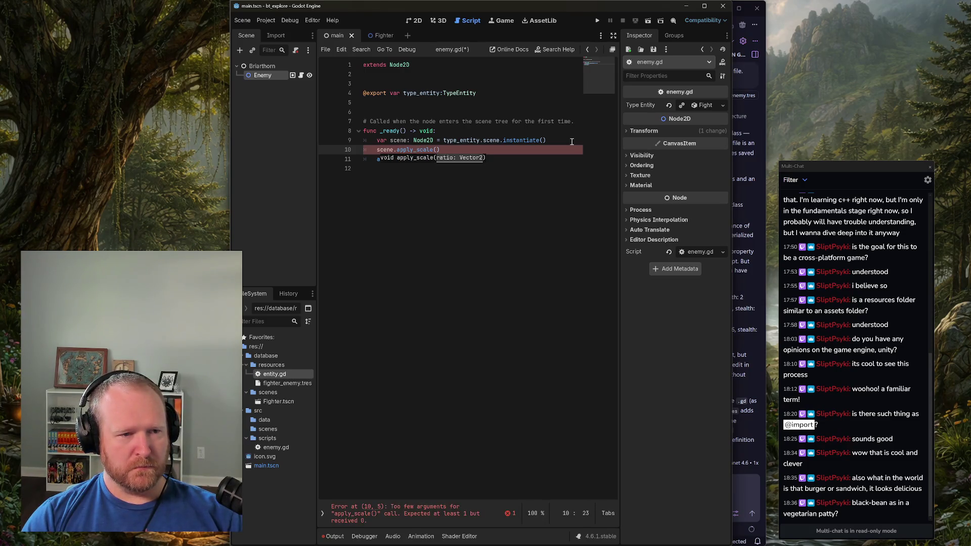
{"action": "type", "text": "Vector2"}
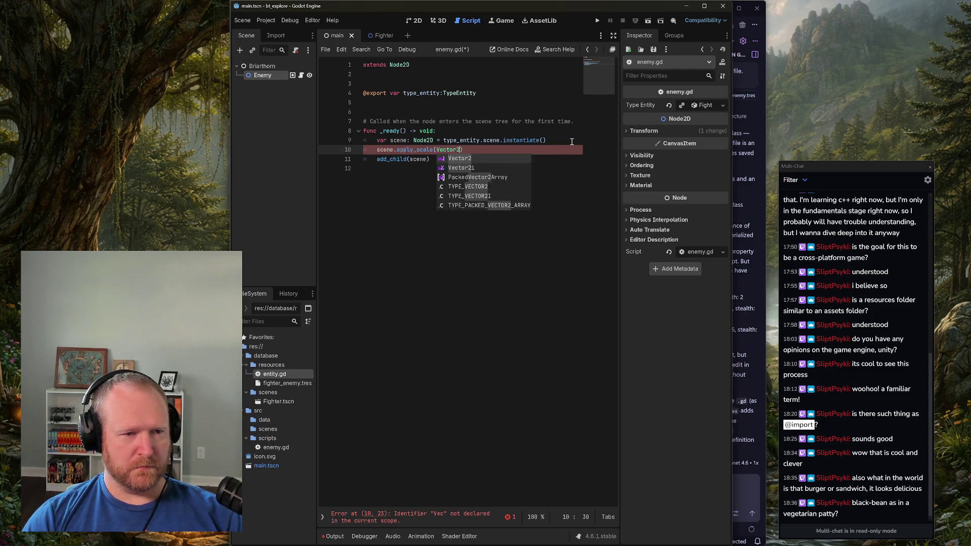
{"action": "key", "text": "Return"}
{"action": "type", "text": "64, 64"}
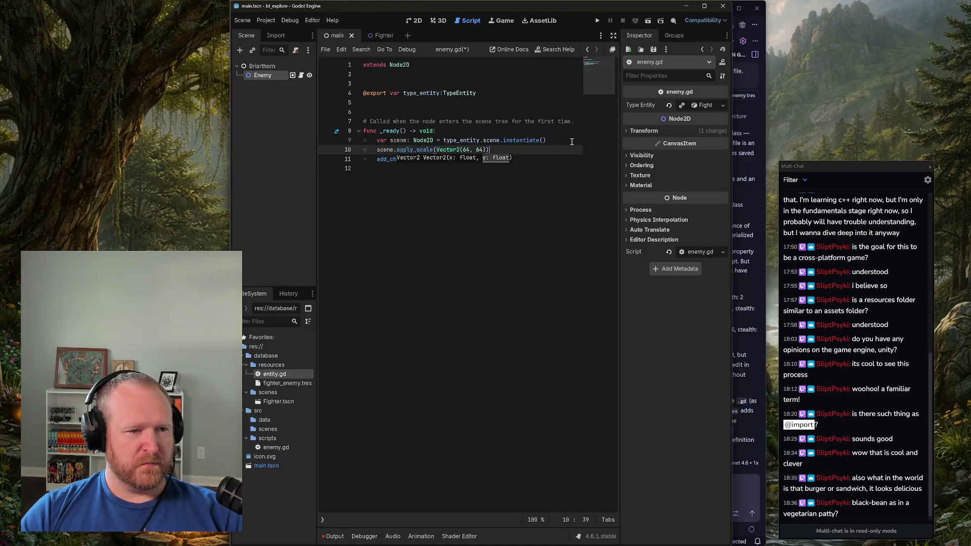
{"action": "key", "text": "ctrl+s"}
{"action": "left_click", "coordinate": [597, 20]}
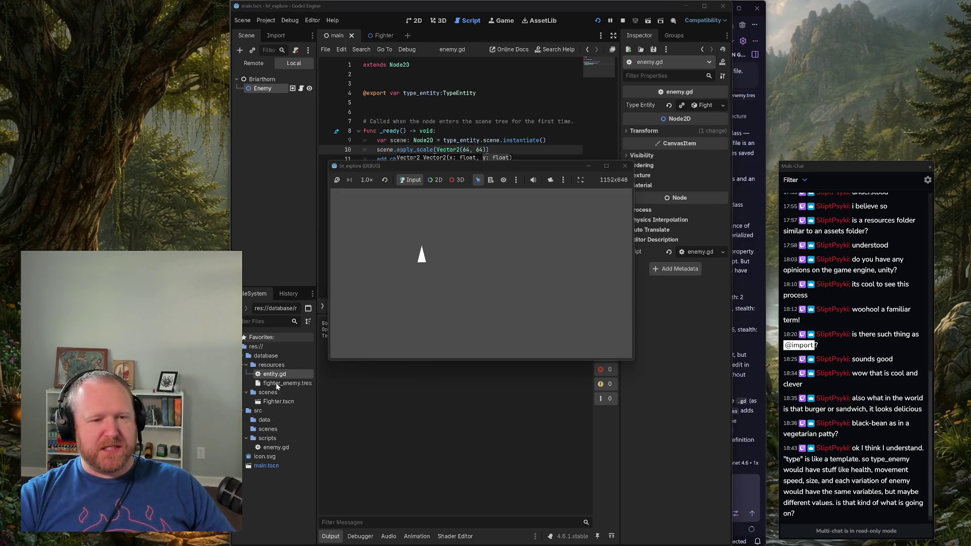
Stop the game after confirming the enemy shows as a white triangle.
{"action": "left_click", "coordinate": [625, 166]}
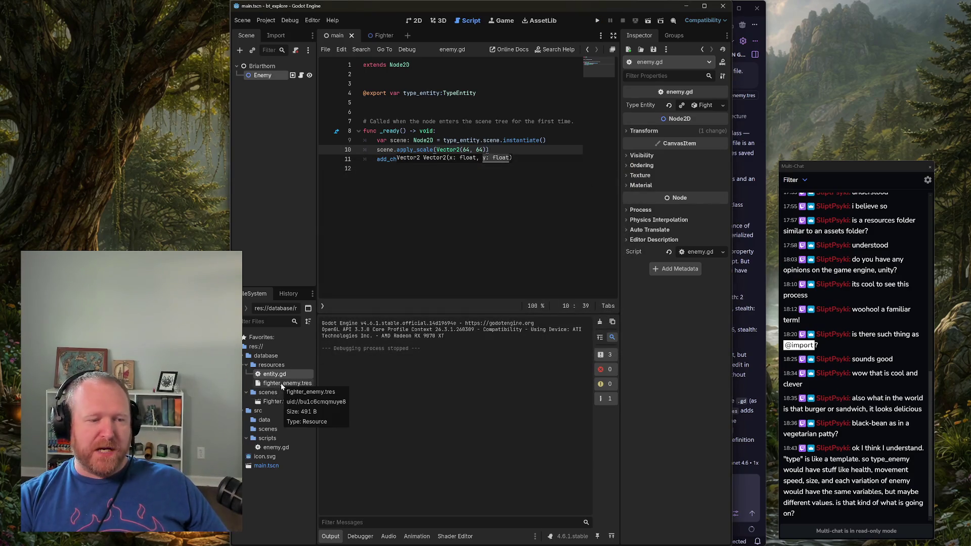
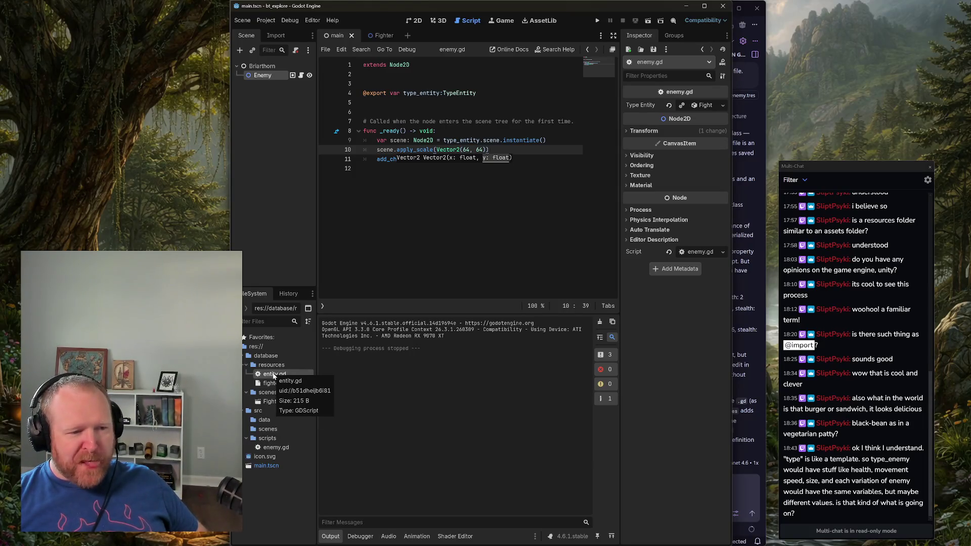
Look over the PackedScene scene export on line 3 of entity.gd.
{"action": "double_click", "coordinate": [273, 375]}
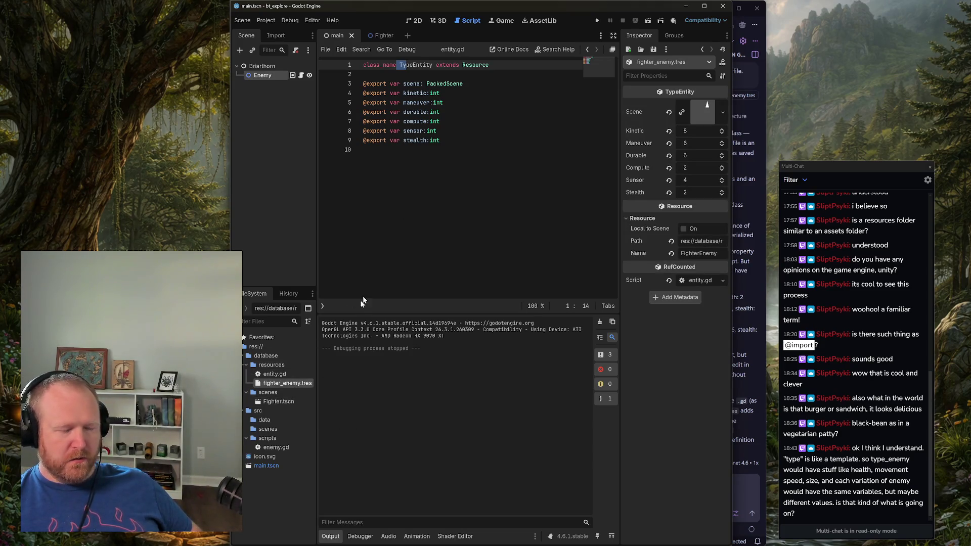
{"action": "double_click", "coordinate": [439, 84]}
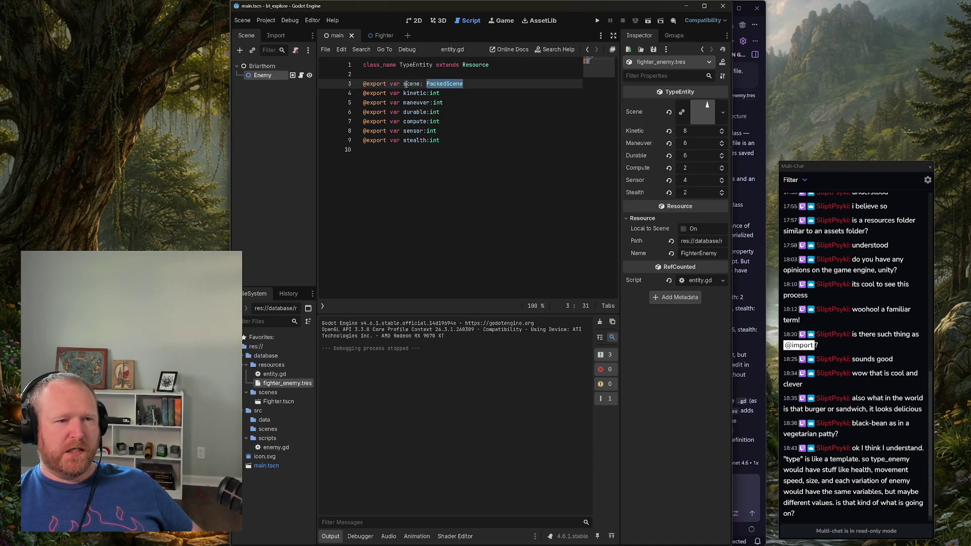
{"action": "left_click_drag", "start_coordinate": [376, 84], "coordinate": [488, 84]}
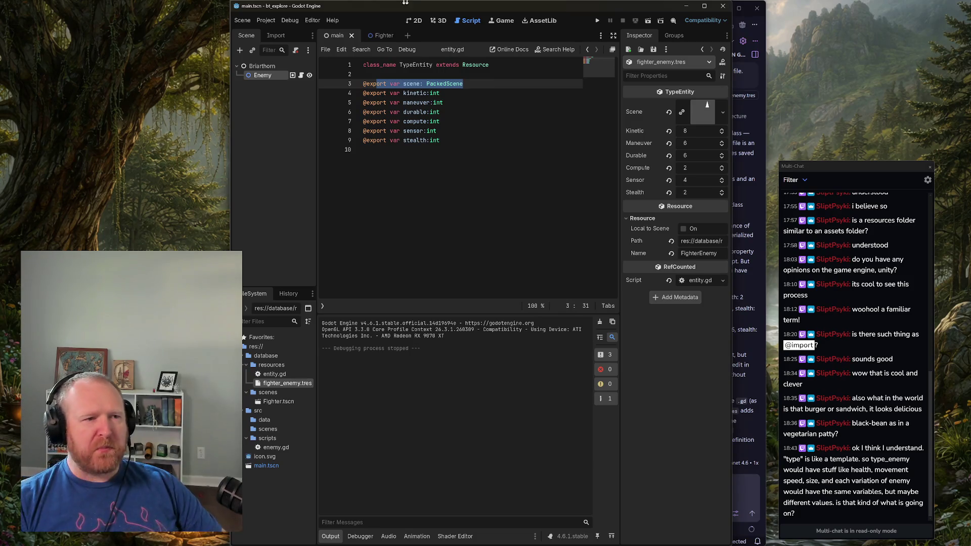
Append a _process(_delta: float) function containing pass below _ready in enemy.gd and save.
{"action": "left_click", "coordinate": [299, 77]}
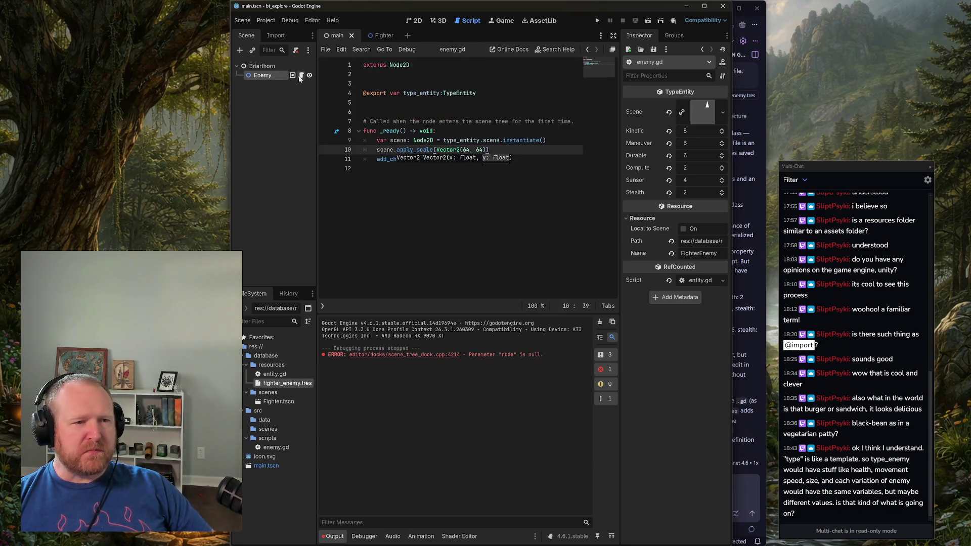
{"action": "left_click", "coordinate": [553, 157]}
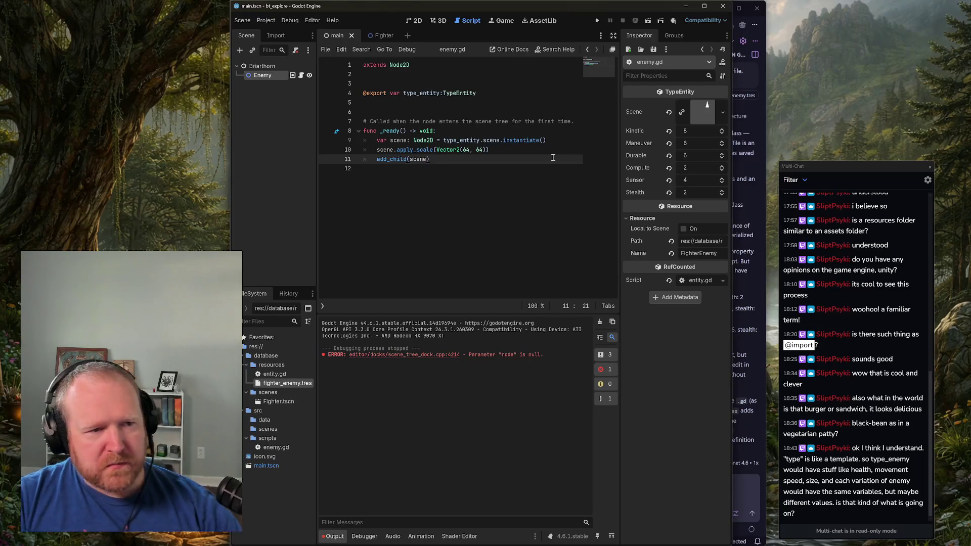
{"action": "key", "text": "Return"}
{"action": "key", "text": "Return"}
{"action": "key", "text": "BackSpace"}
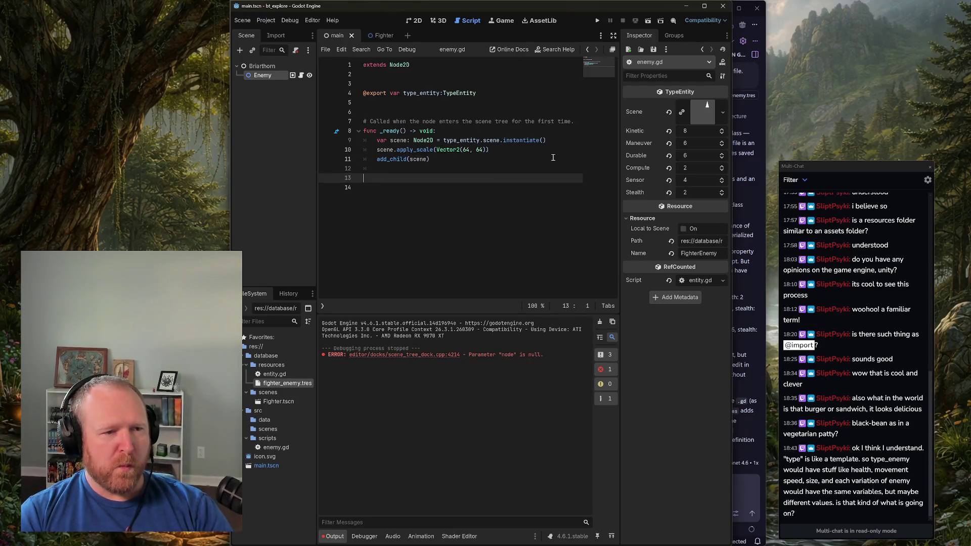
{"action": "type", "text": "func _proc"}
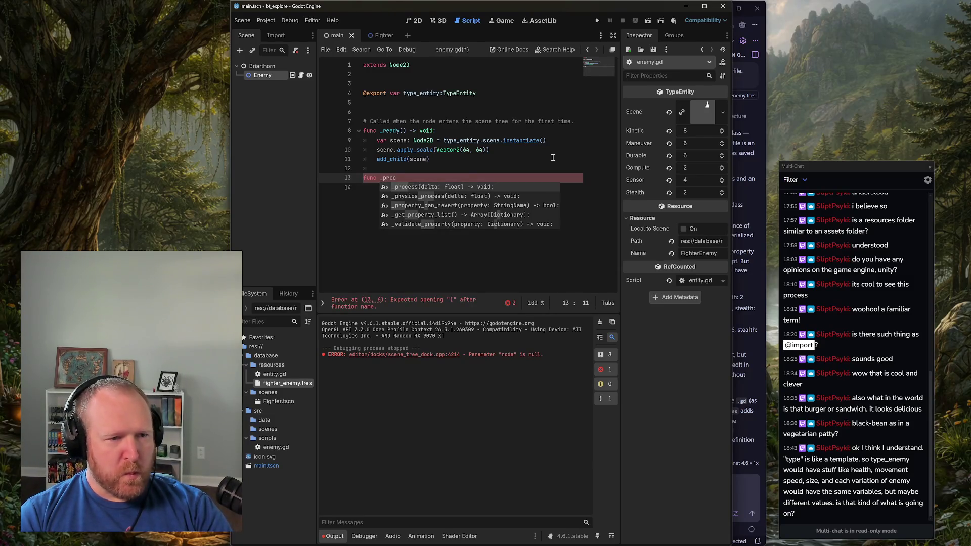
{"action": "key", "text": "Return"}
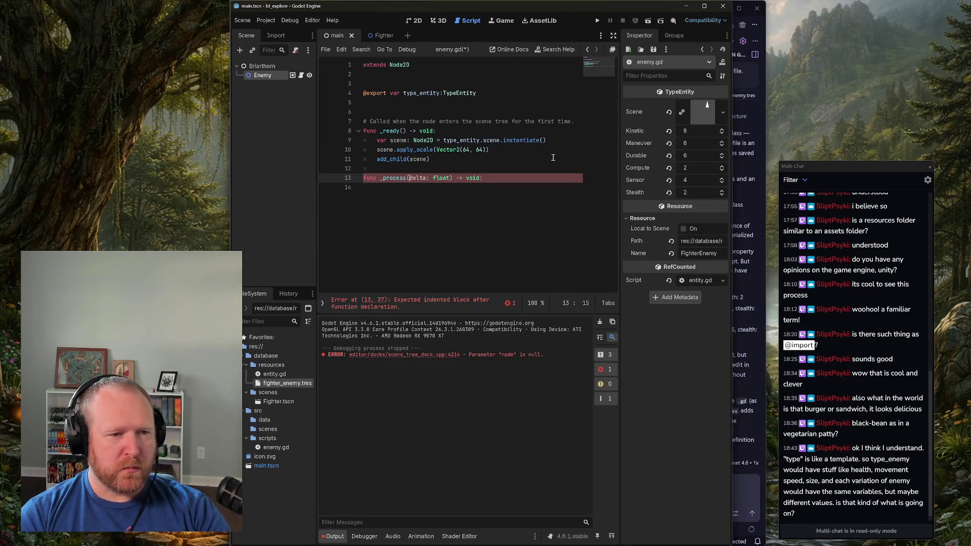
{"action": "type", "text": "_"}
{"action": "key", "text": "Down"}
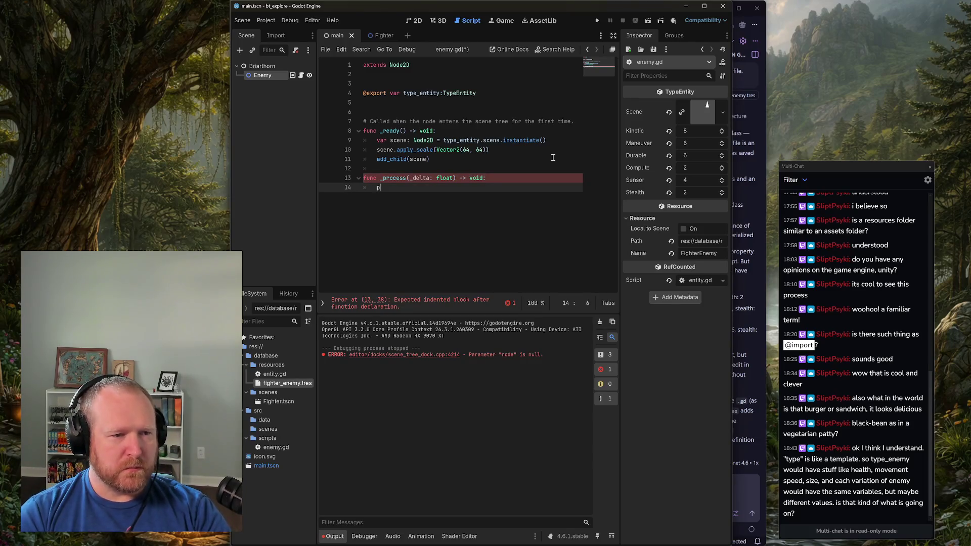
{"action": "type", "text": "ass"}
{"action": "key", "text": "ctrl+s"}
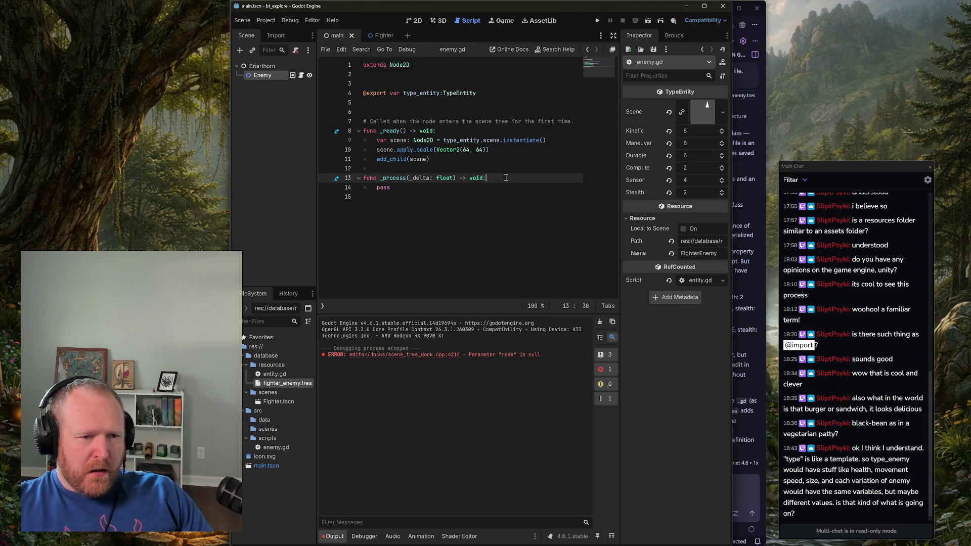
{"action": "mouse_move", "coordinate": [395, 187]}
{"action": "left_mouse_down"}
{"action": "mouse_move", "coordinate": [347, 171]}
{"action": "mouse_move", "coordinate": [343, 182]}
{"action": "left_mouse_up"}
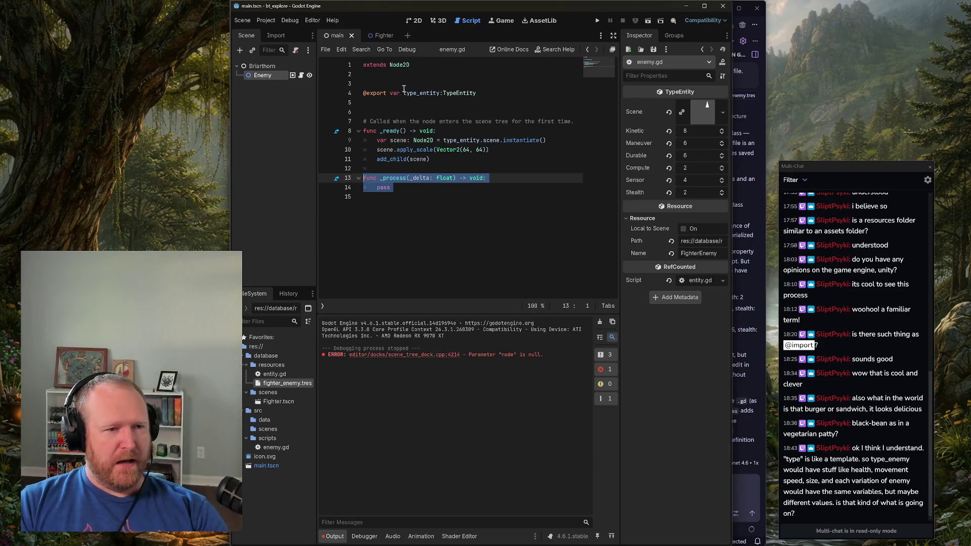
{"action": "left_click", "coordinate": [423, 100]}
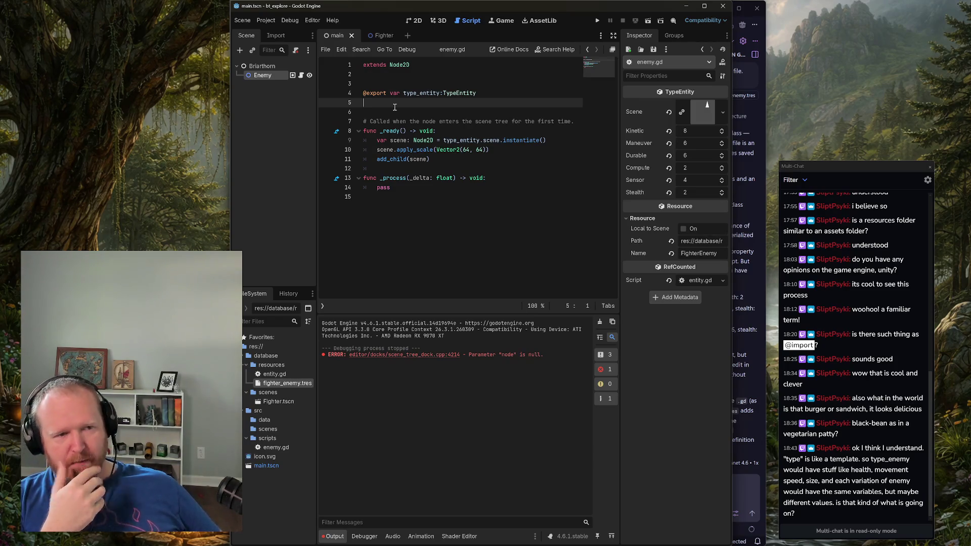
Inspect type_entity and scene on line 9 of enemy.gd, then bring up fighter_enemy.tres in VS Code.
{"action": "double_click", "coordinate": [479, 140]}
{"action": "left_click", "coordinate": [425, 142]}
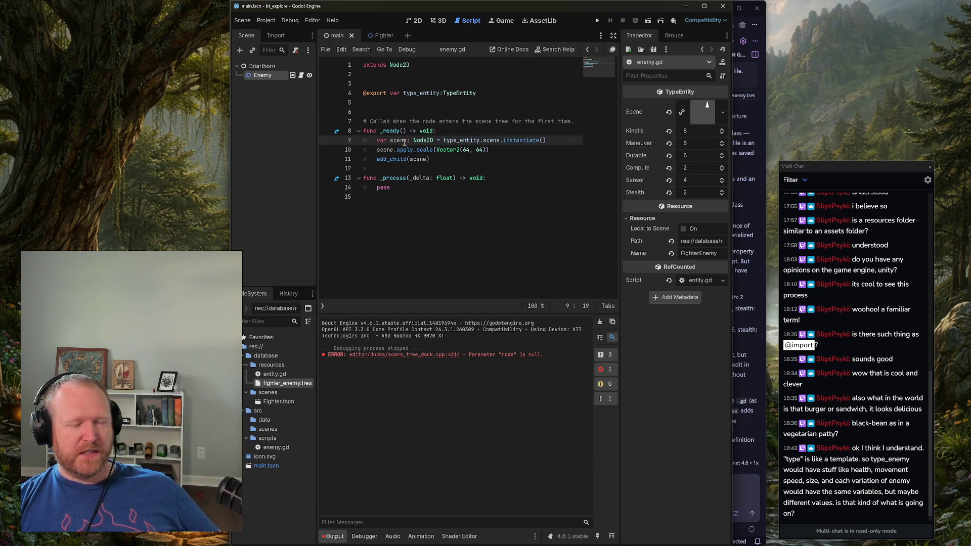
{"action": "double_click", "coordinate": [399, 140]}
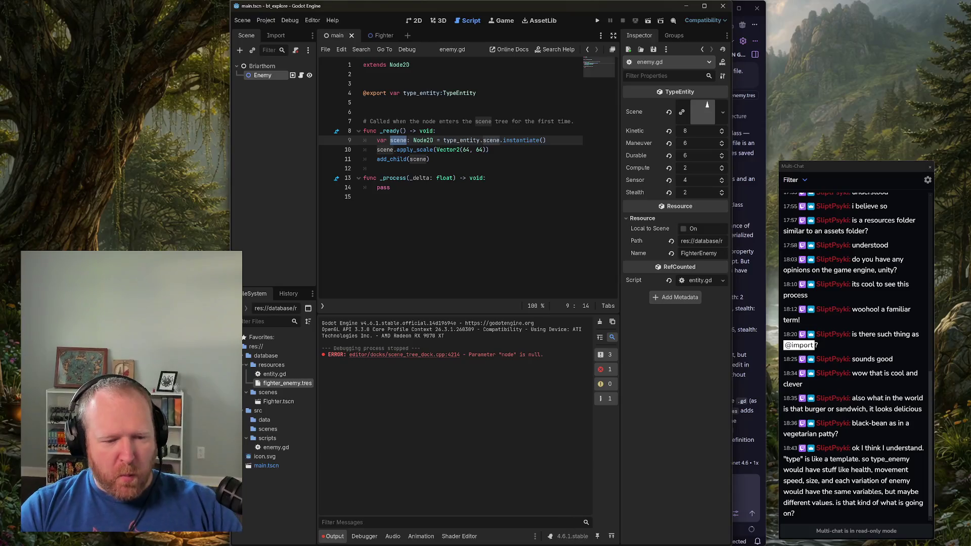
{"action": "left_click", "coordinate": [555, 529]}
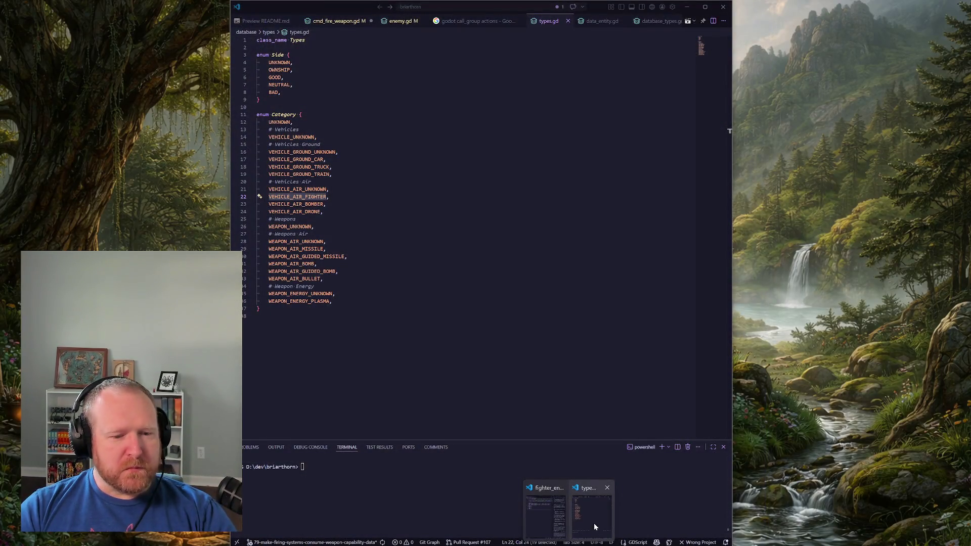
Open track_list.gd in the briarthorn project's VS Code window.
{"action": "left_click", "coordinate": [594, 523]}
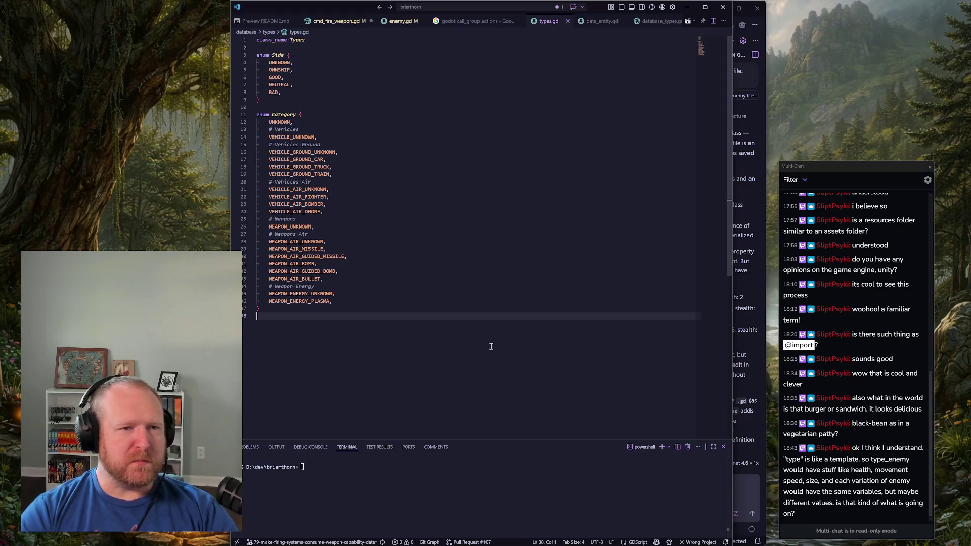
{"action": "key", "text": "ctrl+p"}
{"action": "type", "text": "track"}
{"action": "key", "text": "Return"}
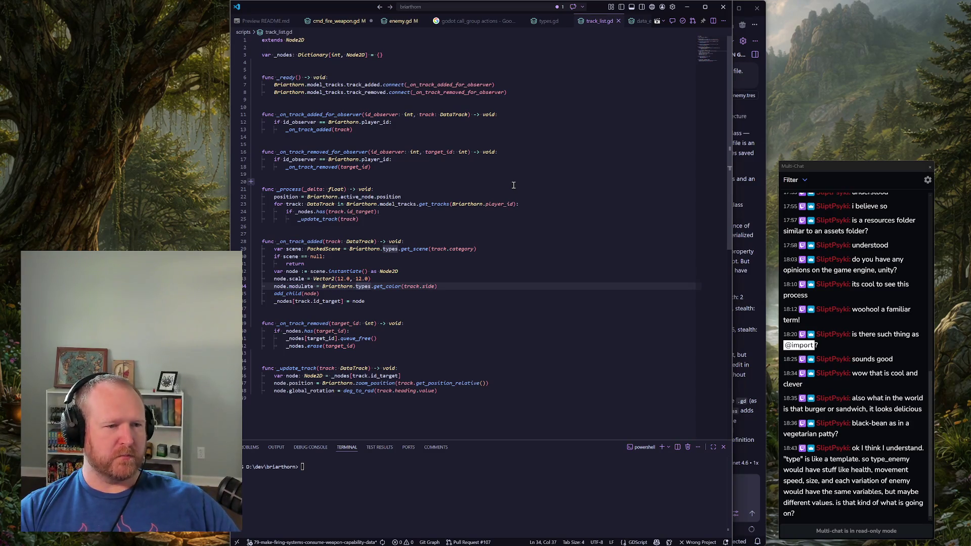
Review the get_scene(track.category) lookup and instantiate call in the track-added function, then return to Godot.
{"action": "double_click", "coordinate": [436, 249]}
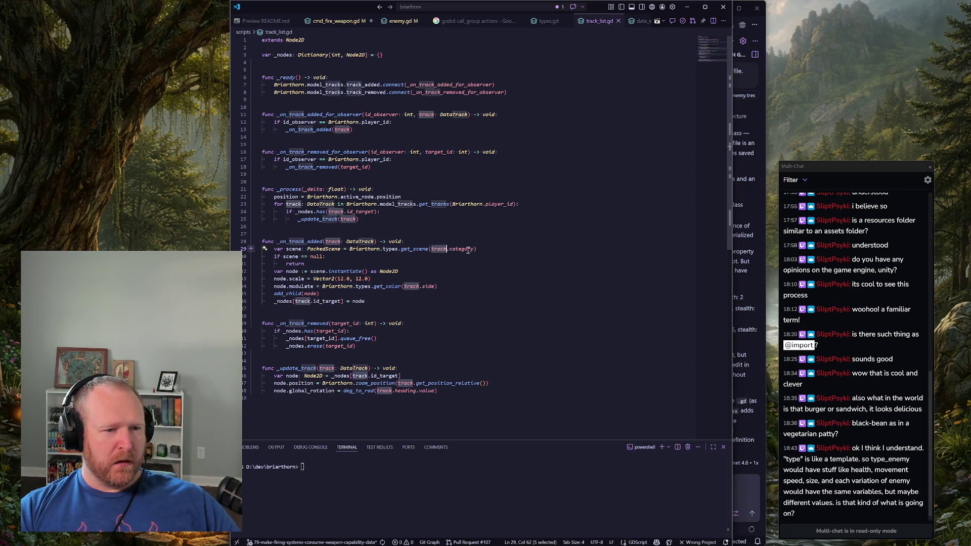
{"action": "left_click_drag", "start_coordinate": [487, 250], "coordinate": [349, 250]}
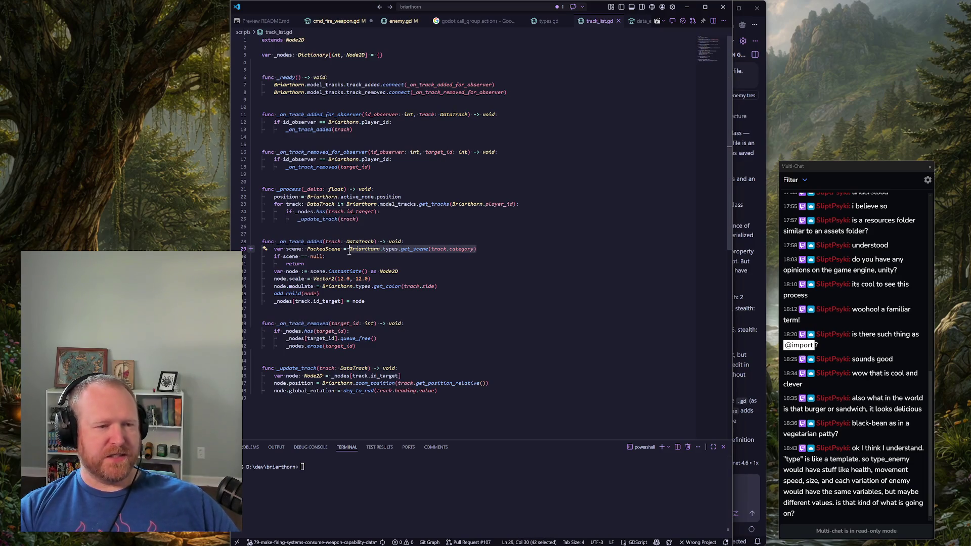
{"action": "double_click", "coordinate": [454, 250]}
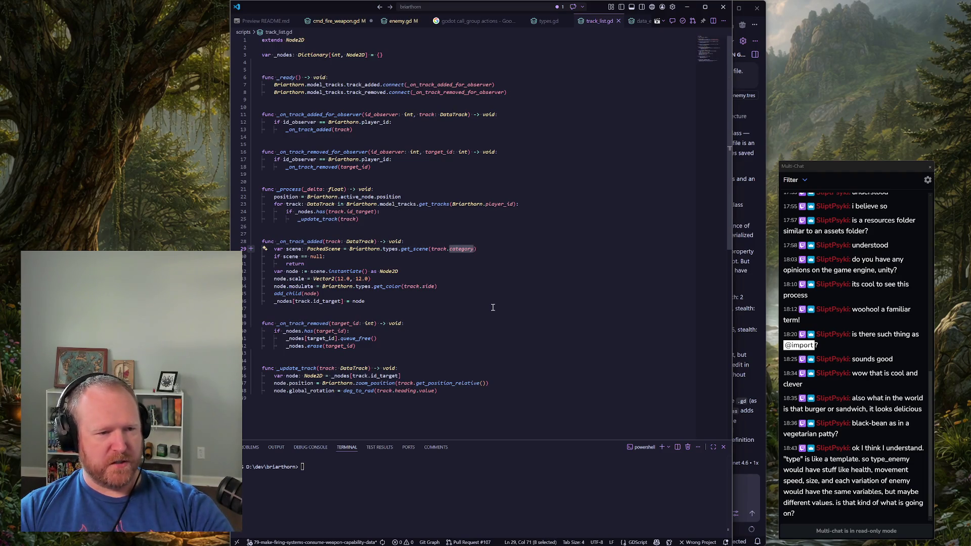
{"action": "left_click", "coordinate": [337, 272]}
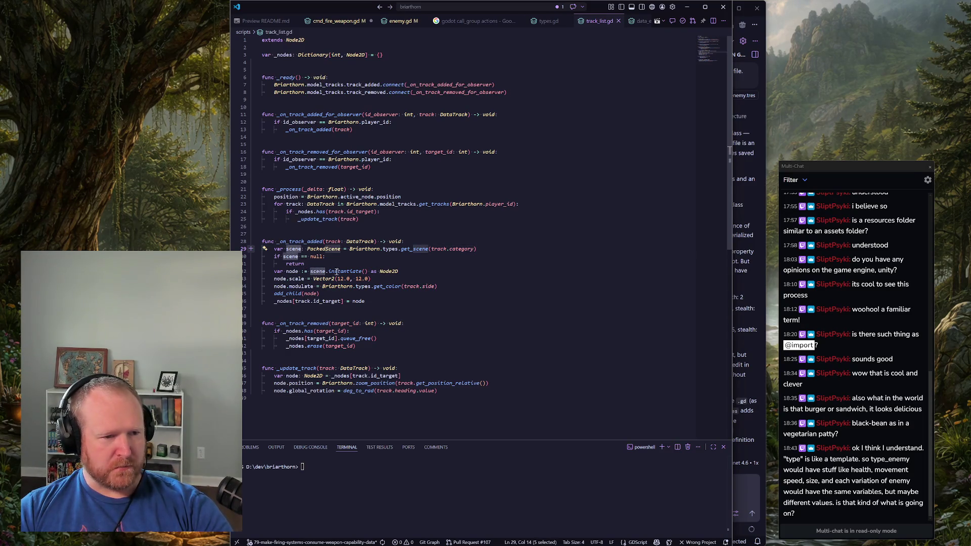
{"action": "double_click", "coordinate": [345, 272]}
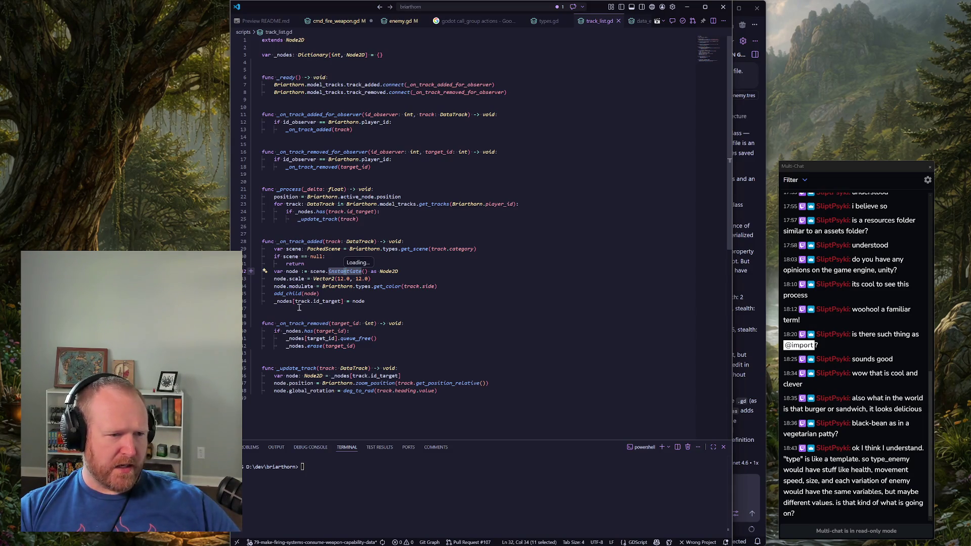
{"action": "left_click_drag", "start_coordinate": [366, 302], "coordinate": [262, 248]}
{"action": "left_click", "coordinate": [752, 502]}
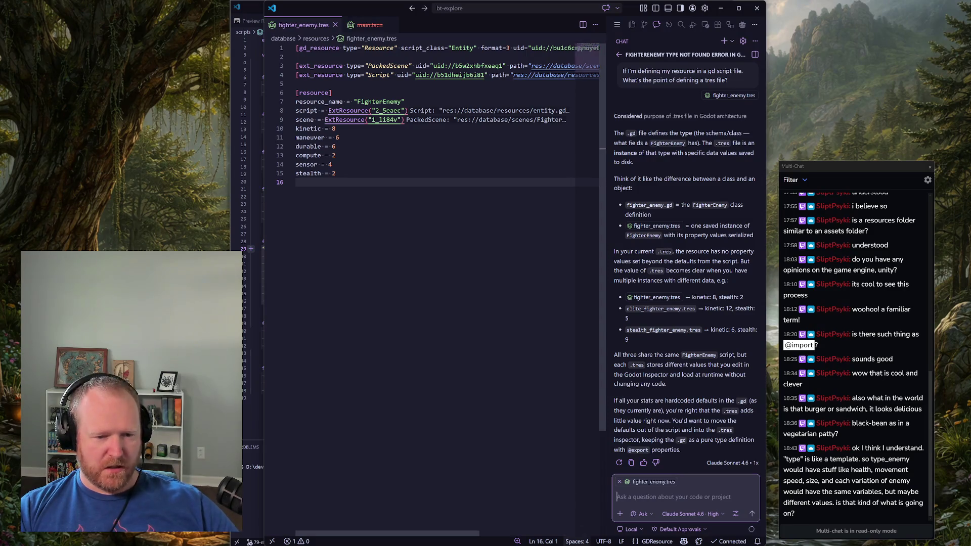
{"action": "key", "text": "alt+Tab"}
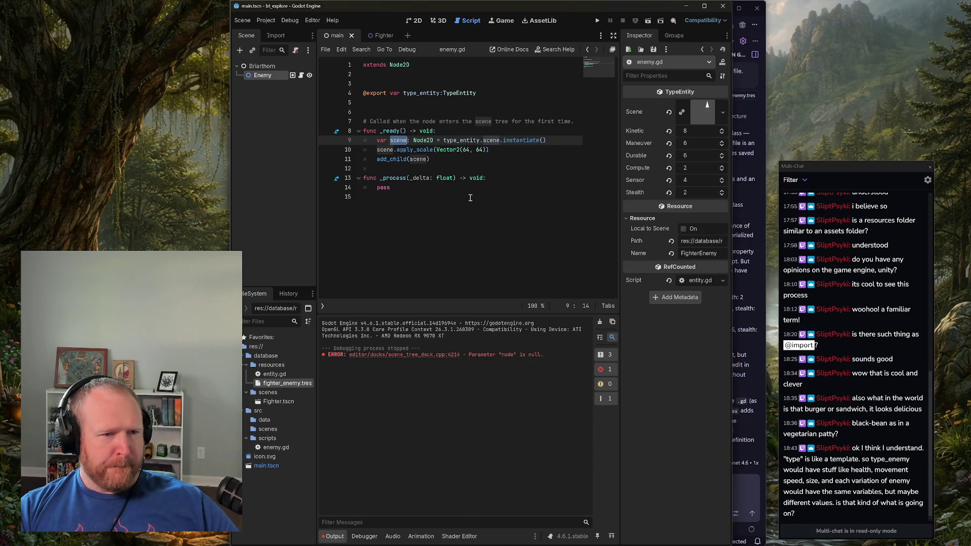
{"action": "left_click", "coordinate": [502, 187]}
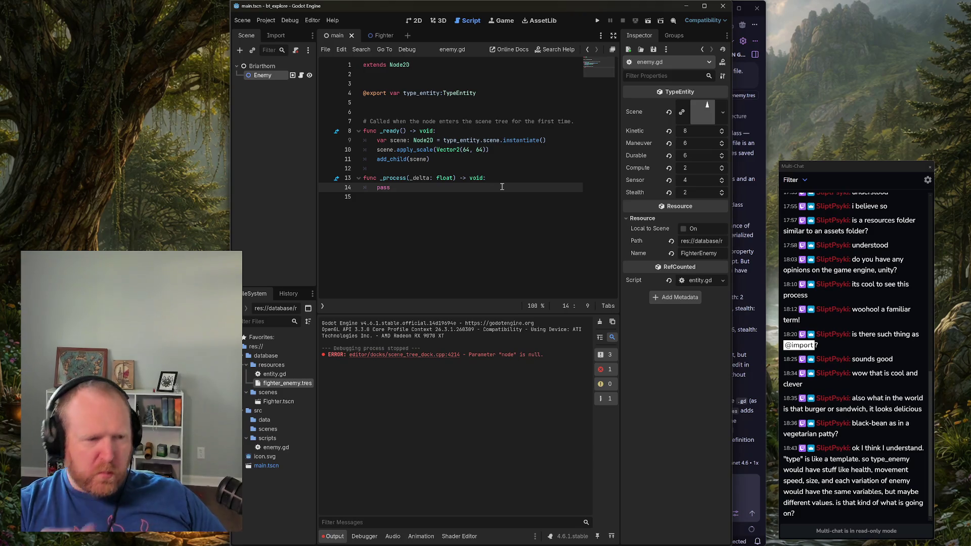
{"action": "left_click", "coordinate": [286, 377]}
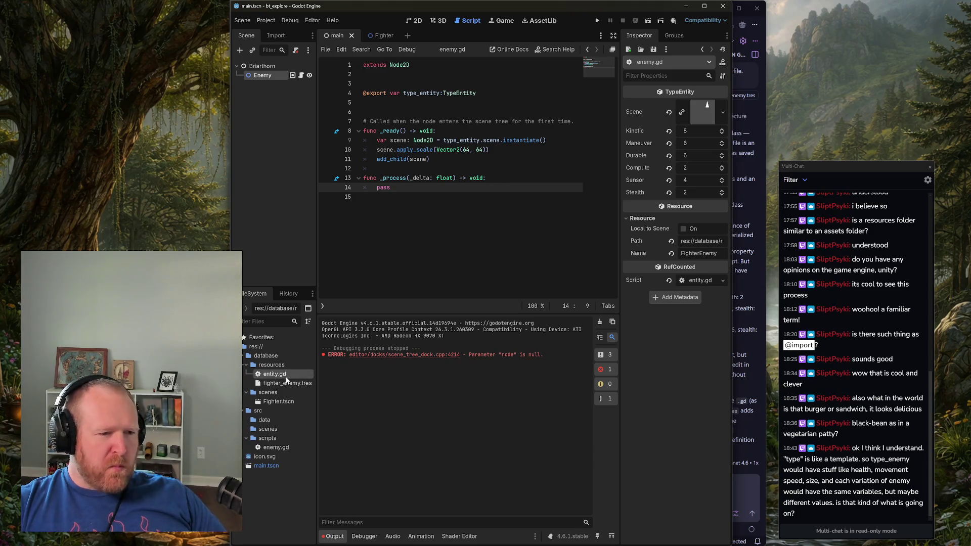
{"action": "double_click", "coordinate": [286, 379]}
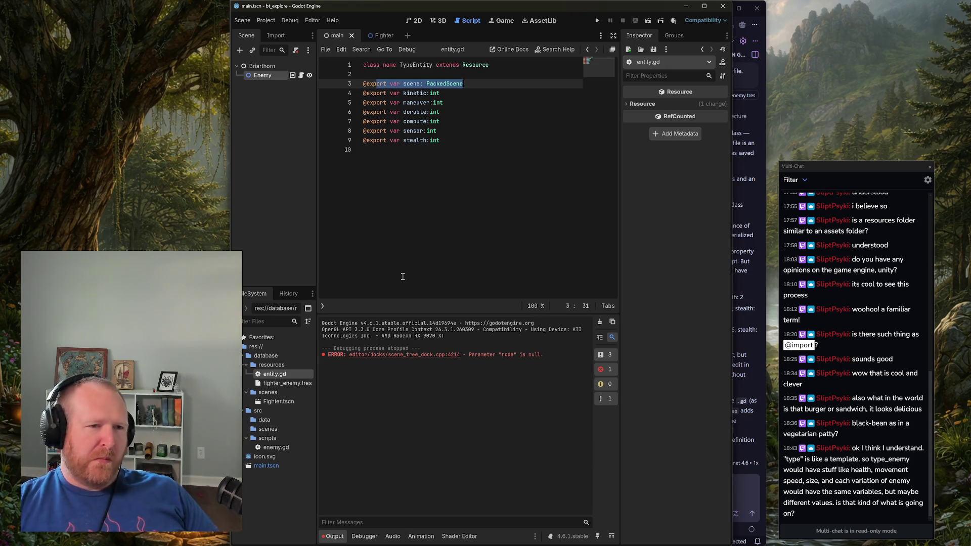
Select the whole scene export line on line 3 of entity.gd.
{"action": "left_click", "coordinate": [485, 85]}
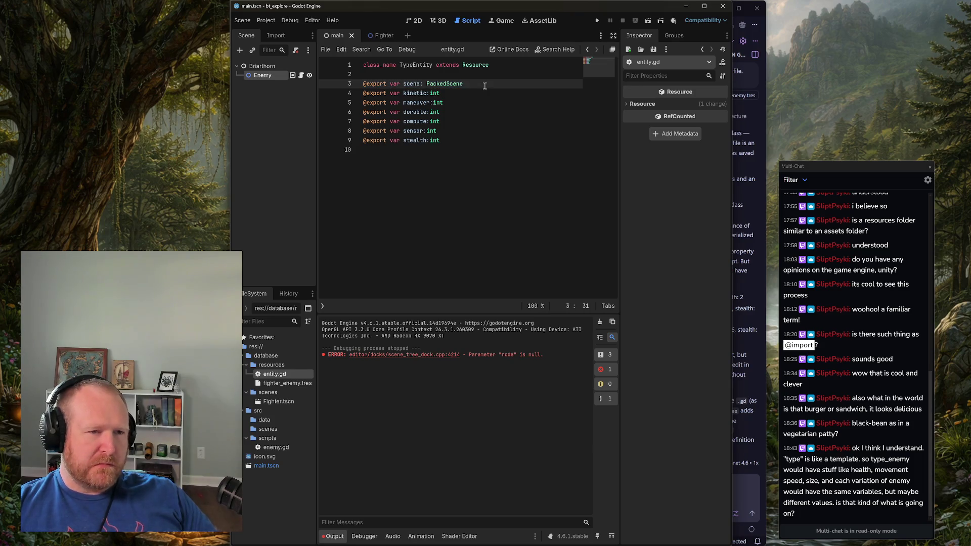
{"action": "left_click_drag", "start_coordinate": [485, 85], "coordinate": [324, 86]}
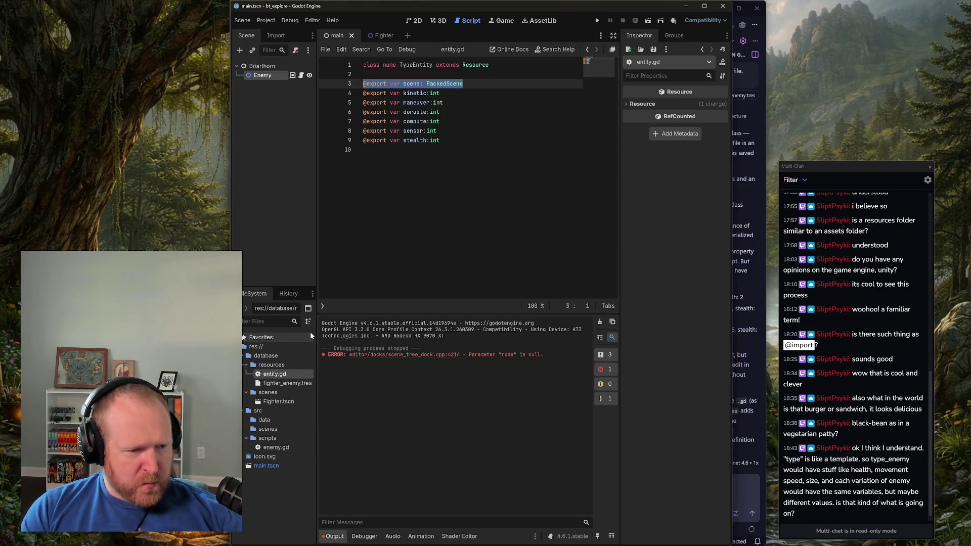
Rename the resources folder to types.
{"action": "right_click", "coordinate": [276, 365]}
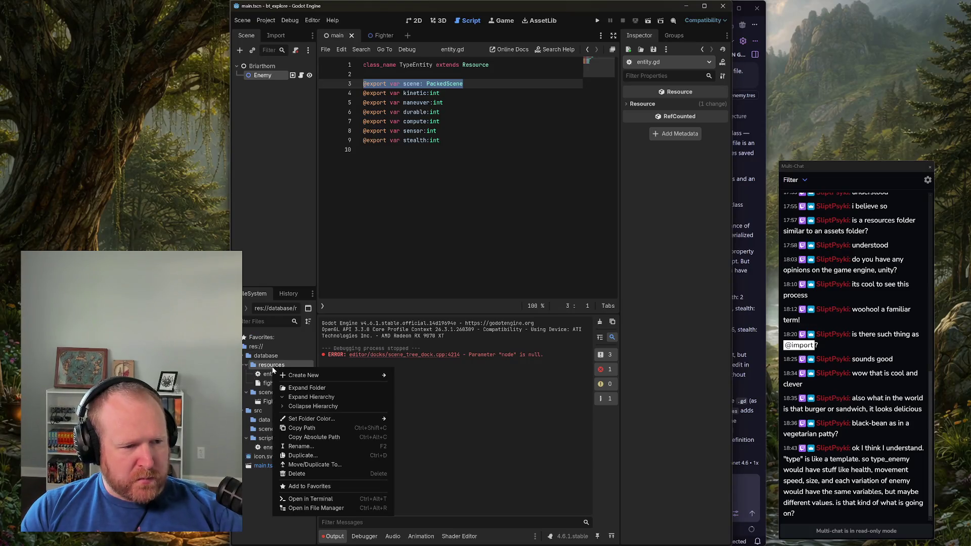
{"action": "left_click", "coordinate": [309, 448]}
{"action": "type", "text": "types"}
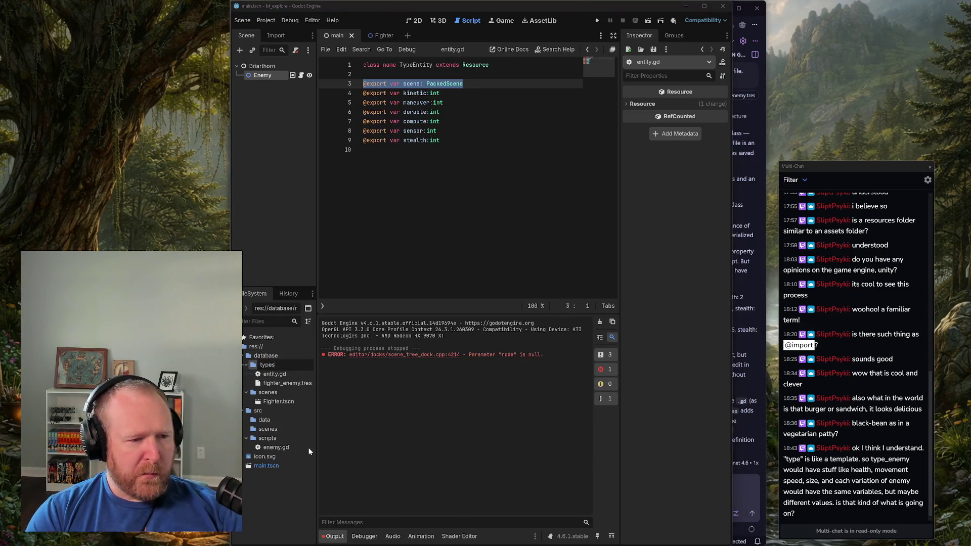
{"action": "key", "text": "Return"}
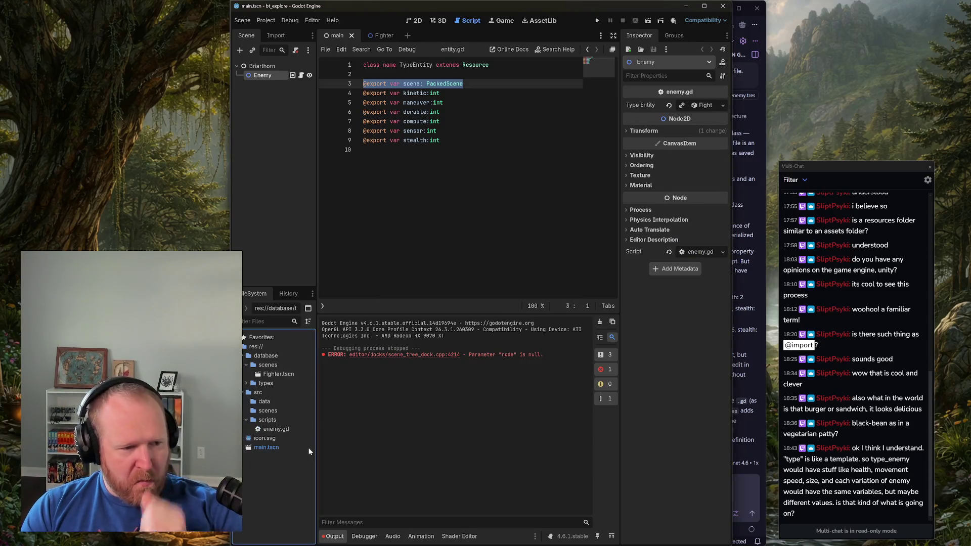
Start a new script inside the types folder from its Create New menu.
{"action": "left_click", "coordinate": [246, 383]}
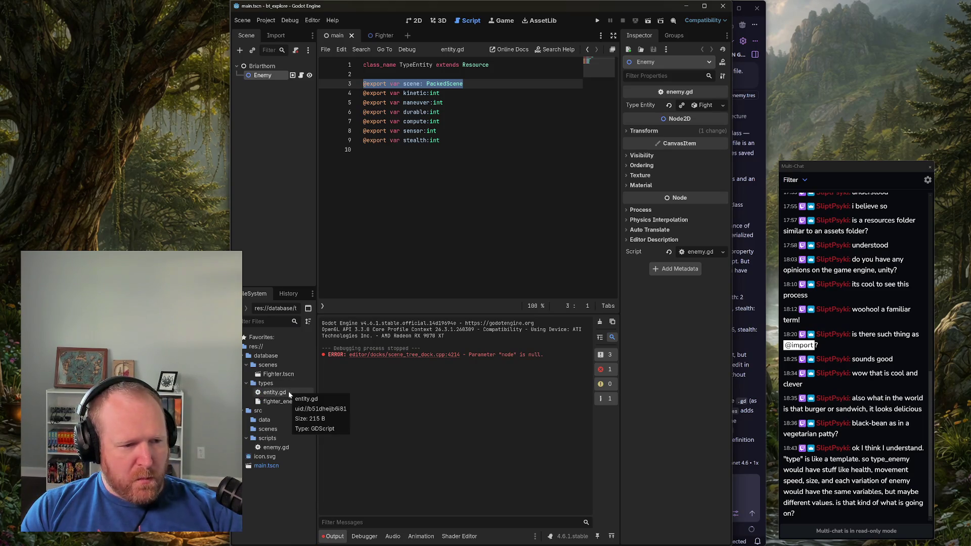
{"action": "left_click", "coordinate": [246, 384]}
{"action": "left_click", "coordinate": [246, 383]}
{"action": "left_click", "coordinate": [246, 383]}
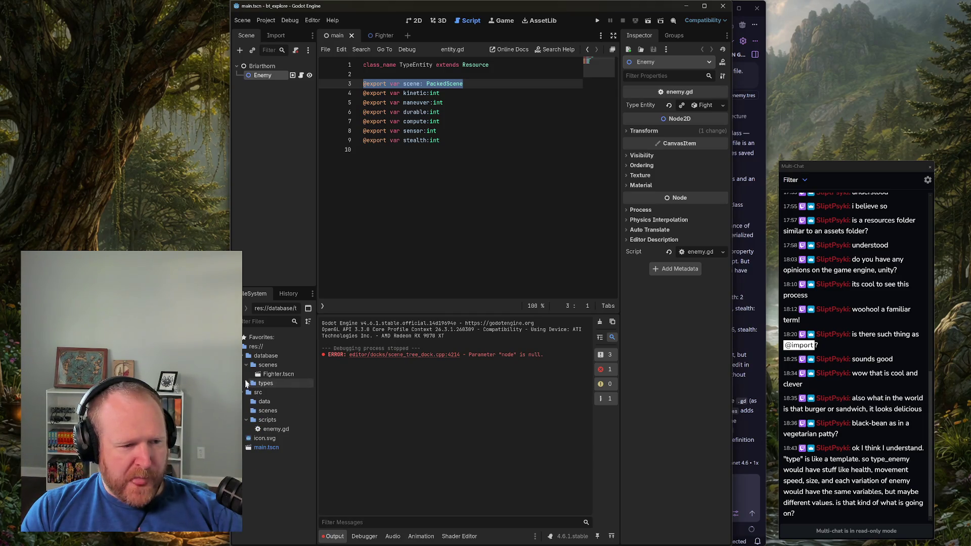
{"action": "left_click", "coordinate": [247, 383]}
{"action": "right_click", "coordinate": [276, 386]}
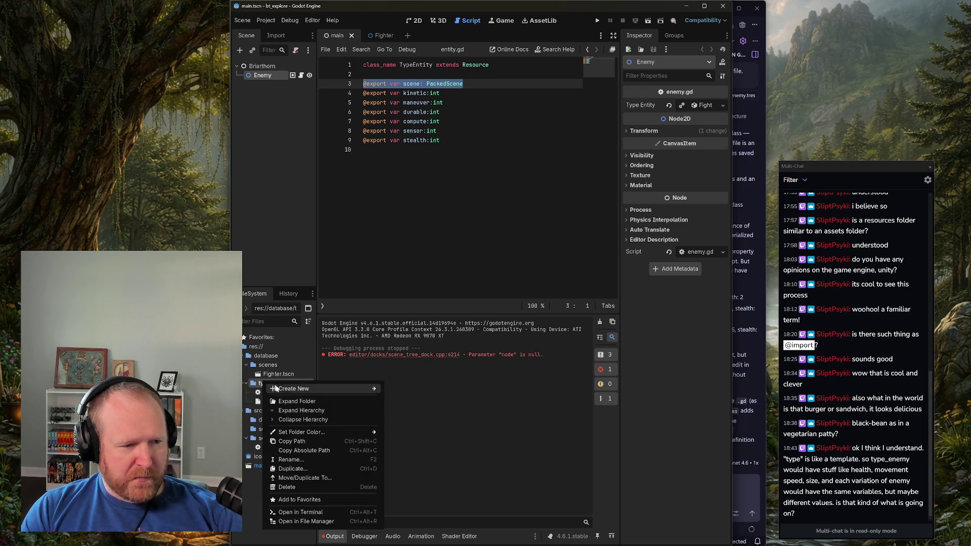
{"action": "mouse_move", "coordinate": [287, 392]}
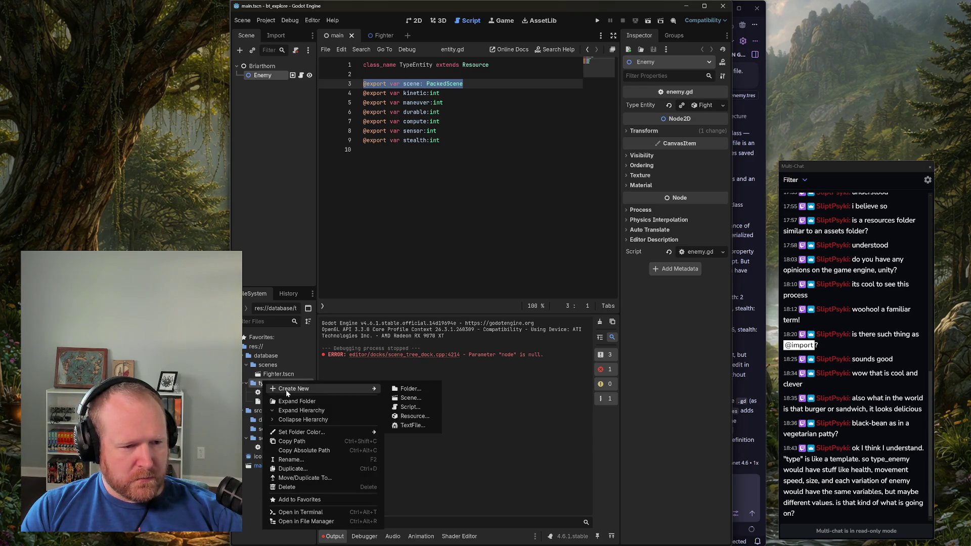
{"action": "left_click", "coordinate": [420, 408]}
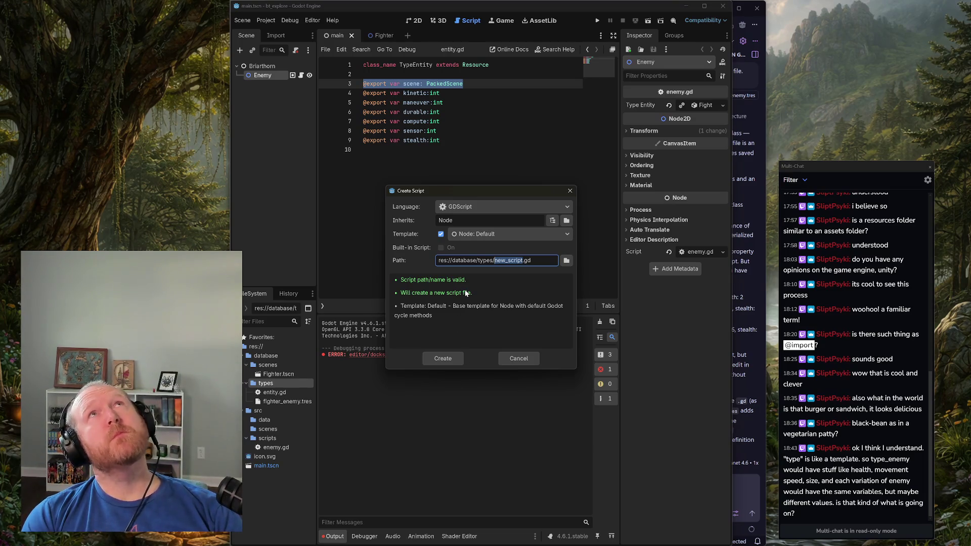
Create category.gd in types and replace its template with an empty 'enum Category {' block.
{"action": "type", "text": "category"}
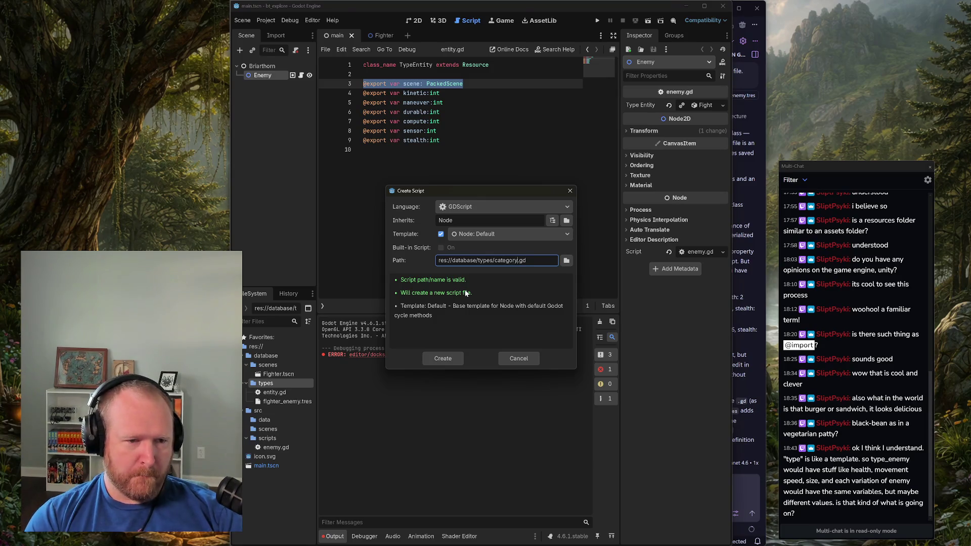
{"action": "left_click", "coordinate": [444, 359]}
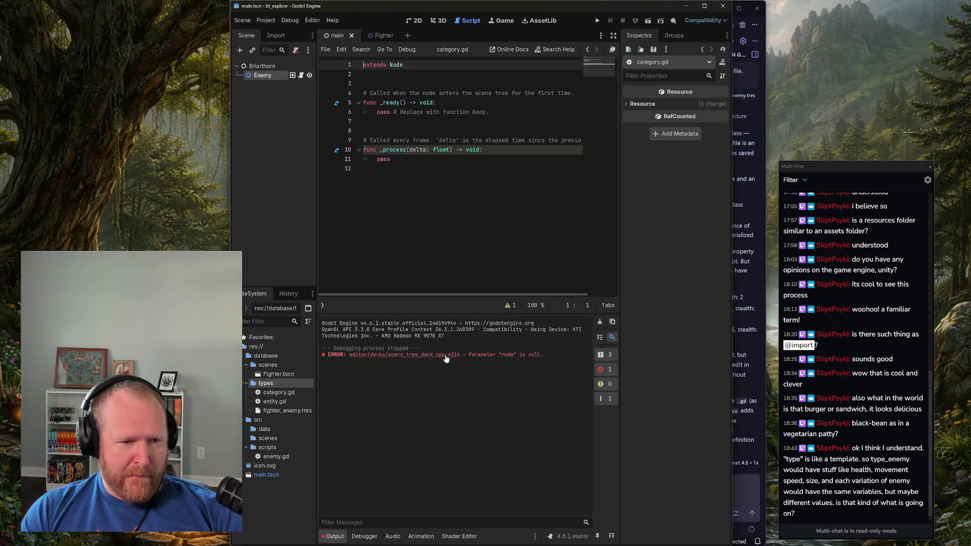
{"action": "key", "text": "ctrl+a"}
{"action": "key", "text": "Delete"}
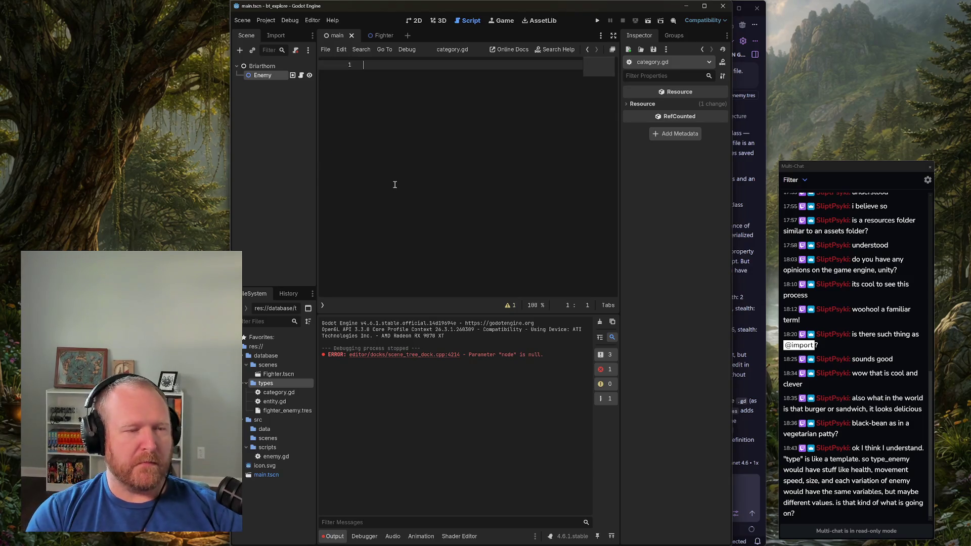
{"action": "type", "text": "enum Category "}
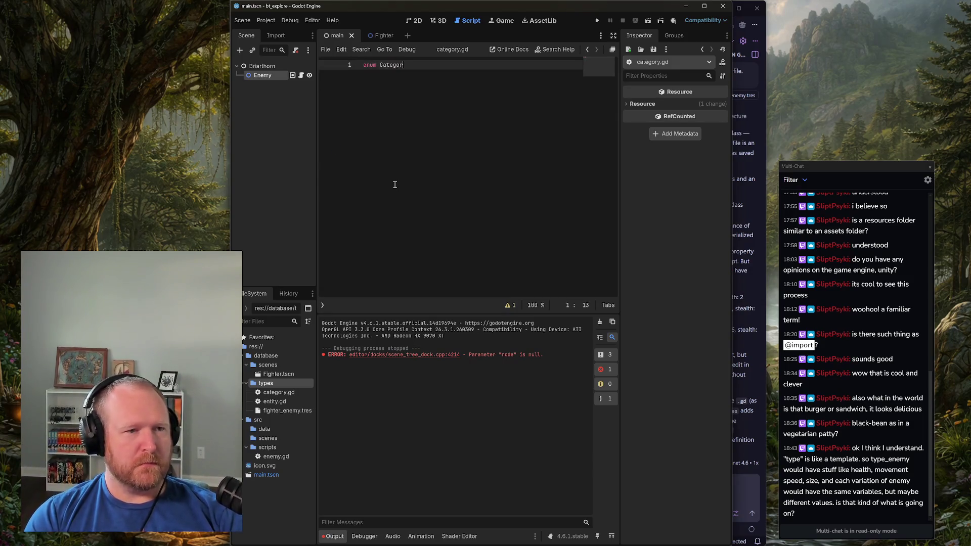
{"action": "type", "text": "{"}
{"action": "key", "text": "Return"}
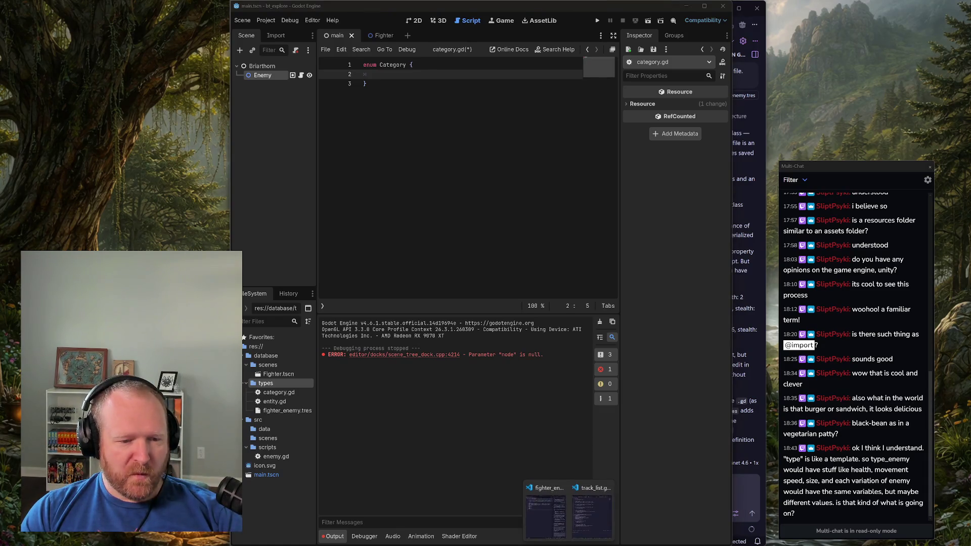
{"action": "left_click", "coordinate": [545, 529]}
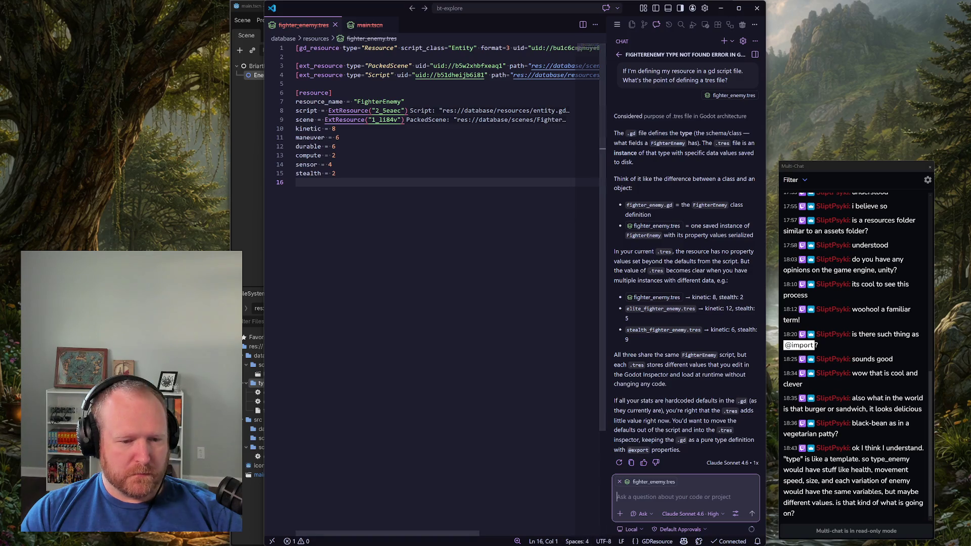
Copy the Side and Category enum definitions from the briarthorn project's types.gd.
{"action": "key", "text": "alt+Tab"}
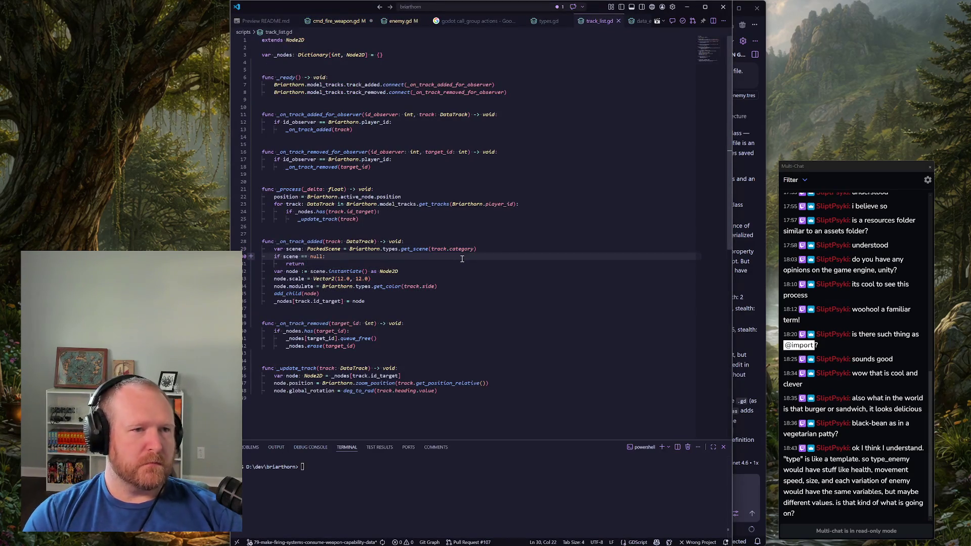
{"action": "key", "text": "ctrl+p"}
{"action": "type", "text": "types"}
{"action": "key", "text": "Return"}
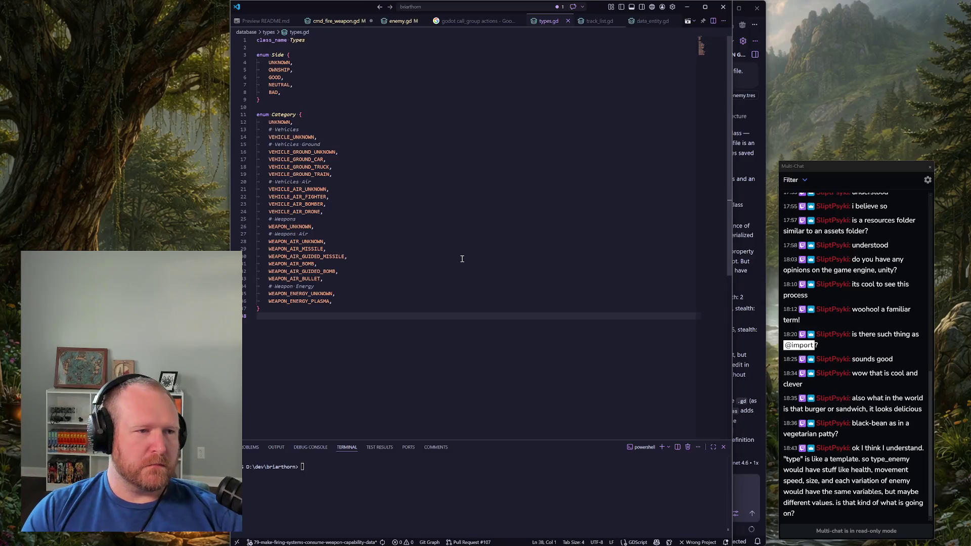
{"action": "mouse_move", "coordinate": [285, 312]}
{"action": "left_mouse_down"}
{"action": "mouse_move", "coordinate": [268, 309]}
{"action": "mouse_move", "coordinate": [258, 202]}
{"action": "mouse_move", "coordinate": [213, 130]}
{"action": "mouse_move", "coordinate": [213, 38]}
{"action": "left_mouse_up"}
{"action": "key", "text": "ctrl+c"}
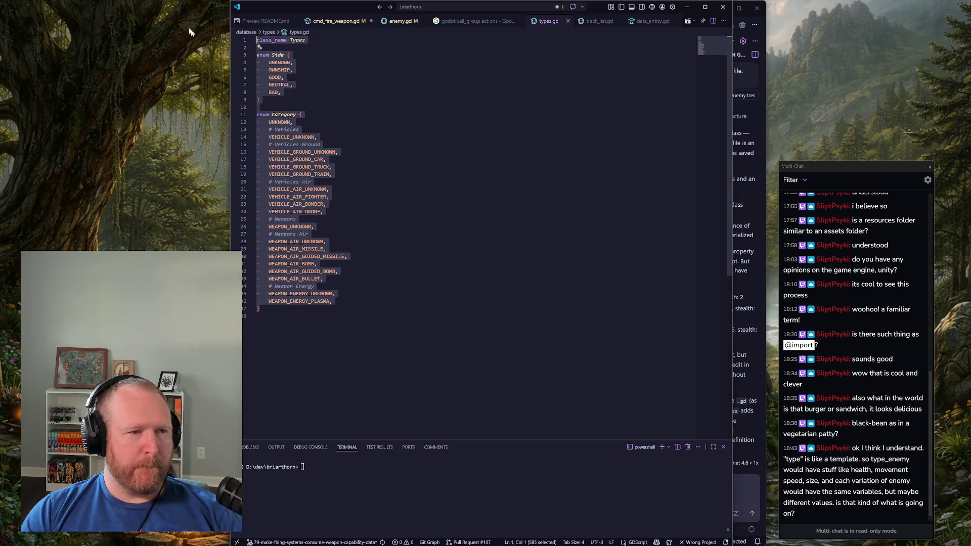
{"action": "left_click", "coordinate": [686, 5]}
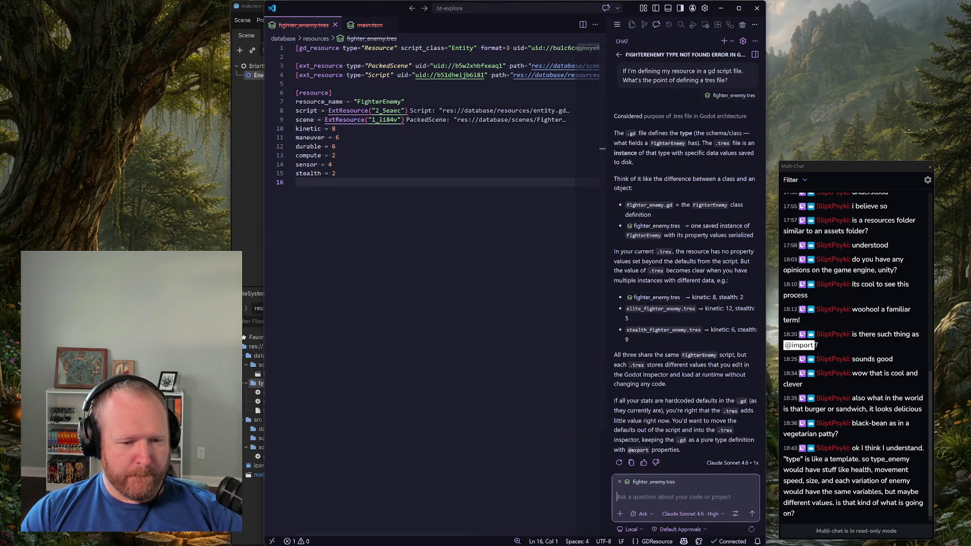
{"action": "key", "text": "alt+Tab"}
Paste the enums into category.gd, strip the class_name Types line and Side enum, and save.
{"action": "key", "text": "ctrl+a"}
{"action": "key", "text": "ctrl+v"}
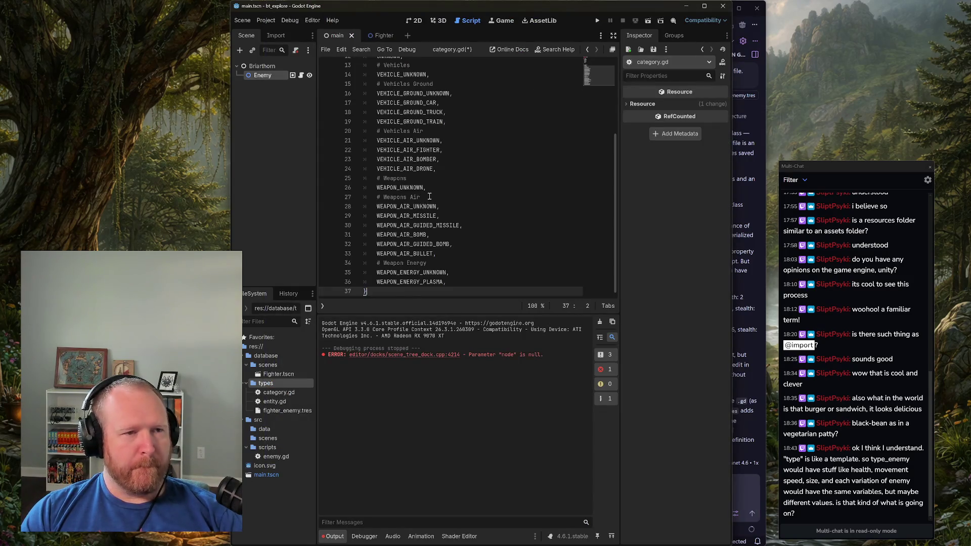
{"action": "scroll", "coordinate": [429, 197], "scroll_direction": "up", "scroll_amount": 5}
{"action": "double_click", "coordinate": [410, 66]}
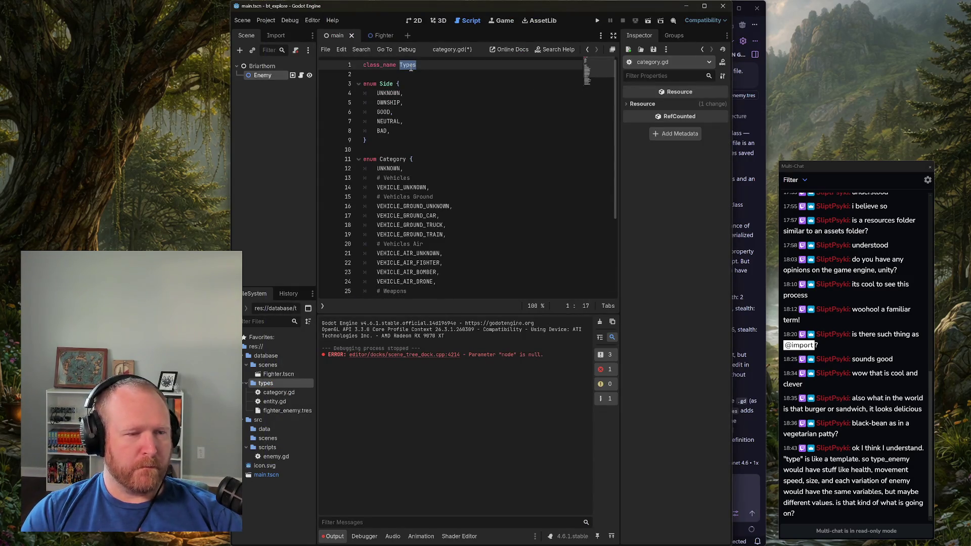
{"action": "left_click", "coordinate": [434, 69]}
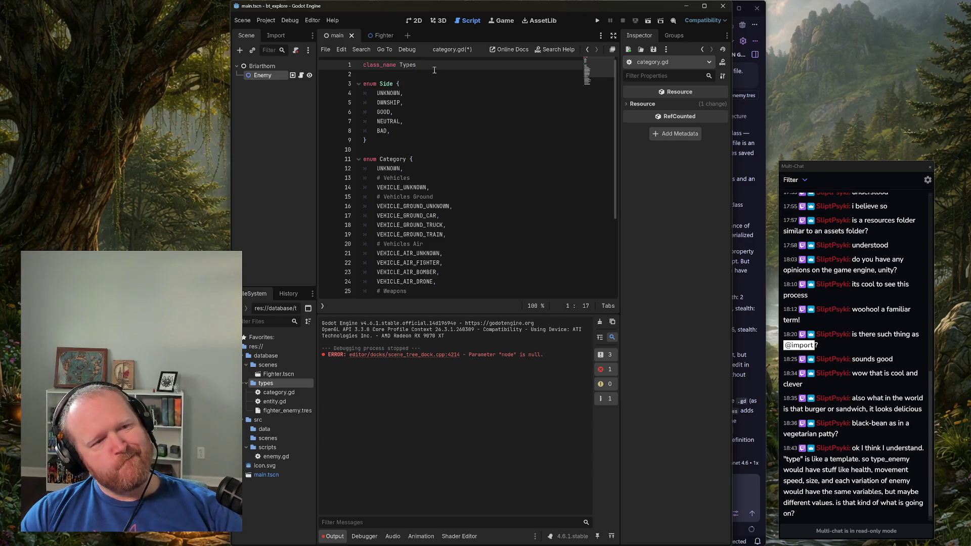
{"action": "key", "text": "ctrl+shift+k"}
{"action": "key", "text": "ctrl+shift+k"}
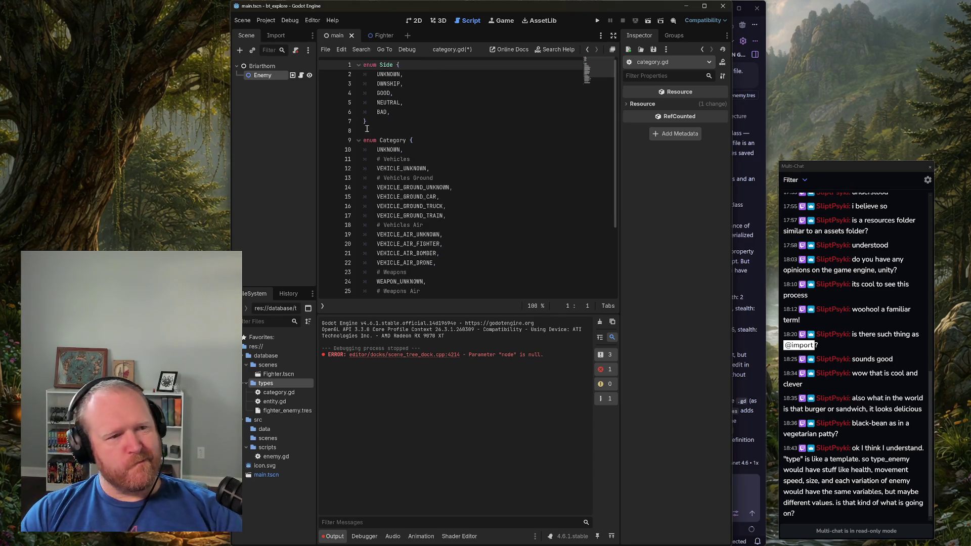
{"action": "left_click", "coordinate": [370, 121], "text": "shift"}
{"action": "key", "text": "BackSpace"}
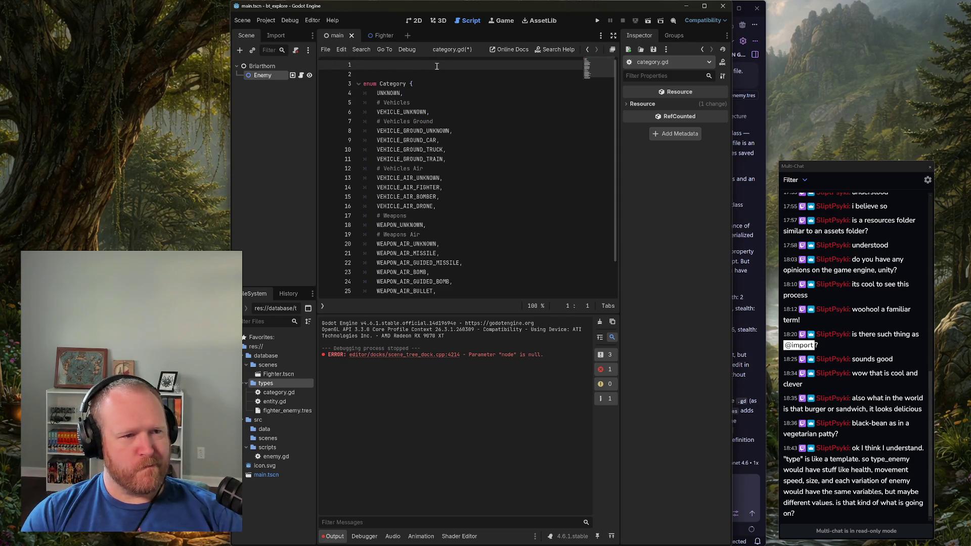
{"action": "key", "text": "ctrl+shift+k"}
{"action": "key", "text": "ctrl+shift+k"}
{"action": "key", "text": "ctrl+s"}
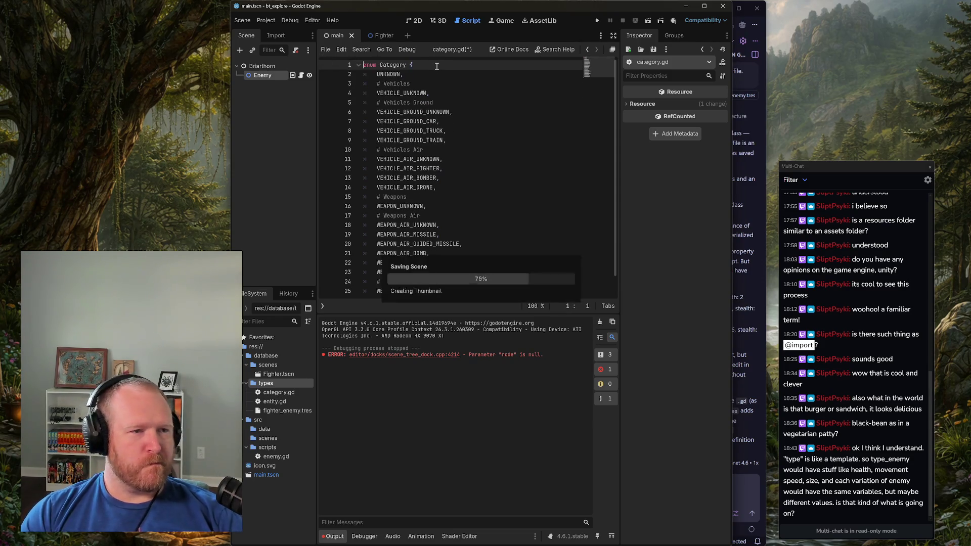
Create type_side.gd in types inheriting Resource with the empty template.
{"action": "right_click", "coordinate": [273, 385]}
{"action": "mouse_move", "coordinate": [287, 391]}
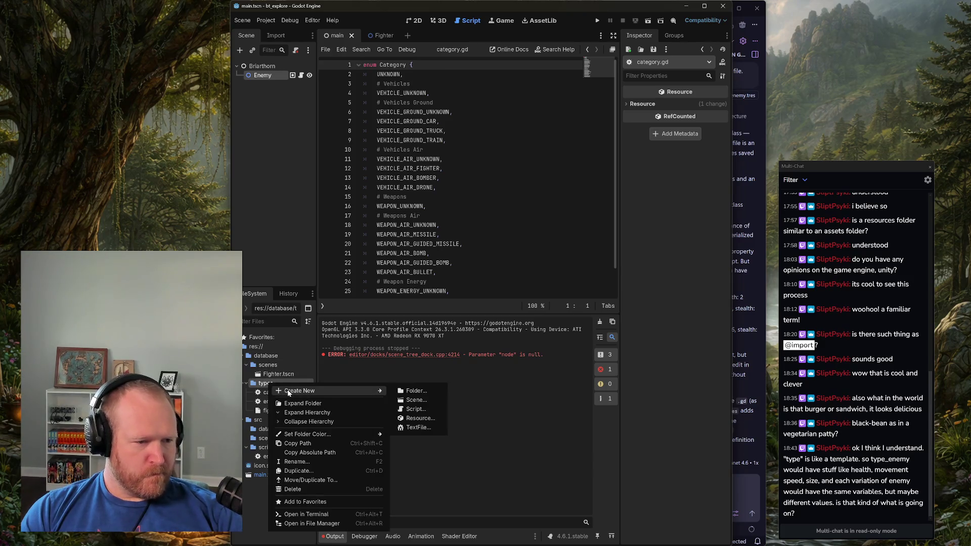
{"action": "left_click", "coordinate": [416, 410]}
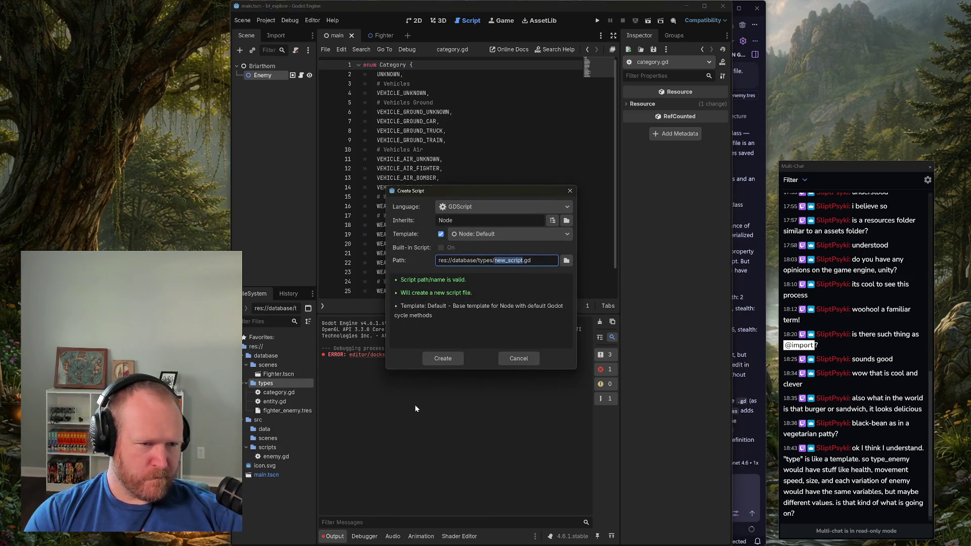
{"action": "type", "text": "sid"}
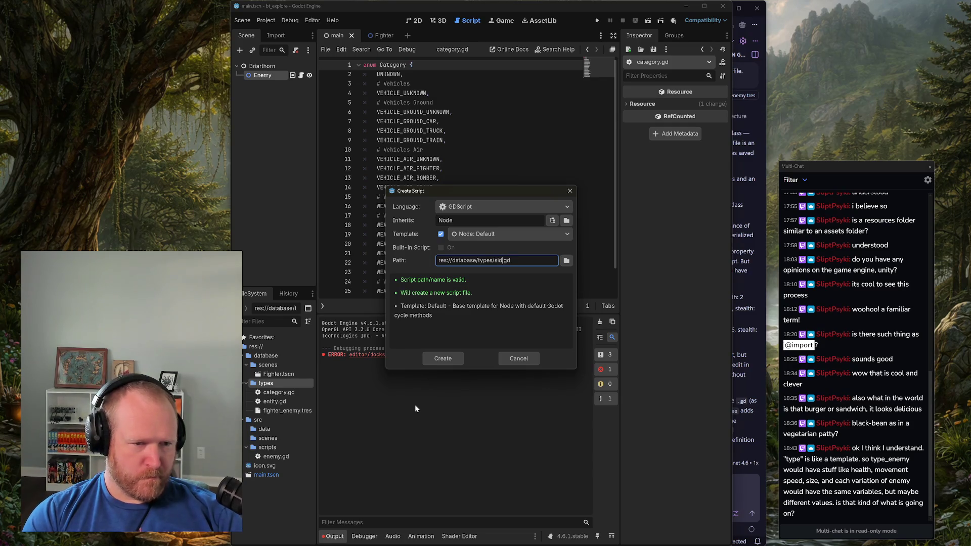
{"action": "type", "text": "e"}
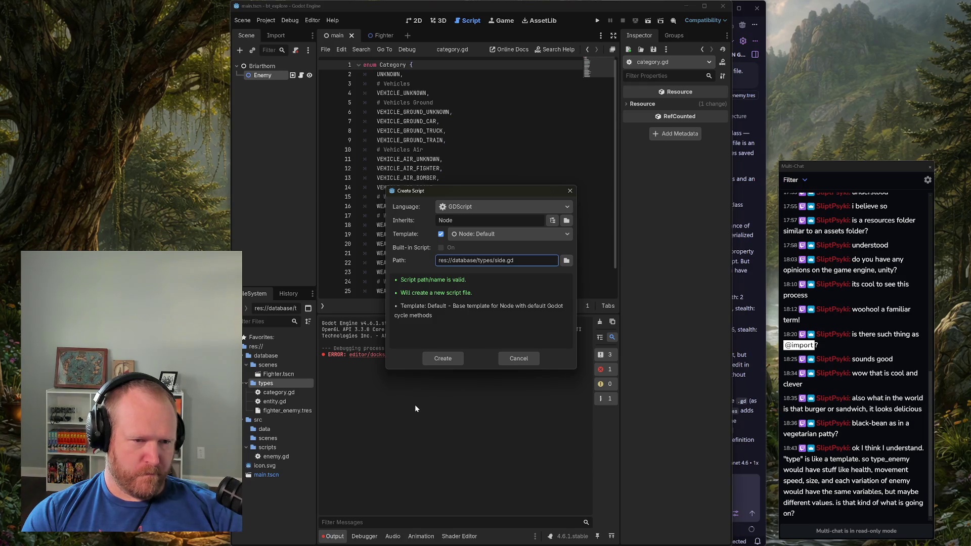
{"action": "key", "text": "BackSpace"}
{"action": "key", "text": "BackSpace"}
{"action": "key", "text": "BackSpace"}
{"action": "type", "text": "type_s"}
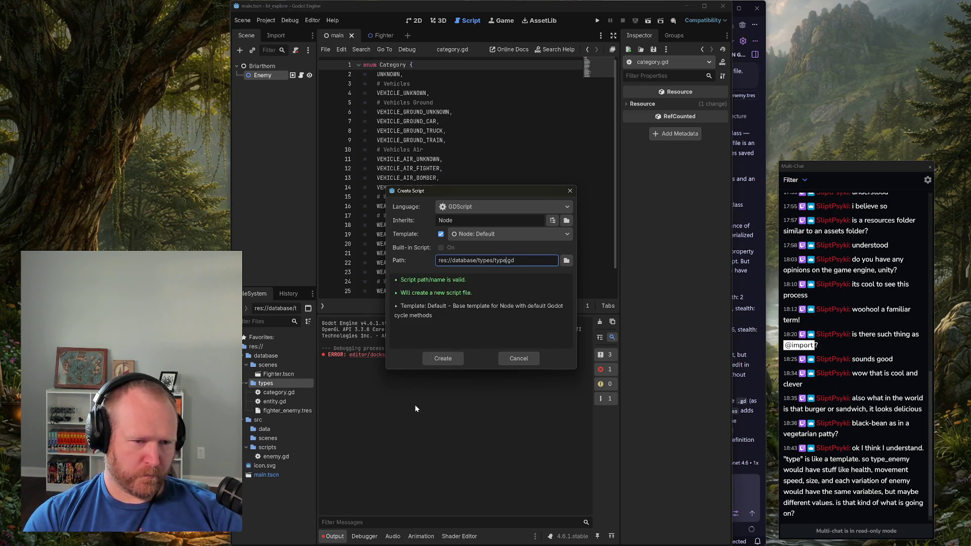
{"action": "type", "text": "ide"}
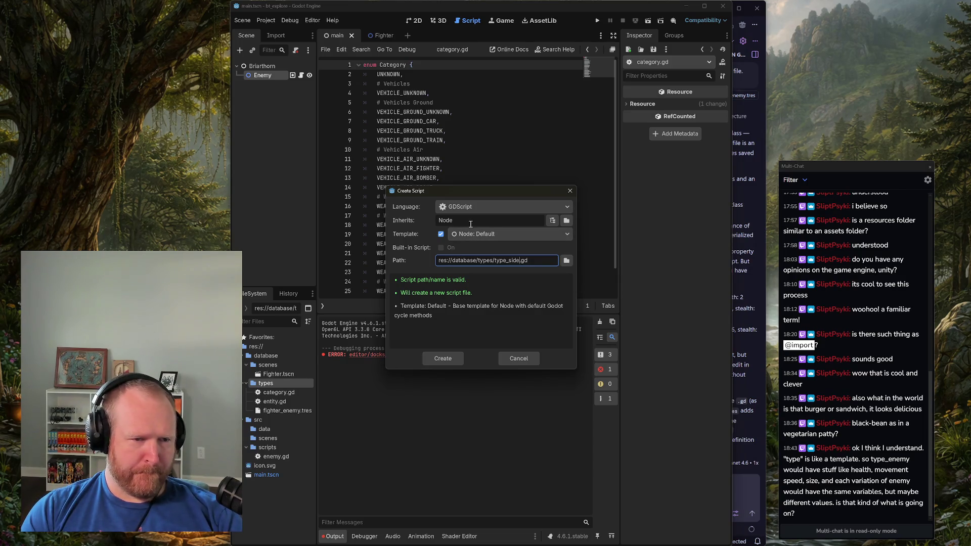
{"action": "left_click", "coordinate": [471, 223]}
{"action": "key", "text": "ctrl+a"}
{"action": "type", "text": "Resource"}
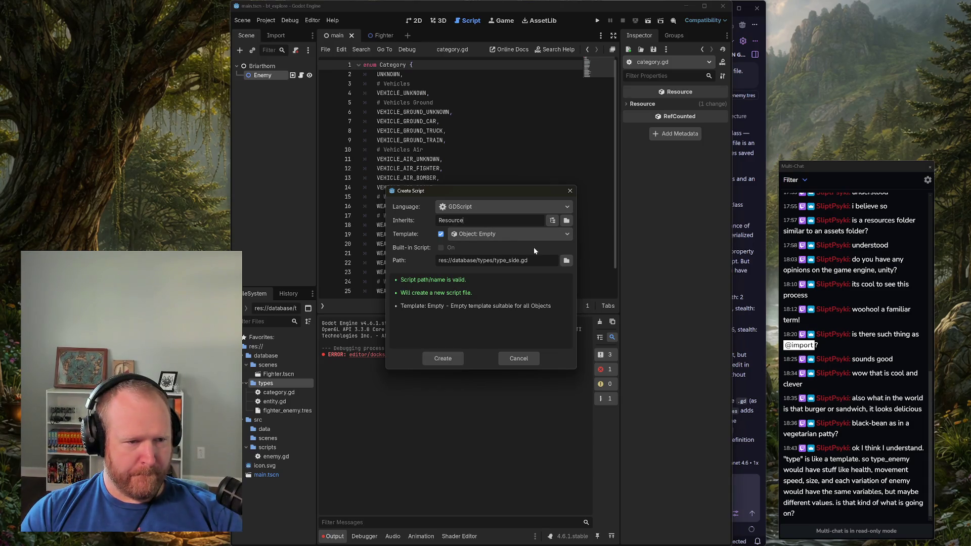
{"action": "left_click", "coordinate": [536, 228]}
{"action": "left_click", "coordinate": [536, 234]}
{"action": "left_click", "coordinate": [448, 361]}
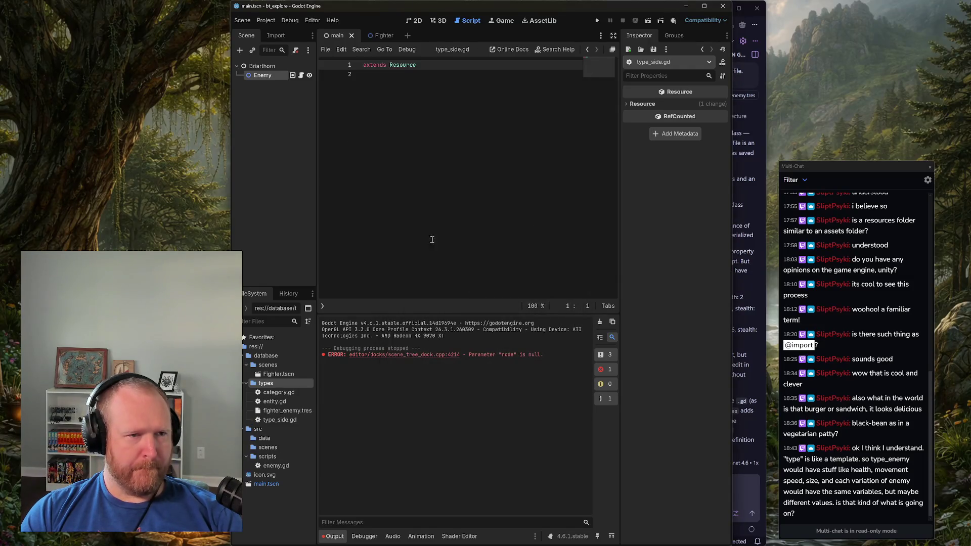
Replace type_side.gd's contents with the Side enum and save.
{"action": "key", "text": "ctrl+a"}
{"action": "type", "text": "enum Side { \tUNKNOWN, \tOWNSHIP, \tGOOD, \tNEUTRAL, \tBAD, }"}
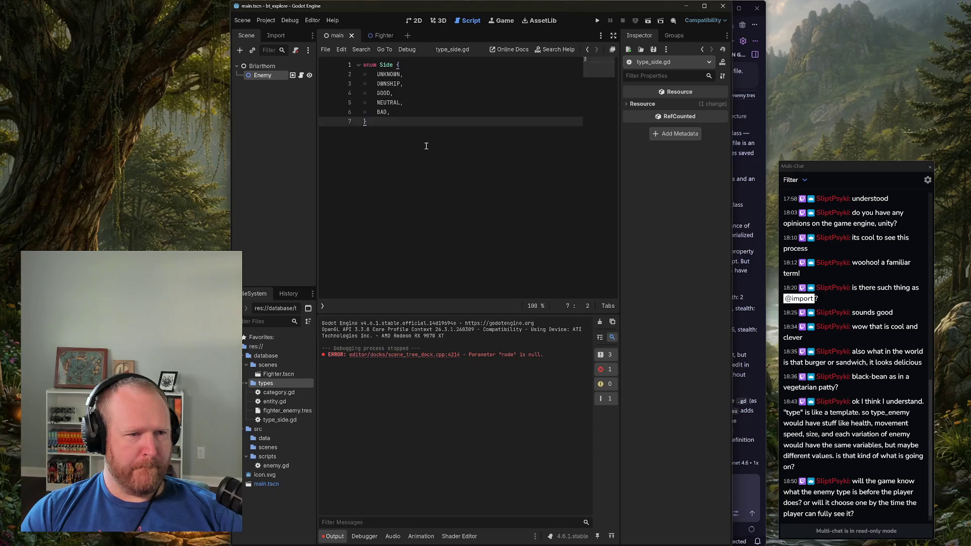
{"action": "key", "text": "ctrl+s"}
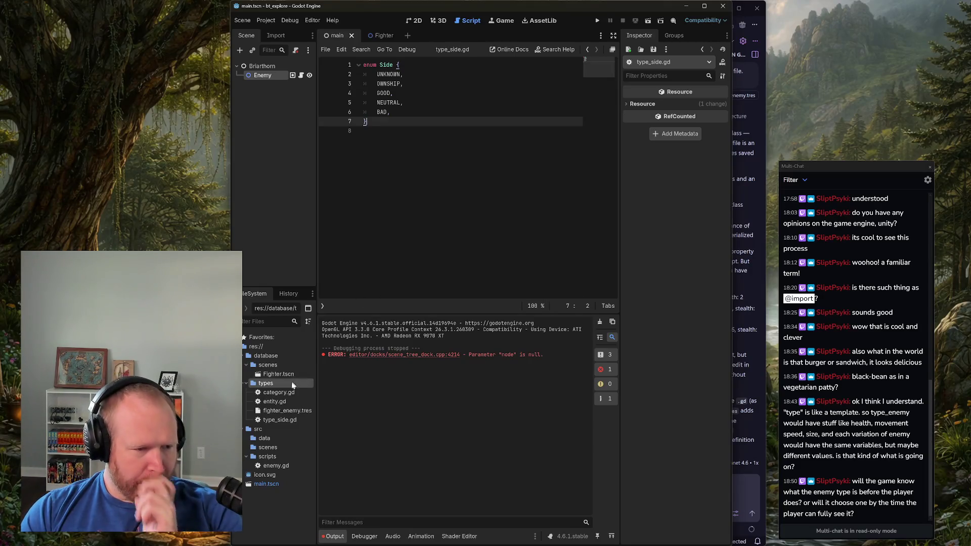
Rename category.gd to type_category.gd and open it.
{"action": "right_click", "coordinate": [282, 394]}
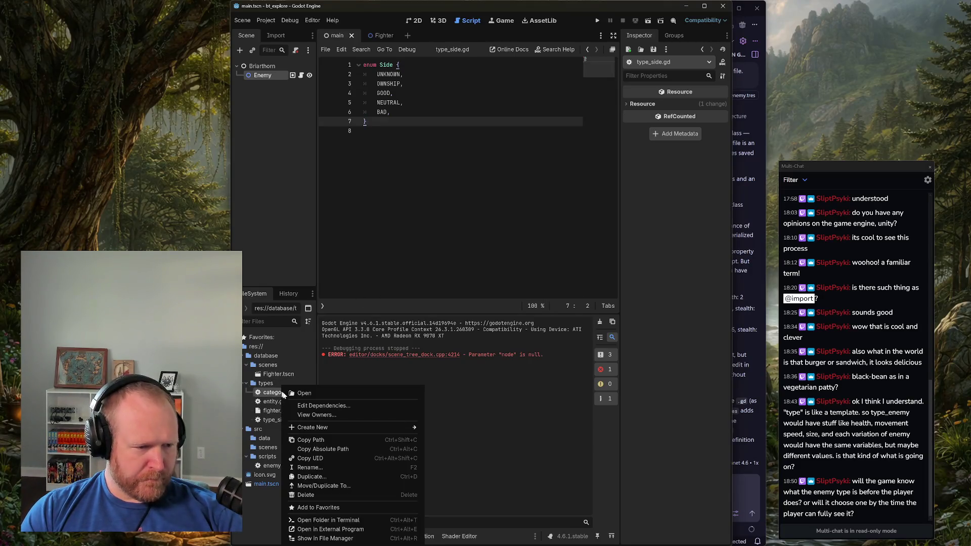
{"action": "left_click", "coordinate": [317, 472]}
{"action": "type", "text": "type_cat"}
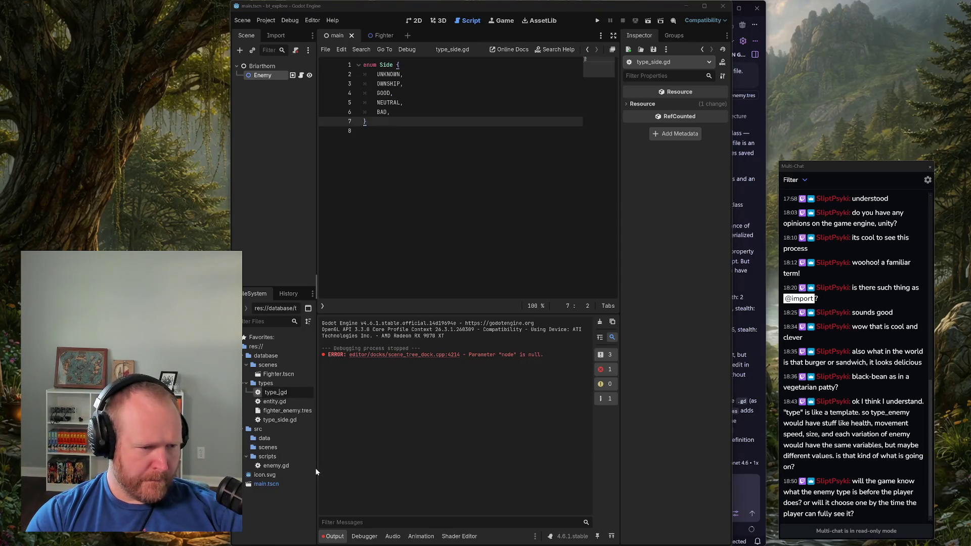
{"action": "type", "text": "egory"}
{"action": "key", "text": "Return"}
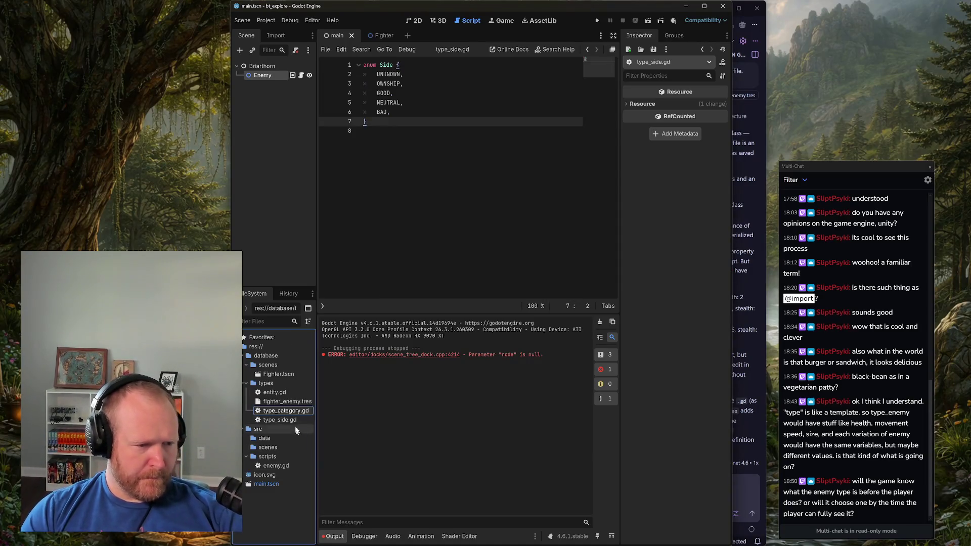
{"action": "double_click", "coordinate": [284, 411]}
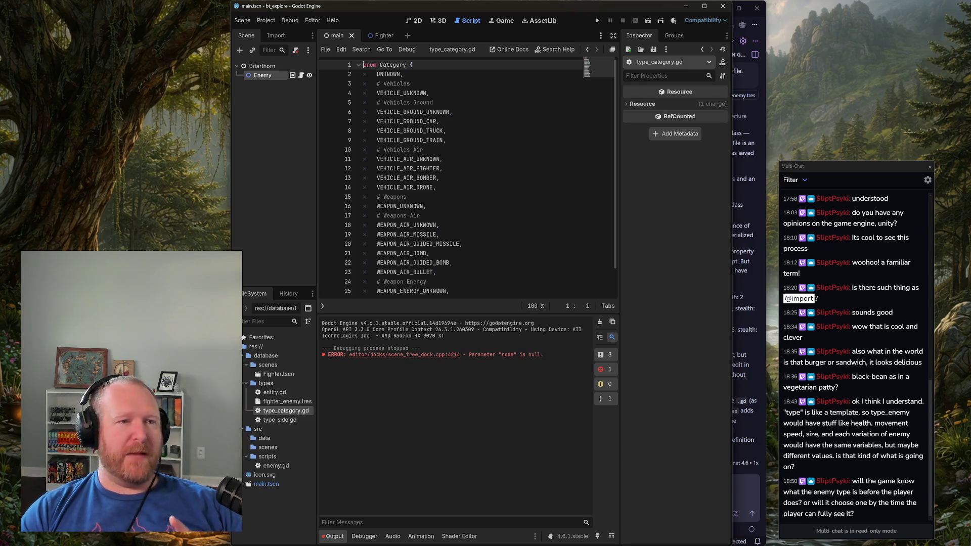
{"action": "left_click", "coordinate": [418, 21]}
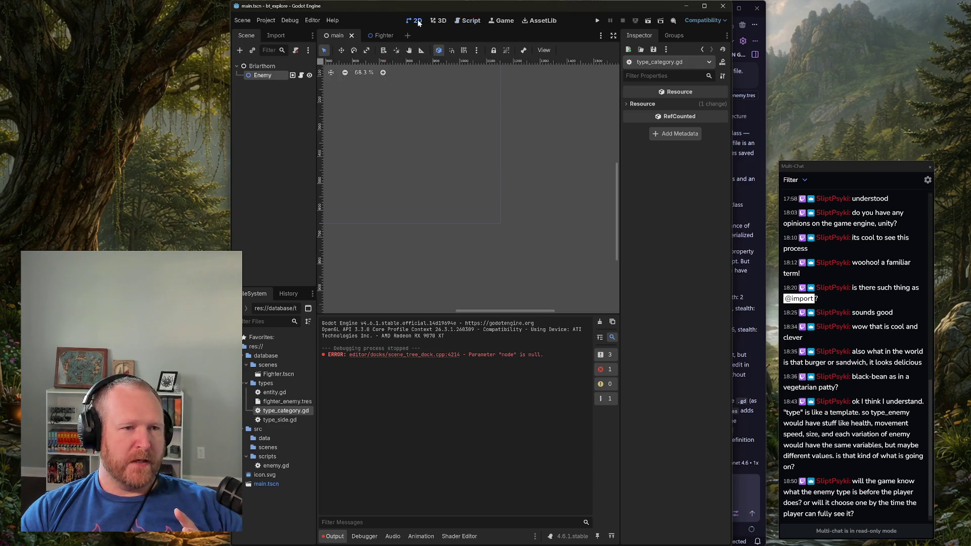
Launch a second Godot instance from the taskbar and open the briarthorn project.
{"action": "right_click", "coordinate": [540, 517]}
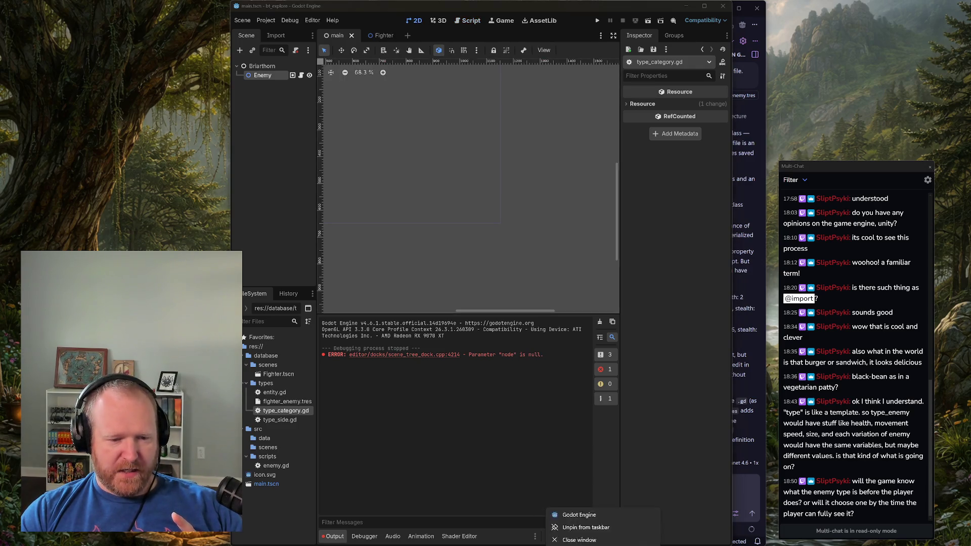
{"action": "left_click", "coordinate": [580, 510]}
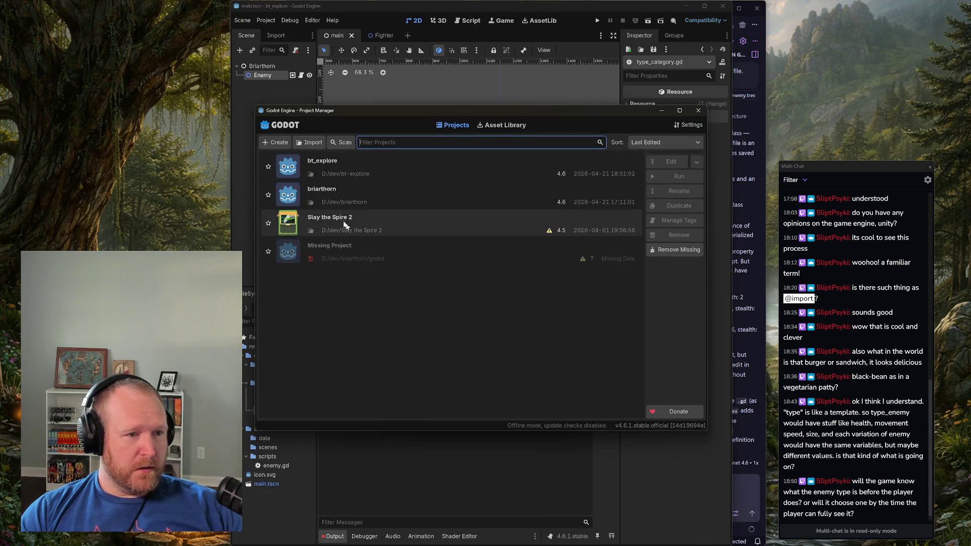
{"action": "double_click", "coordinate": [331, 191]}
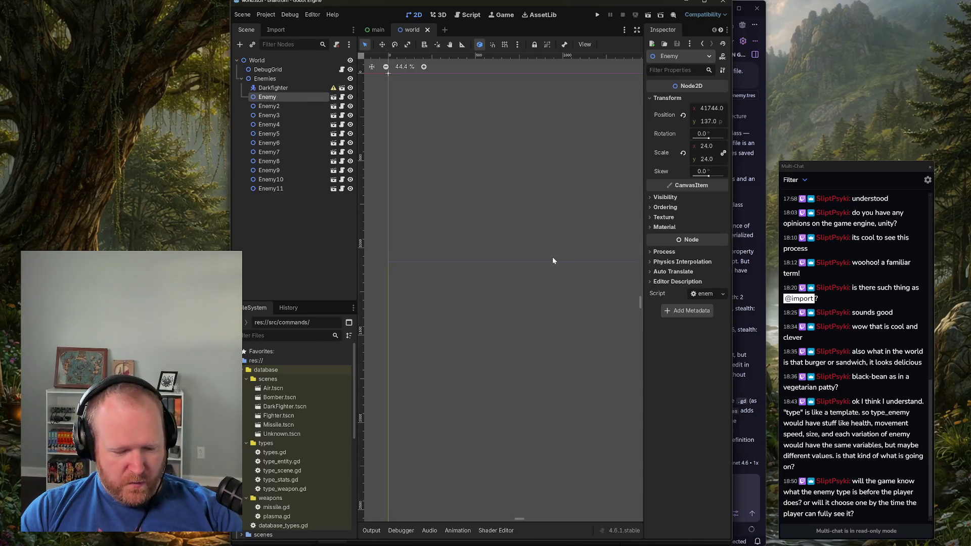
Zoom and pan the world view to inspect the enemy markers and the origin axis.
{"action": "scroll", "coordinate": [553, 257], "scroll_direction": "down", "scroll_amount": 7}
{"action": "scroll", "coordinate": [521, 212], "scroll_direction": "down", "scroll_amount": 15}
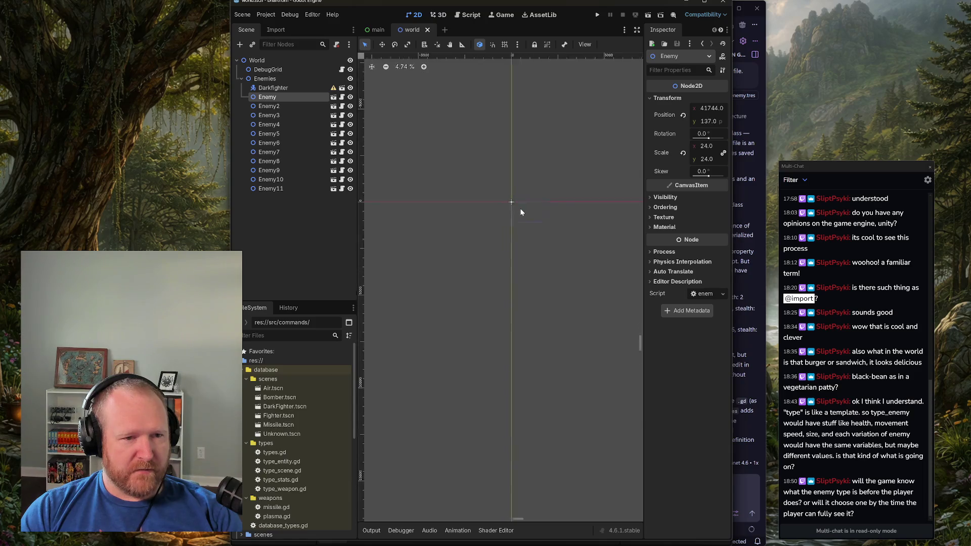
{"action": "scroll", "coordinate": [521, 212], "scroll_direction": "down", "scroll_amount": 1}
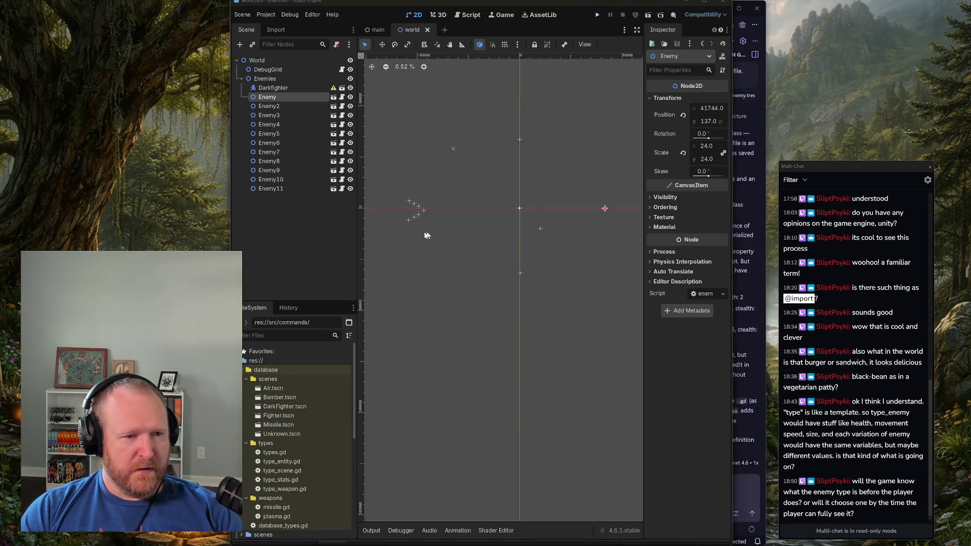
{"action": "mouse_move", "coordinate": [427, 234]}
{"action": "left_mouse_down"}
{"action": "mouse_move", "coordinate": [470, 243]}
{"action": "mouse_move", "coordinate": [489, 264]}
{"action": "left_mouse_up"}
{"action": "scroll", "coordinate": [473, 238], "scroll_direction": "up", "scroll_amount": 8}
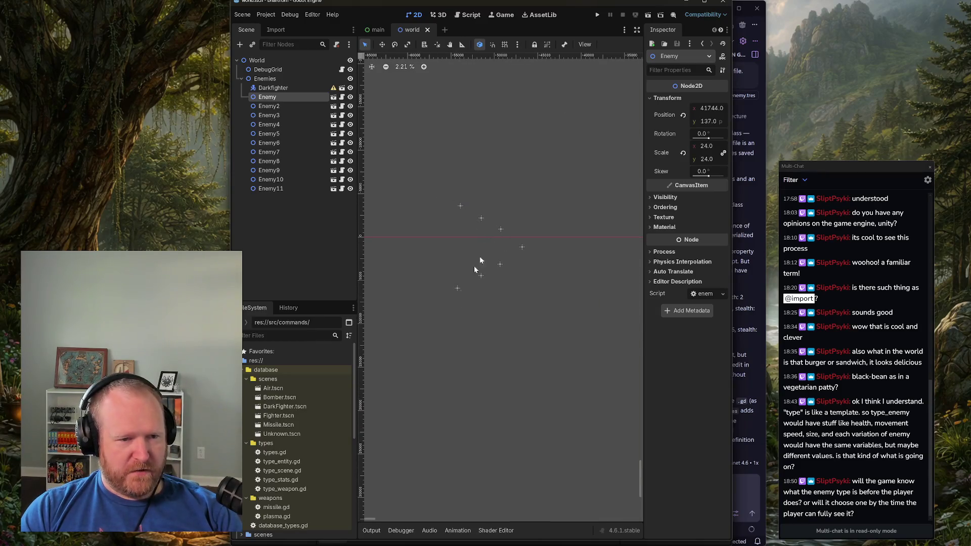
{"action": "scroll", "coordinate": [522, 243], "scroll_direction": "up", "scroll_amount": 12}
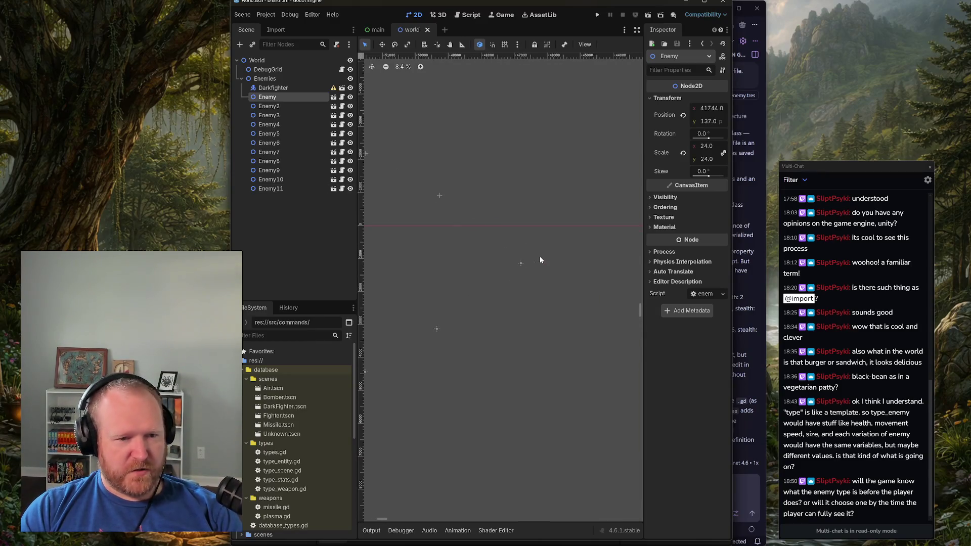
{"action": "scroll", "coordinate": [587, 248], "scroll_direction": "up", "scroll_amount": 20}
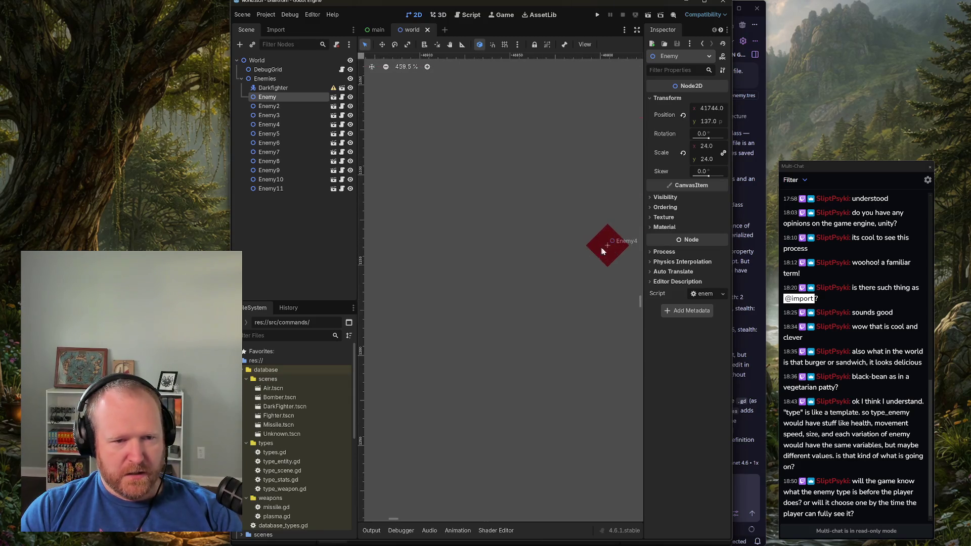
{"action": "scroll", "coordinate": [591, 234], "scroll_direction": "down", "scroll_amount": 15}
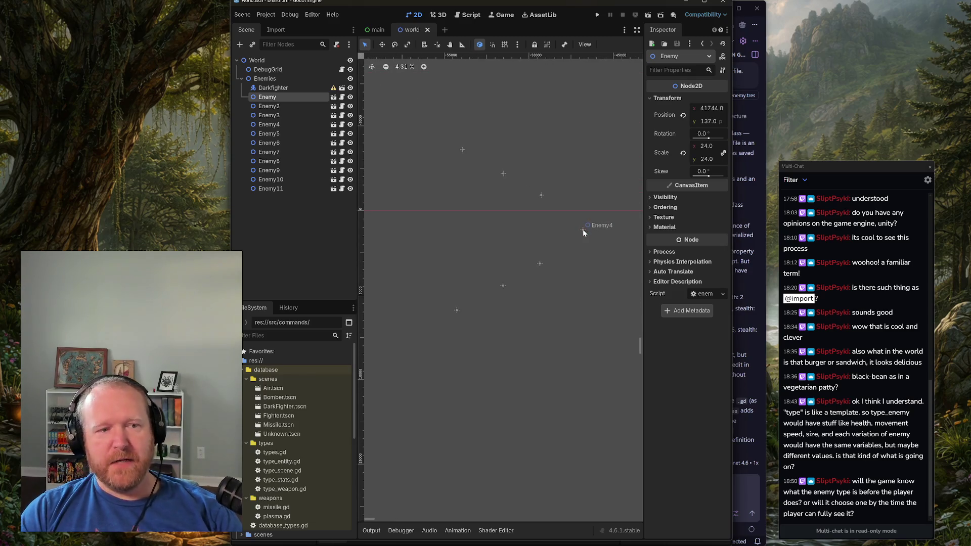
{"action": "scroll", "coordinate": [583, 229], "scroll_direction": "down", "scroll_amount": 14}
{"action": "mouse_move", "coordinate": [588, 288]}
{"action": "left_mouse_down"}
{"action": "mouse_move", "coordinate": [462, 264]}
{"action": "mouse_move", "coordinate": [438, 287]}
{"action": "left_mouse_up"}
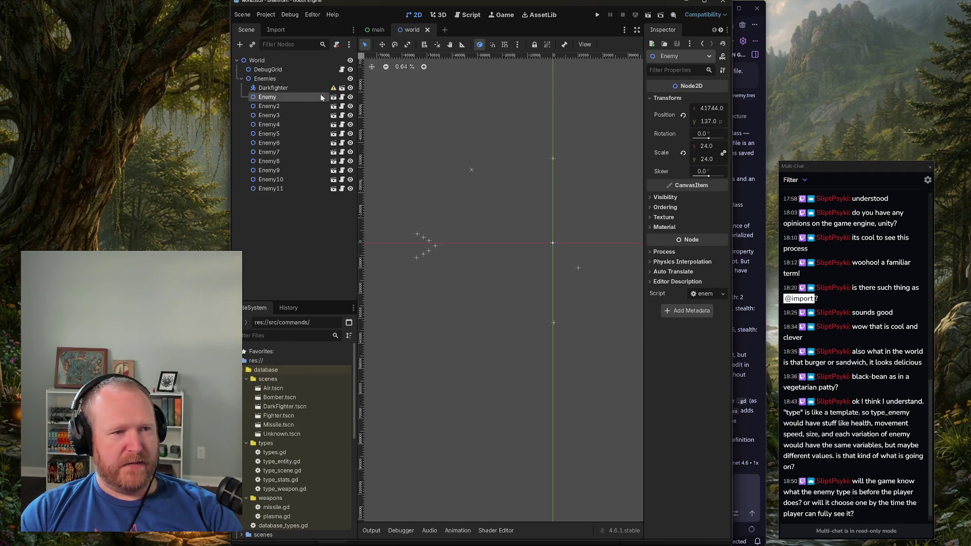
Hide the Enemies group, save the world scene, and run the briarthorn game.
{"action": "left_click", "coordinate": [350, 80]}
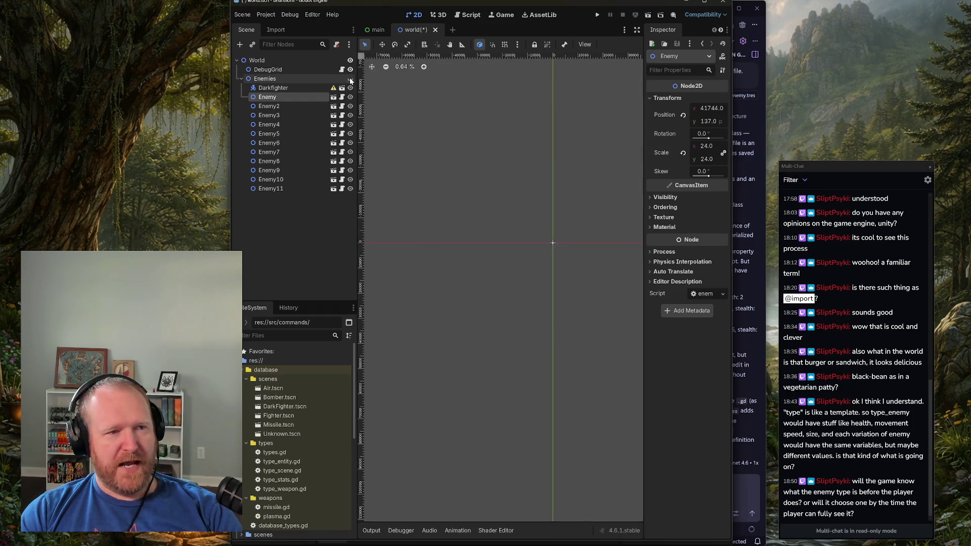
{"action": "key", "text": "ctrl+s"}
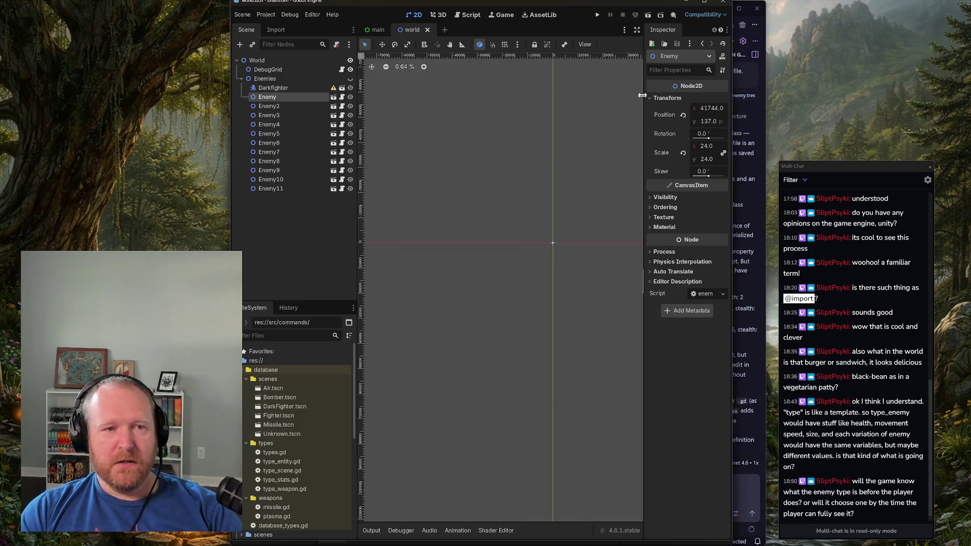
{"action": "left_click", "coordinate": [597, 15]}
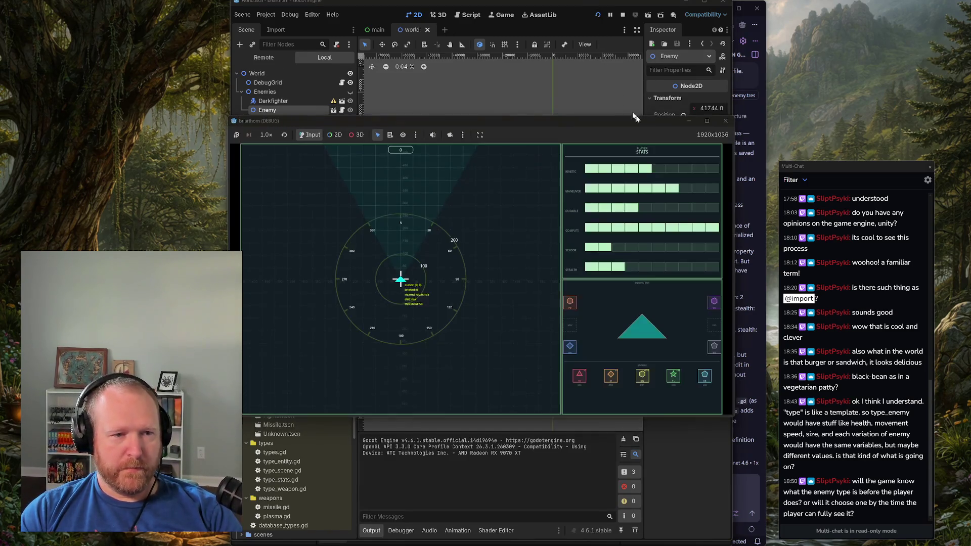
Maximize the game window and turn the ship with D, then A, so the radar heading swings from 41 to about 280.
{"action": "left_click", "coordinate": [707, 121]}
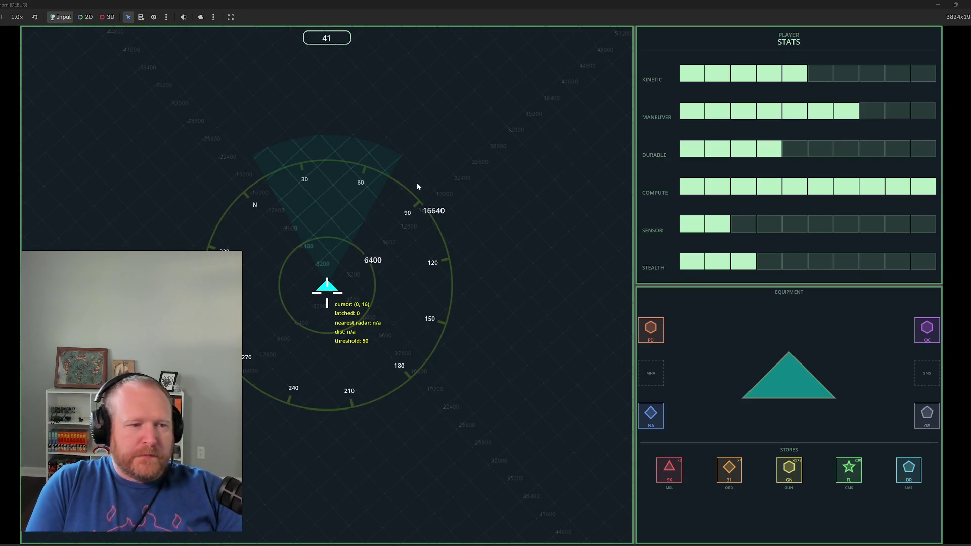
{"action": "key", "text": "d"}
{"action": "key", "text": "d"}
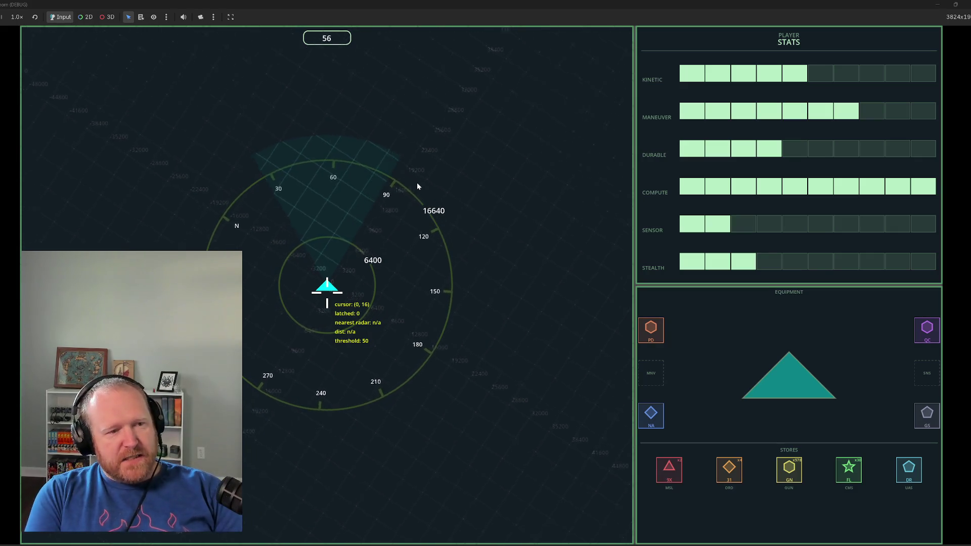
{"action": "key", "text": "d"}
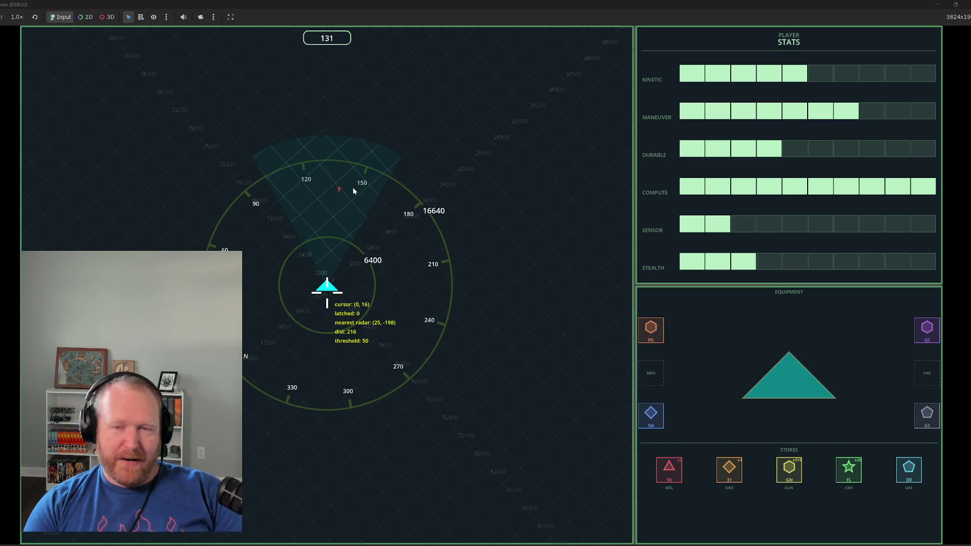
{"action": "key", "text": "d"}
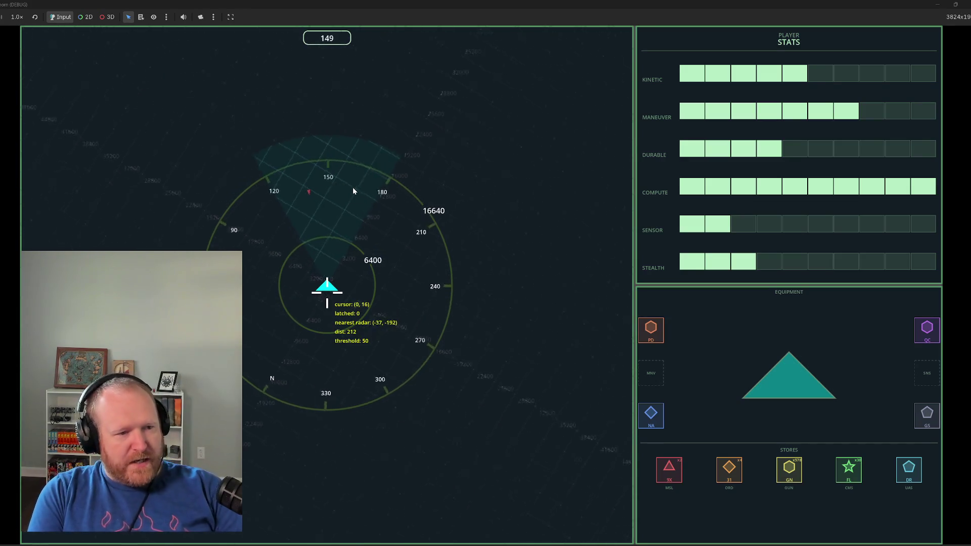
{"action": "key", "text": "d"}
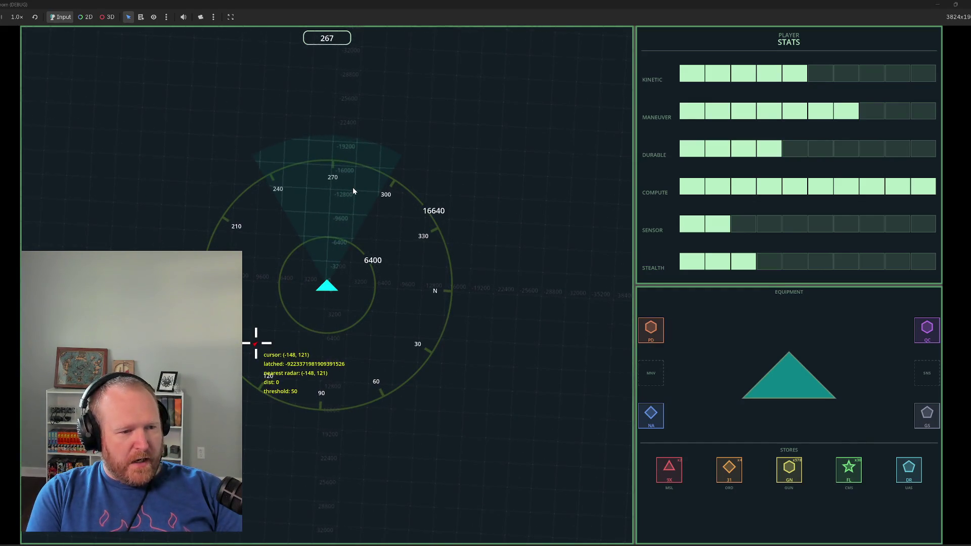
{"action": "key", "text": "d"}
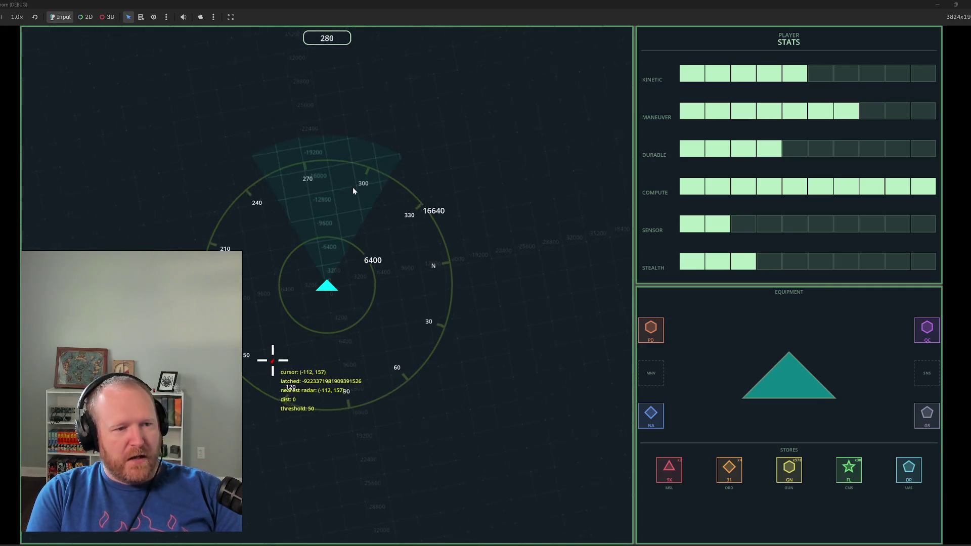
{"action": "key", "text": "a"}
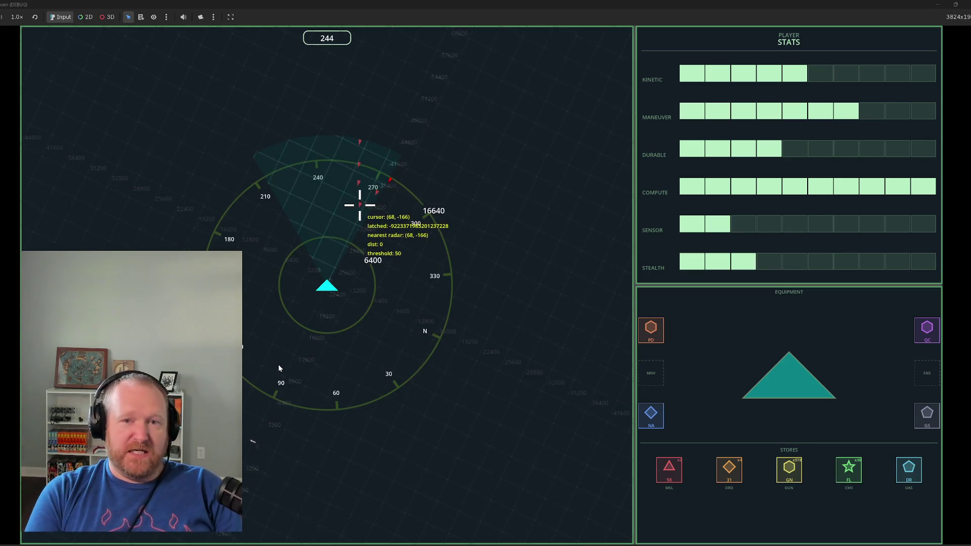
Swing the ship's heading right, then back left to watch the radar, and stop the running game.
{"action": "key", "text": "d"}
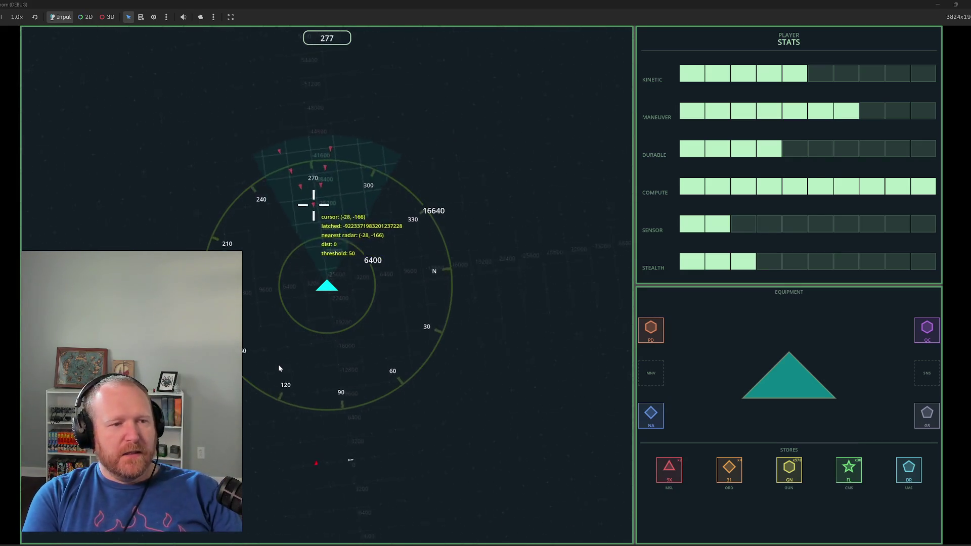
{"action": "key", "text": "a"}
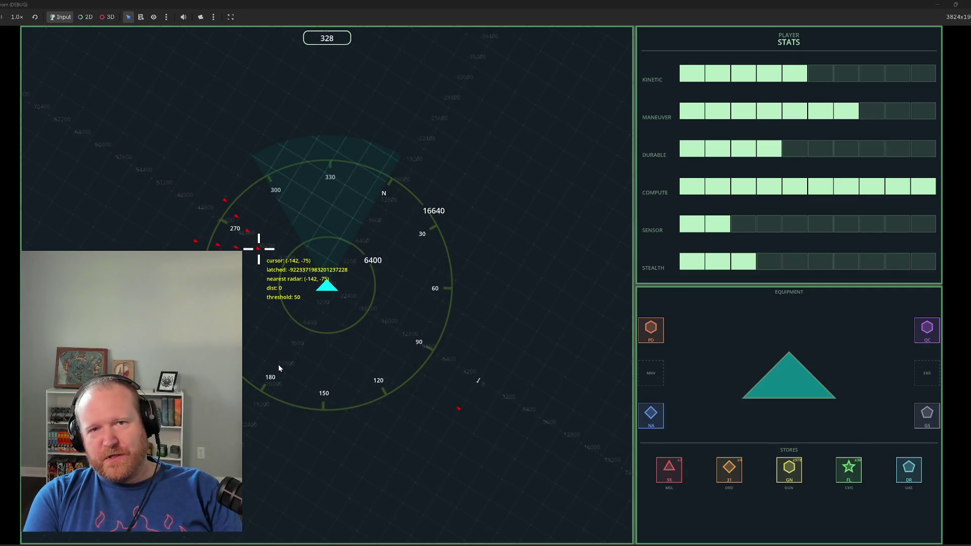
{"action": "key", "text": "a"}
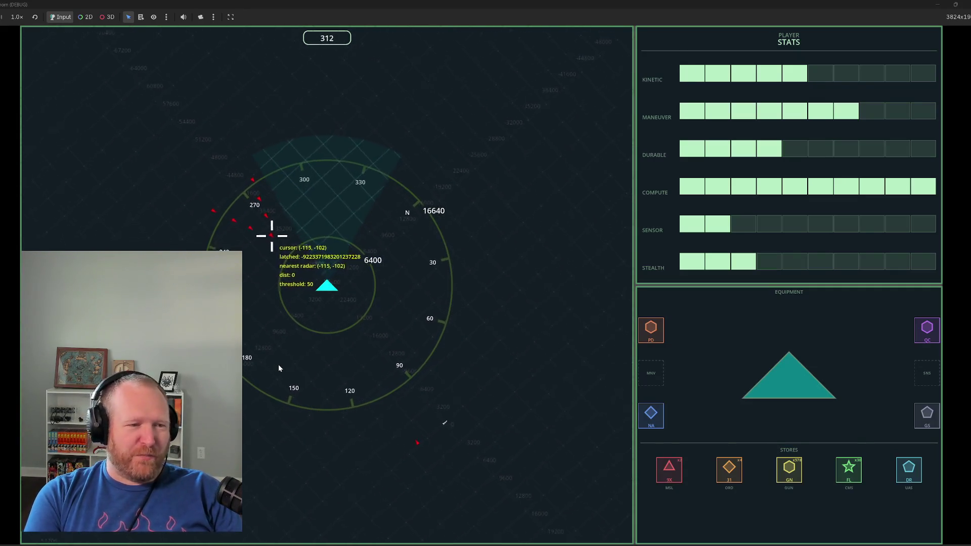
{"action": "key", "text": "a"}
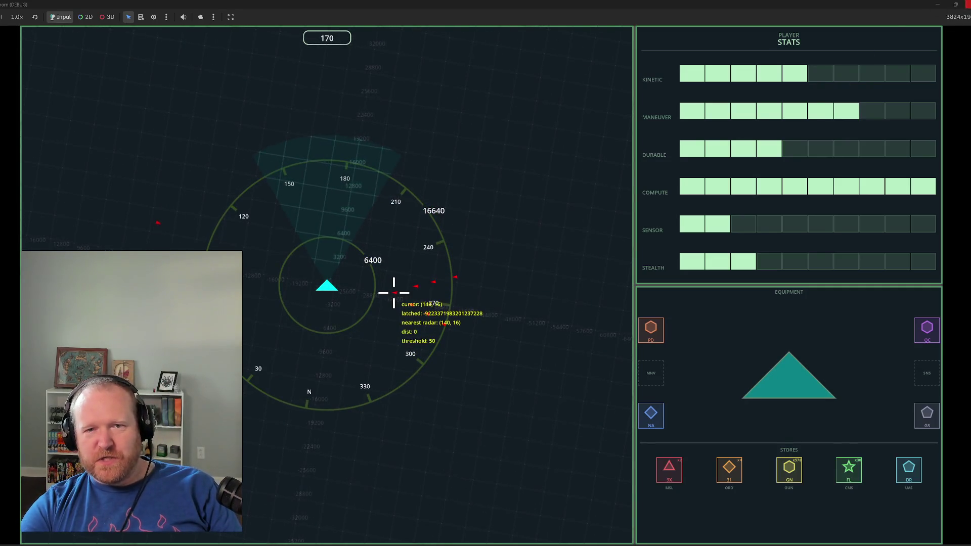
{"action": "key", "text": "Escape"}
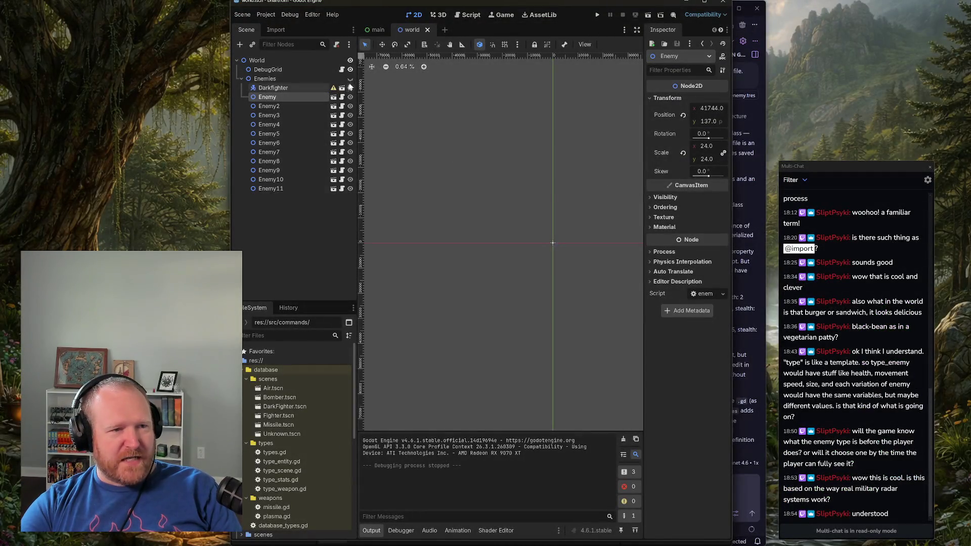
Make the Enemies group visible again and zoom around its markers.
{"action": "left_click", "coordinate": [350, 78]}
{"action": "scroll", "coordinate": [420, 245], "scroll_direction": "up", "scroll_amount": 1}
{"action": "scroll", "coordinate": [428, 243], "scroll_direction": "up", "scroll_amount": 8}
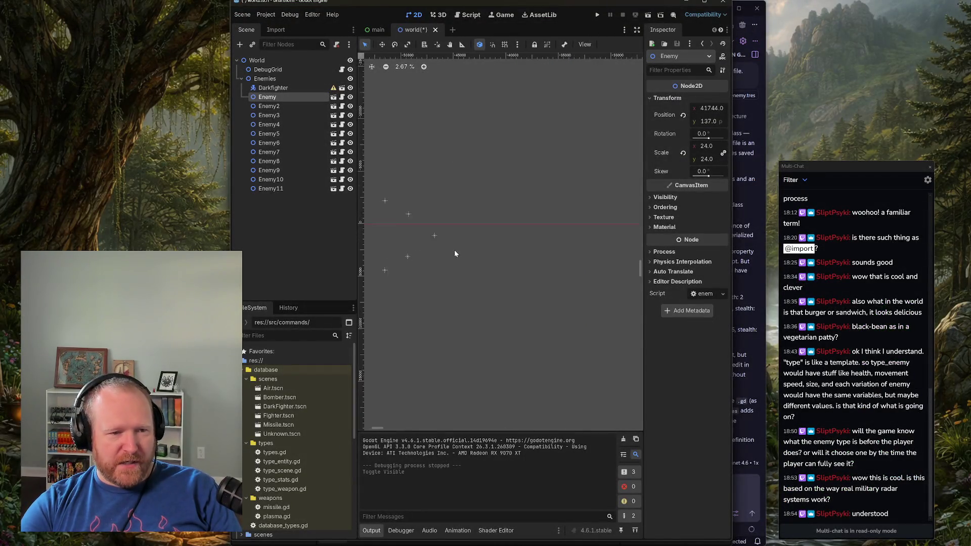
{"action": "scroll", "coordinate": [464, 249], "scroll_direction": "up", "scroll_amount": 7}
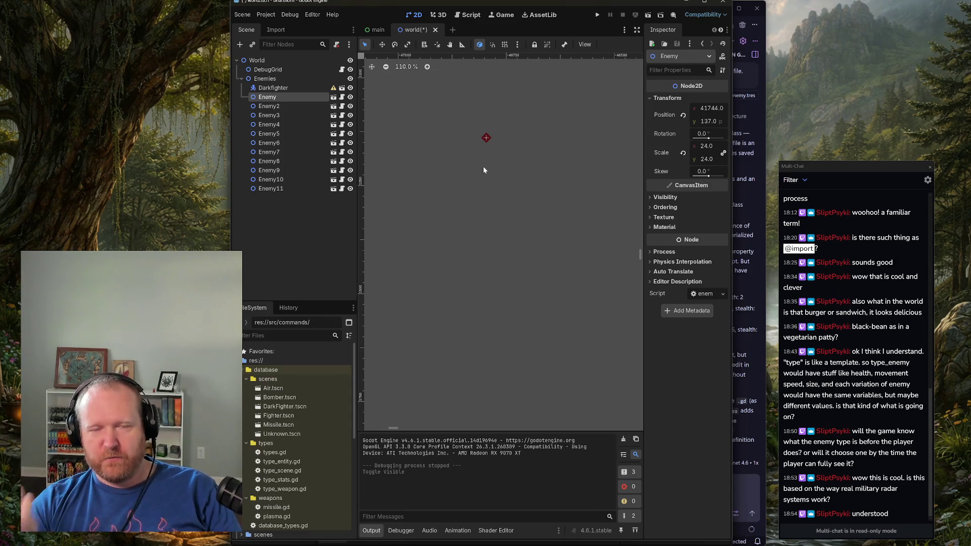
{"action": "scroll", "coordinate": [482, 154], "scroll_direction": "down", "scroll_amount": 5}
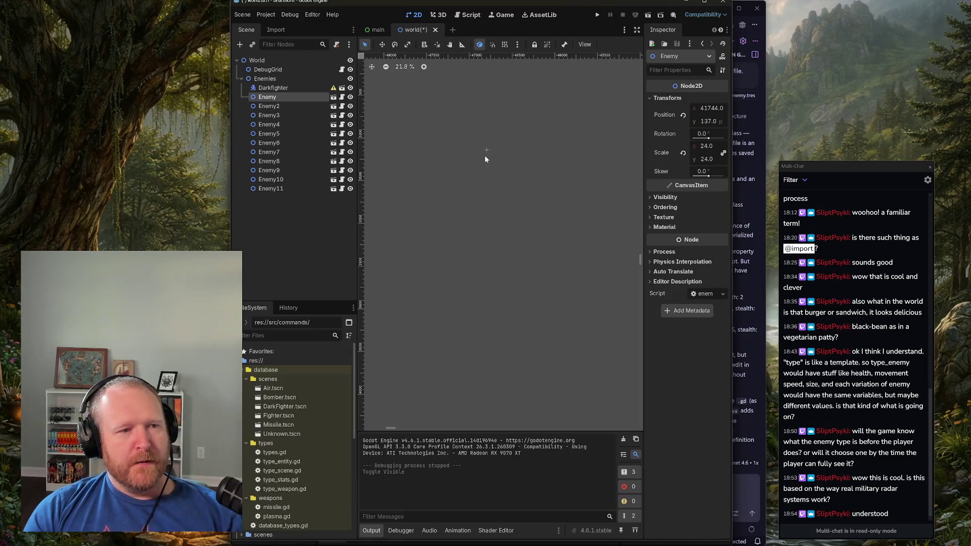
Switch from the fighter_enemy.tres window to the main.tscn project window.
{"action": "mouse_move", "coordinate": [544, 543]}
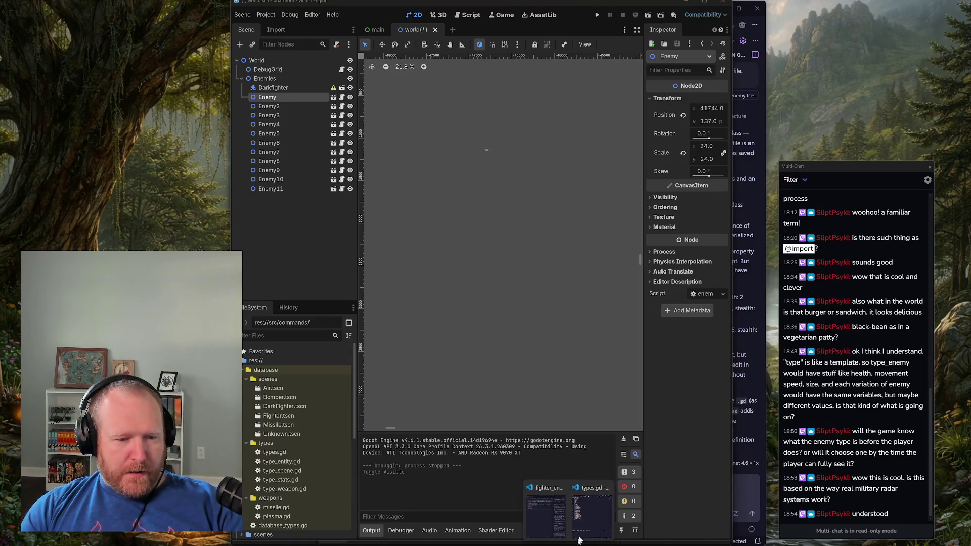
{"action": "left_click", "coordinate": [544, 515]}
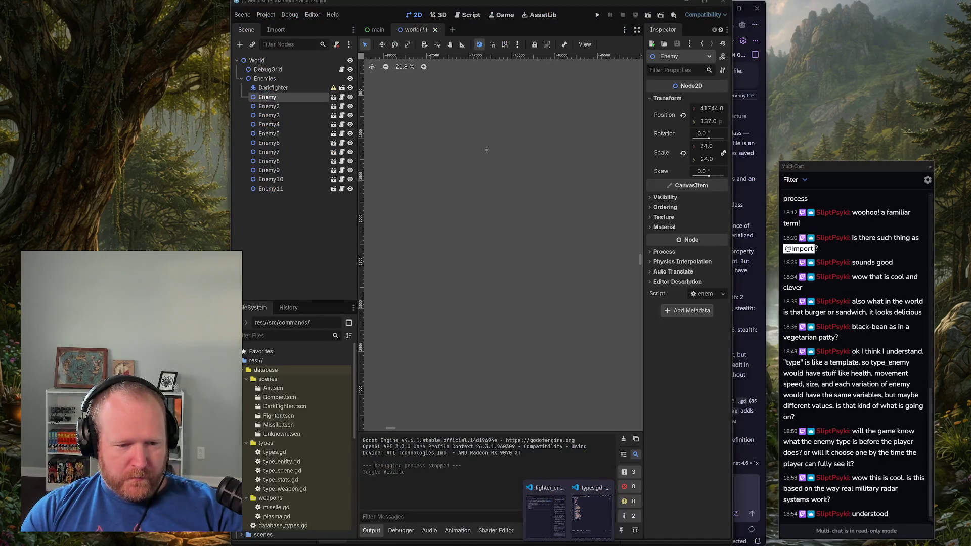
{"action": "mouse_move", "coordinate": [579, 542]}
{"action": "left_click", "coordinate": [573, 507]}
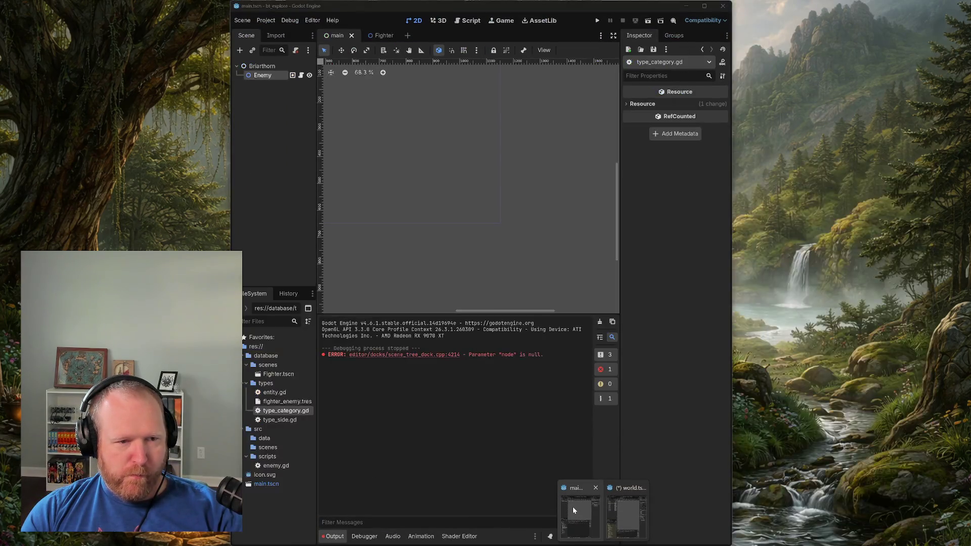
Return to the main.tscn project, zoom the 2D canvas, and open entity.gd from the FileSystem dock.
{"action": "left_click", "coordinate": [573, 507]}
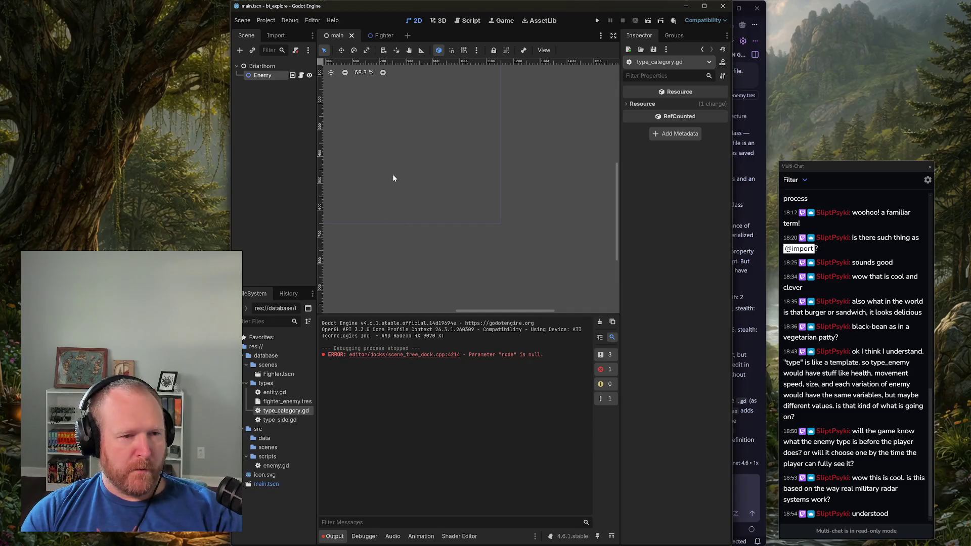
{"action": "scroll", "coordinate": [405, 149], "scroll_direction": "left", "scroll_amount": 3}
{"action": "scroll", "coordinate": [477, 216], "scroll_direction": "up", "scroll_amount": 3}
{"action": "scroll", "coordinate": [392, 142], "scroll_direction": "up", "scroll_amount": 1}
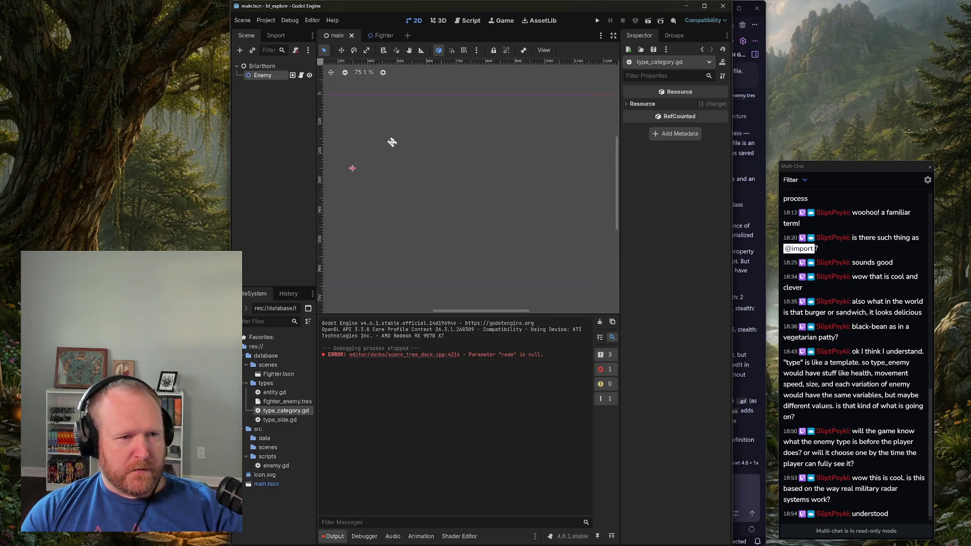
{"action": "scroll", "coordinate": [445, 210], "scroll_direction": "up", "scroll_amount": 8}
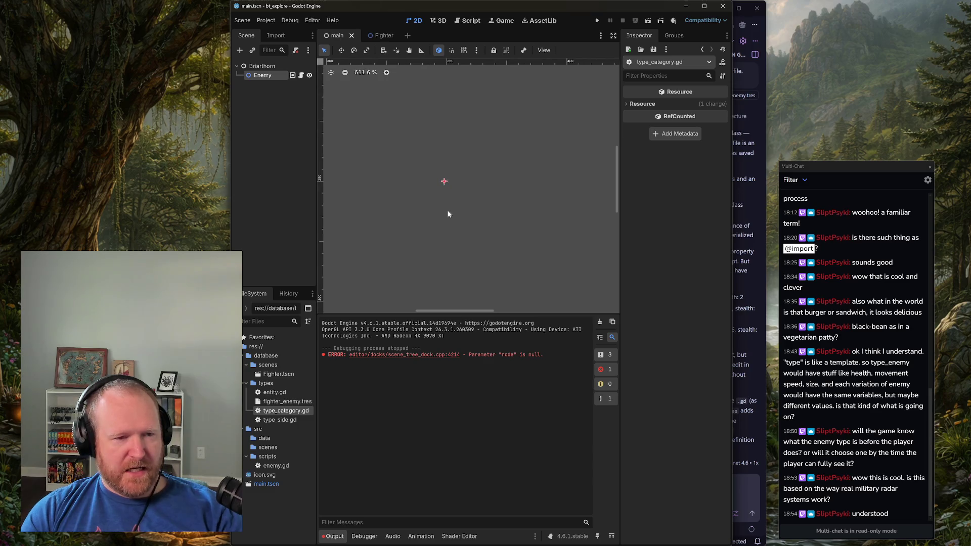
{"action": "scroll", "coordinate": [448, 213], "scroll_direction": "up", "scroll_amount": 3}
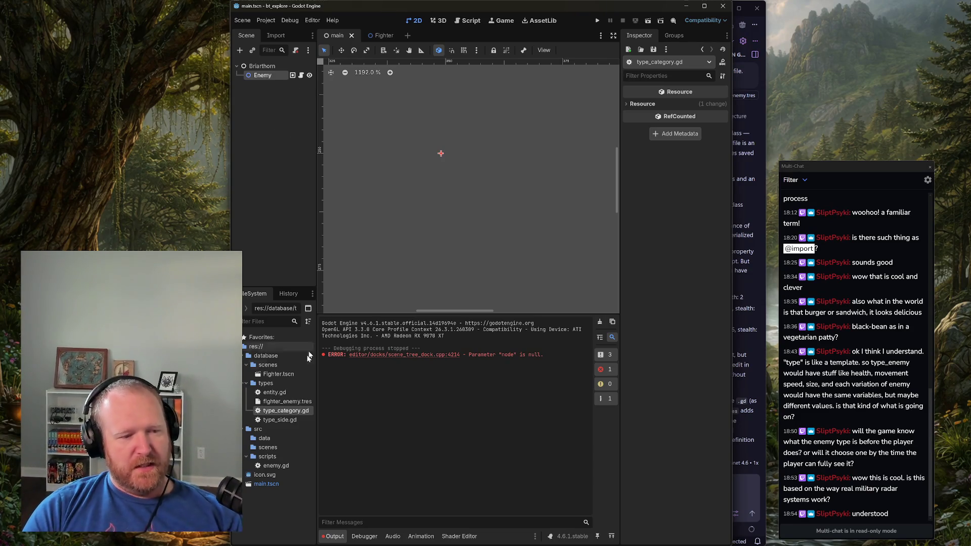
{"action": "double_click", "coordinate": [279, 393]}
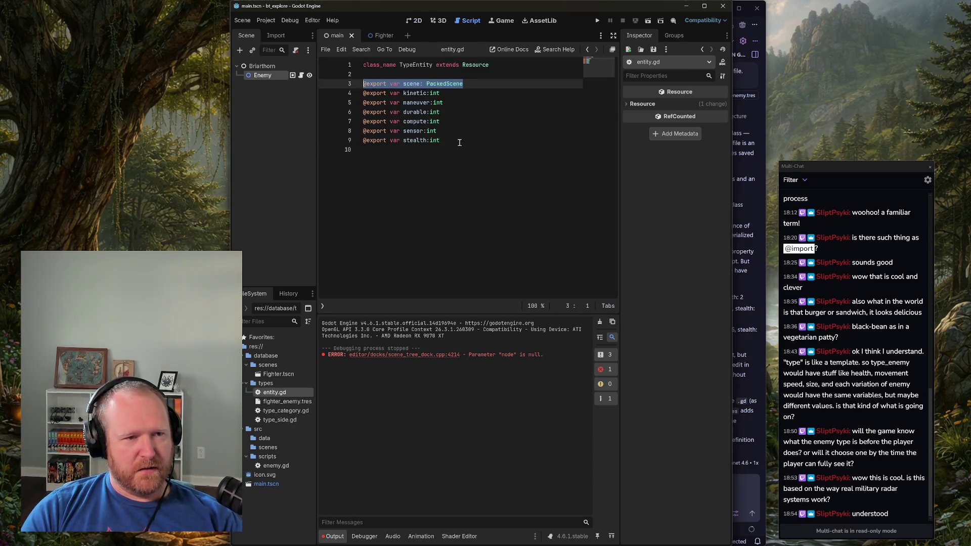
{"action": "left_click", "coordinate": [459, 143]}
{"action": "key", "text": "Return"}
{"action": "type", "text": "@exp"}
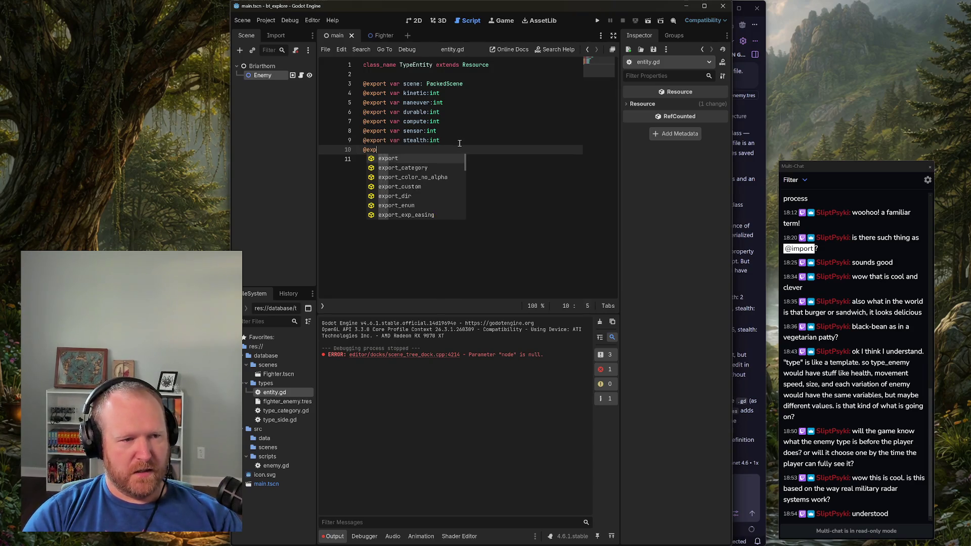
{"action": "type", "text": "ort var categ"}
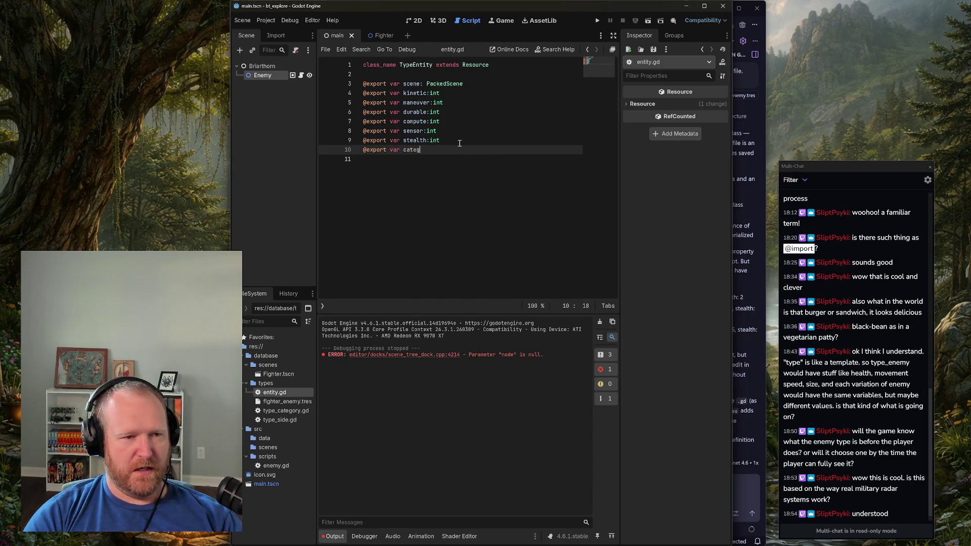
{"action": "type", "text": "ory:Category"}
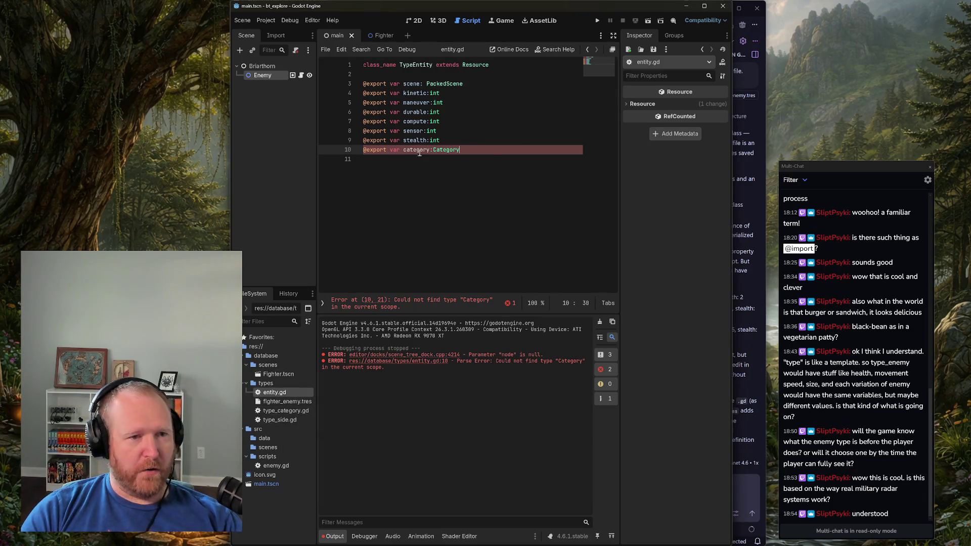
{"action": "left_click", "coordinate": [443, 151]}
{"action": "double_click", "coordinate": [443, 150]}
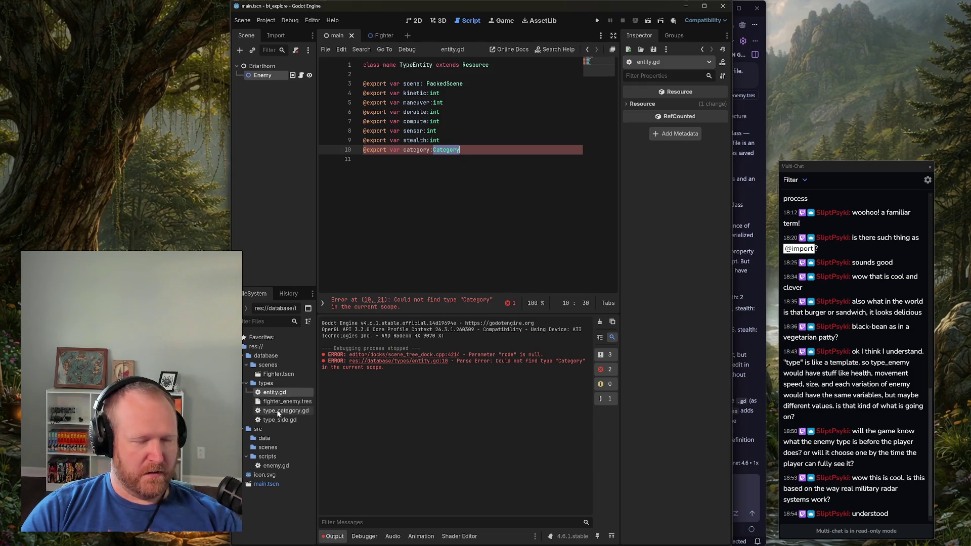
{"action": "type", "text": "TypeCategory"}
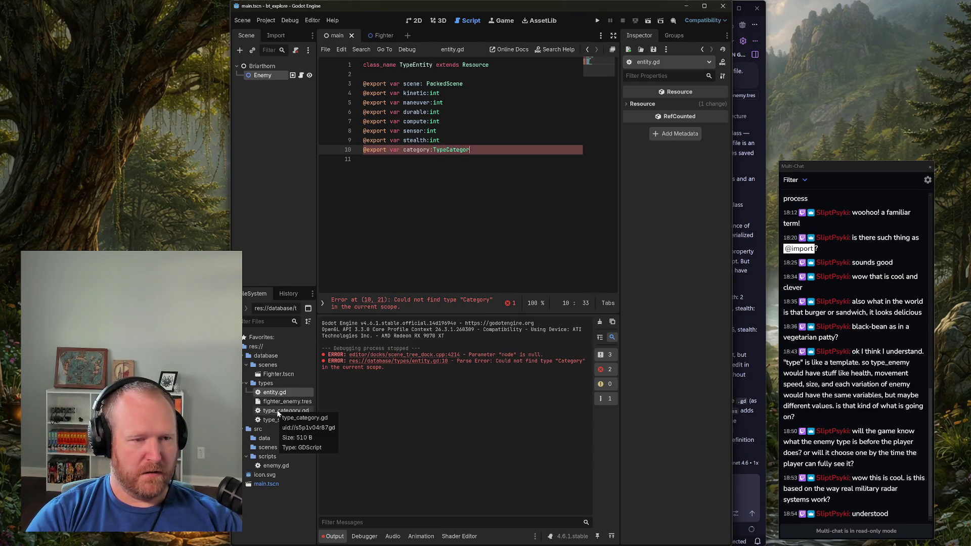
{"action": "double_click", "coordinate": [285, 411]}
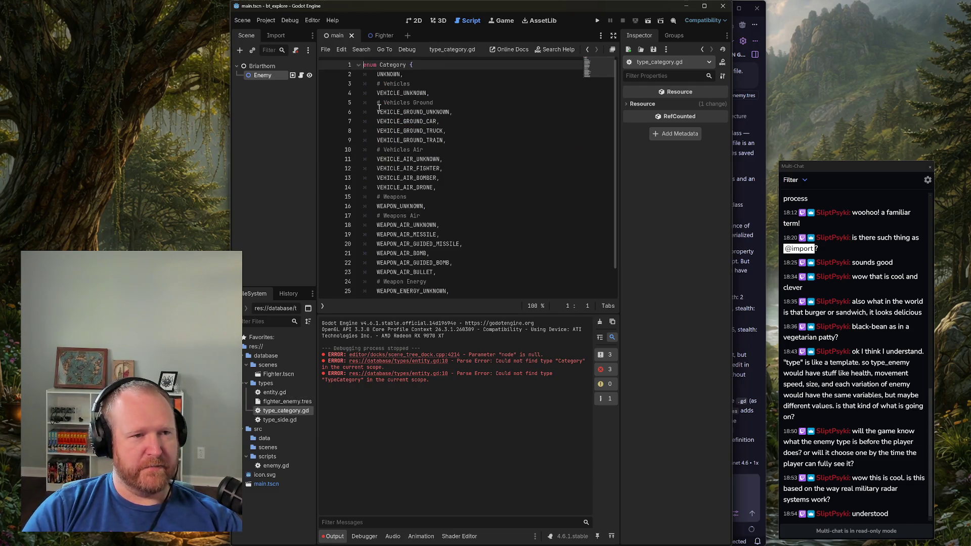
Add a blank first line to type_category.gd and rename the file to type_enums.gd.
{"action": "key", "text": "Return"}
{"action": "key", "text": "Up"}
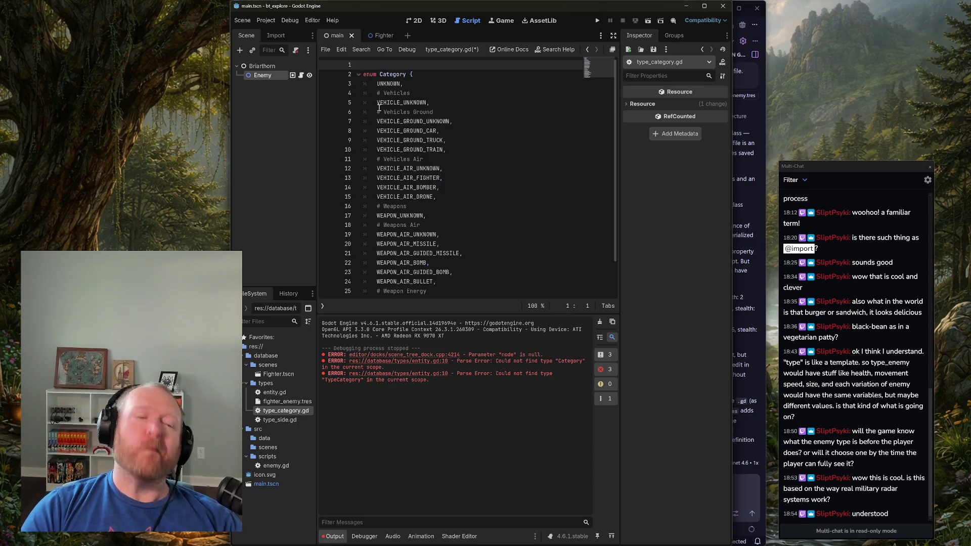
{"action": "right_click", "coordinate": [264, 385]}
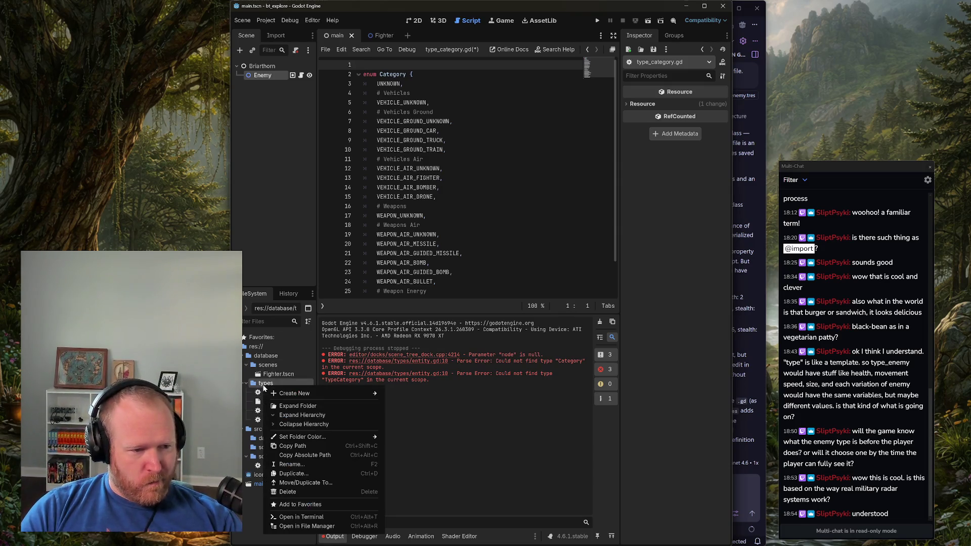
{"action": "left_click", "coordinate": [260, 411]}
{"action": "right_click", "coordinate": [281, 410]}
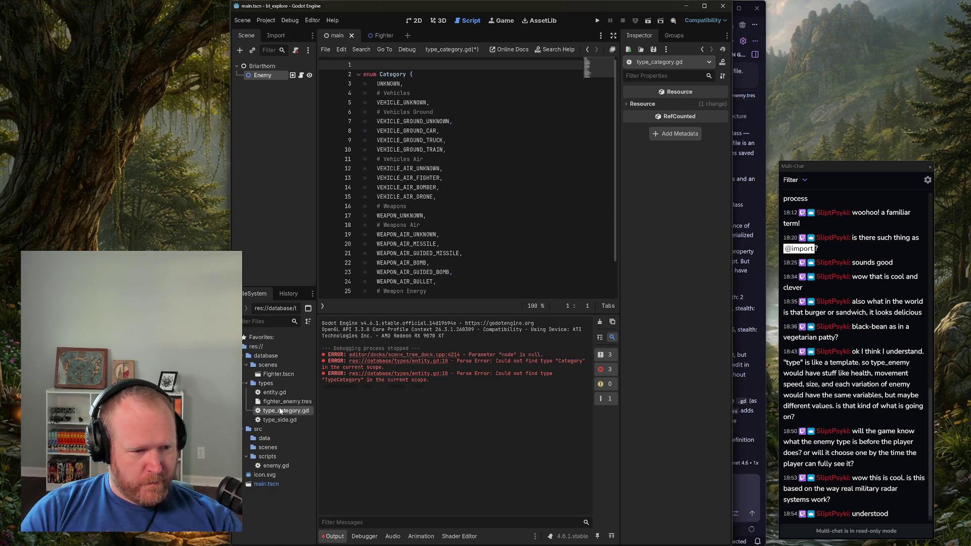
{"action": "left_click", "coordinate": [316, 467]}
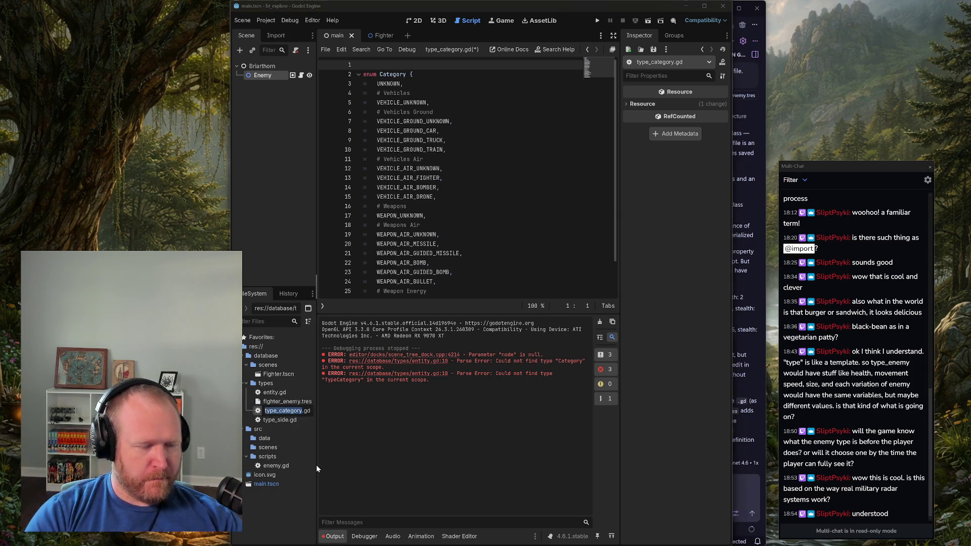
{"action": "type", "text": "type_enums"}
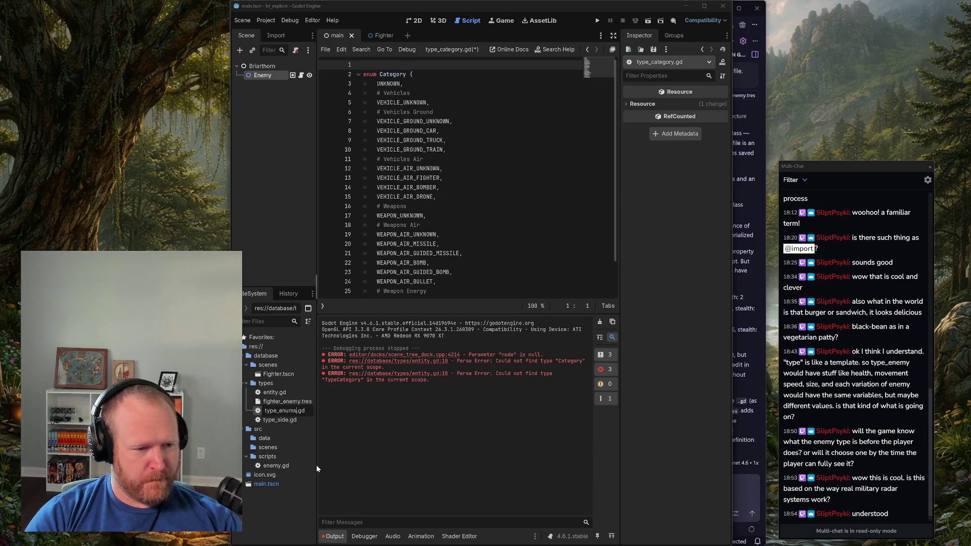
{"action": "key", "text": "Return"}
Paste the Side enum from type_side.gd into type_enums.gd and declare class_name TypeEnums at the top.
{"action": "double_click", "coordinate": [279, 420]}
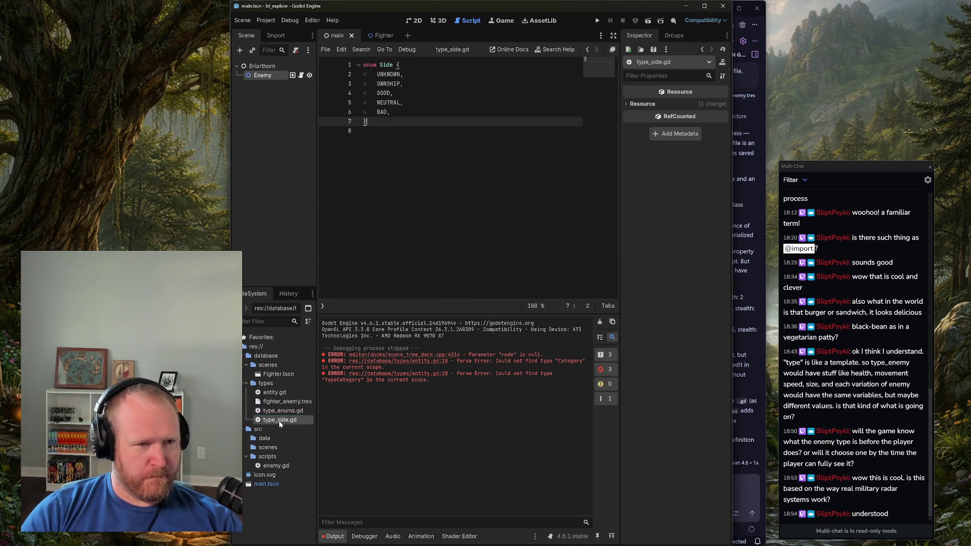
{"action": "double_click", "coordinate": [283, 411]}
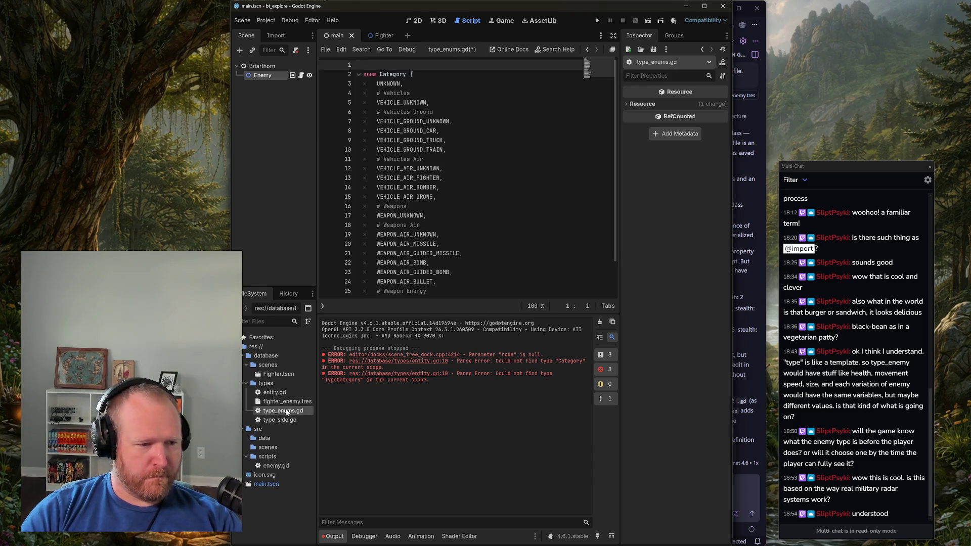
{"action": "type", "text": "enum Side { \tUNKNOWN, \tOWNSHIP, \tGOOD, \tNEUTRAL, \tBAD, }"}
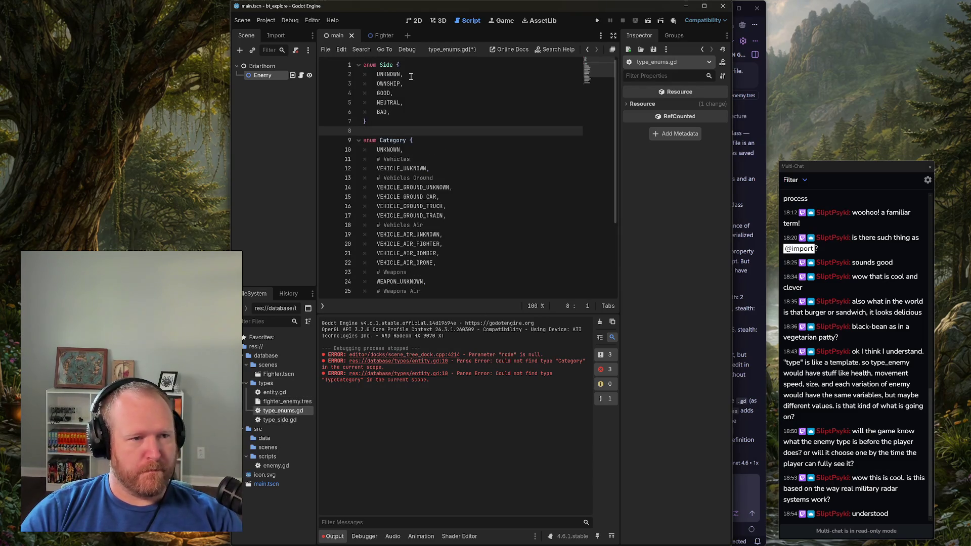
{"action": "key", "text": "ctrl+Home"}
{"action": "key", "text": "Return"}
{"action": "key", "text": "Up"}
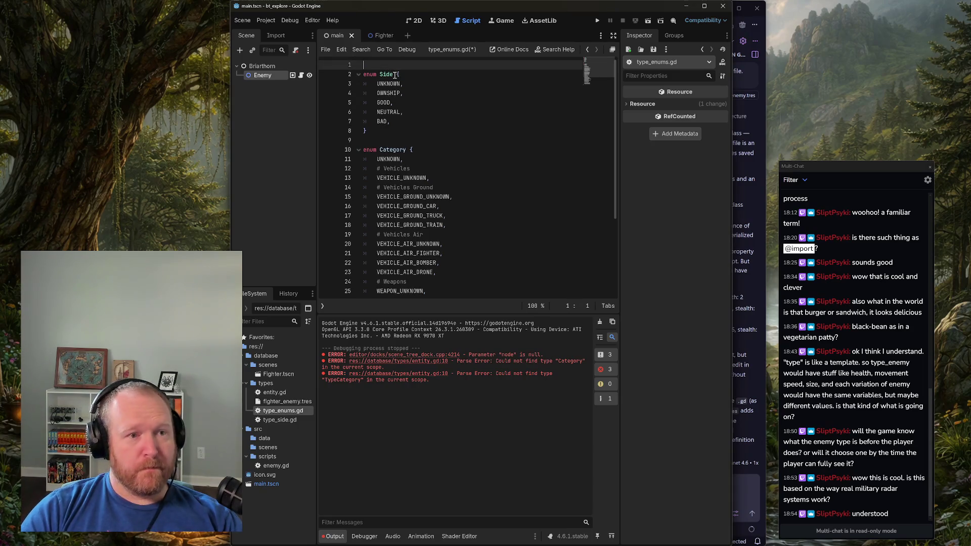
{"action": "type", "text": "lass_name "}
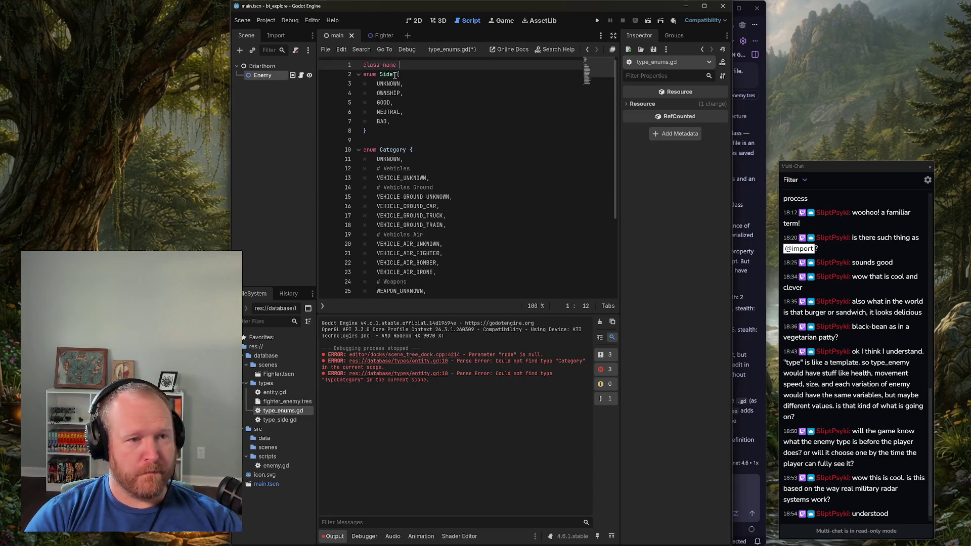
{"action": "type", "text": "TypeE"}
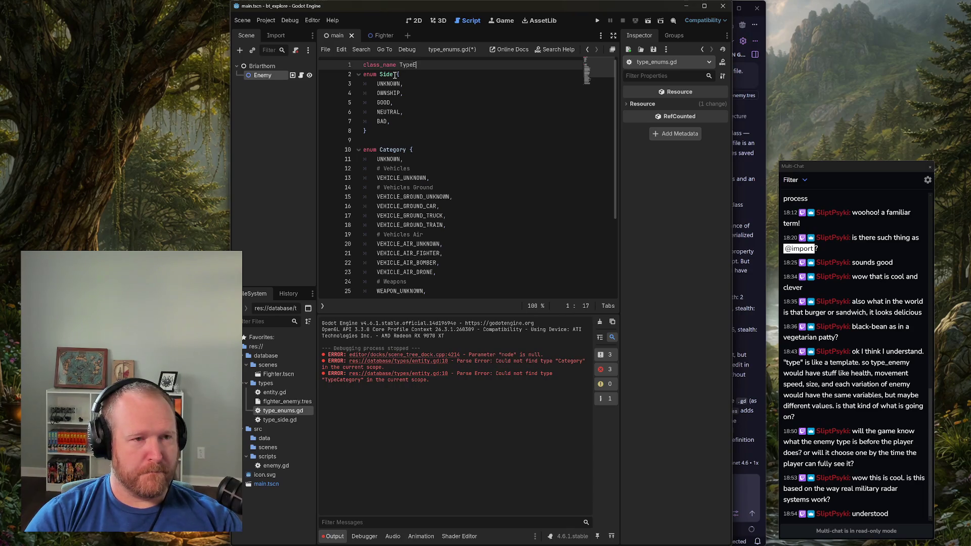
{"action": "type", "text": "nums"}
{"action": "key", "text": "Return"}
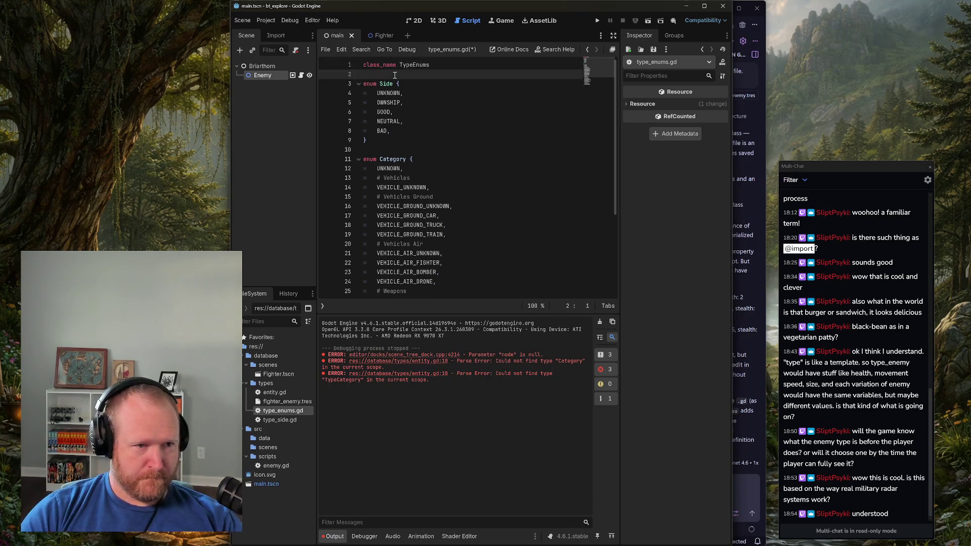
{"action": "right_click", "coordinate": [277, 421]}
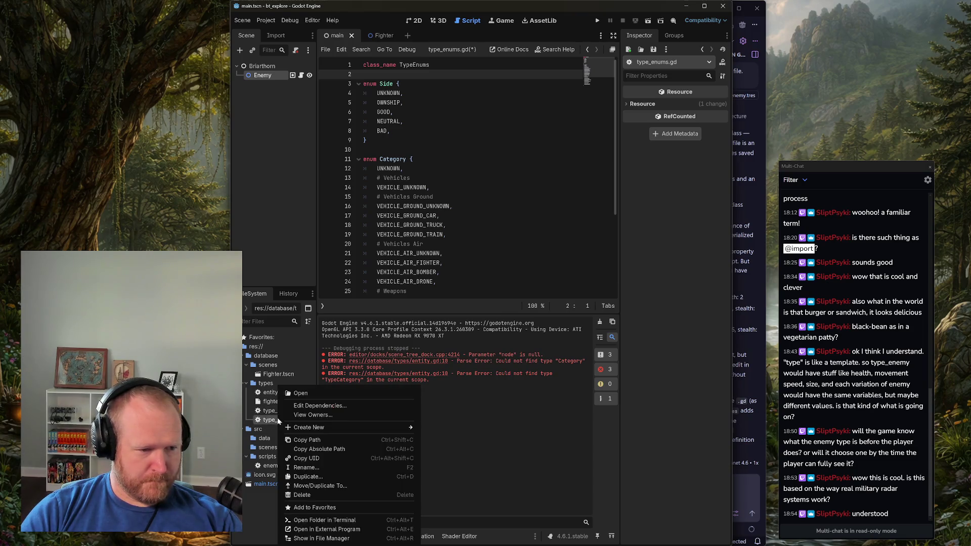
Delete type_side.gd, then retype entity.gd's category as TypeEnums.Category and save.
{"action": "left_click", "coordinate": [302, 494]}
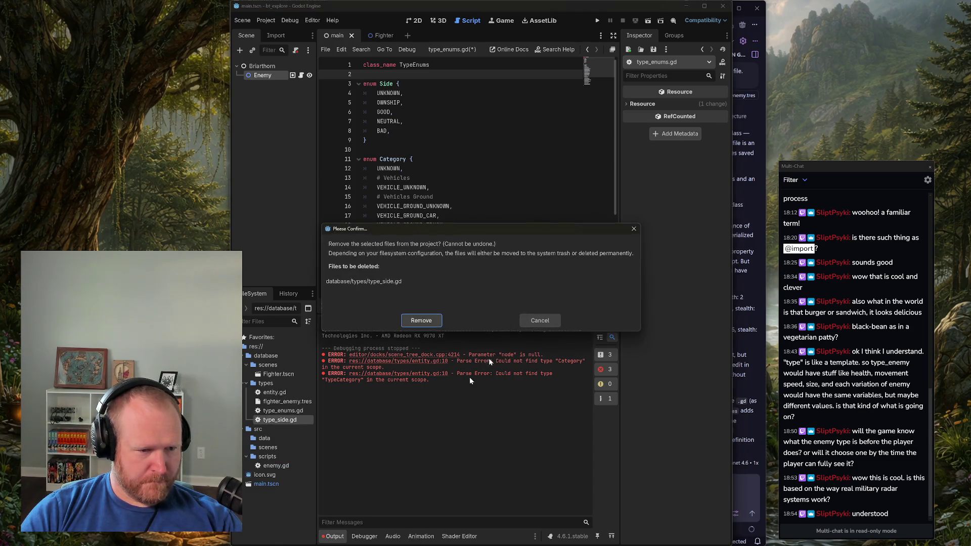
{"action": "left_click", "coordinate": [416, 324]}
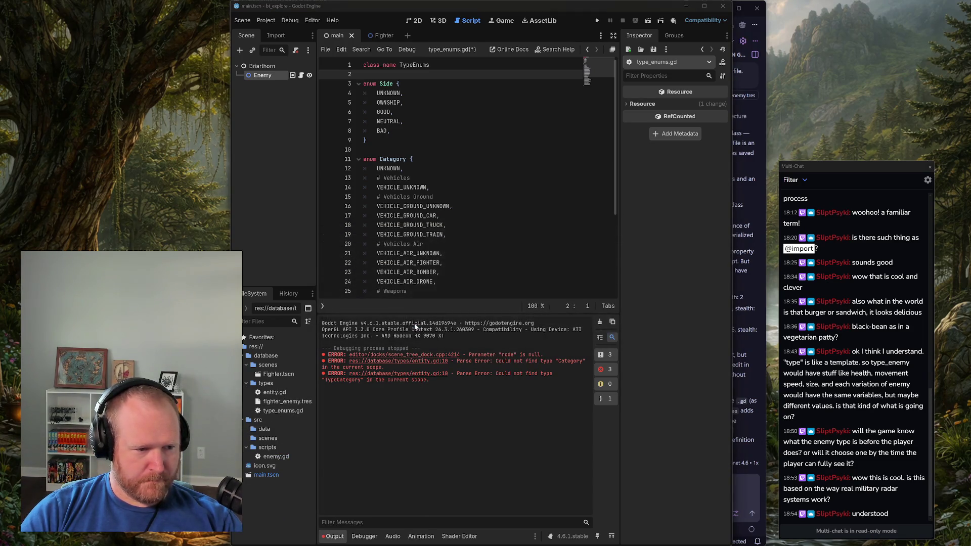
{"action": "double_click", "coordinate": [276, 398]}
{"action": "double_click", "coordinate": [455, 150]}
{"action": "type", "text": "TypeEnu"}
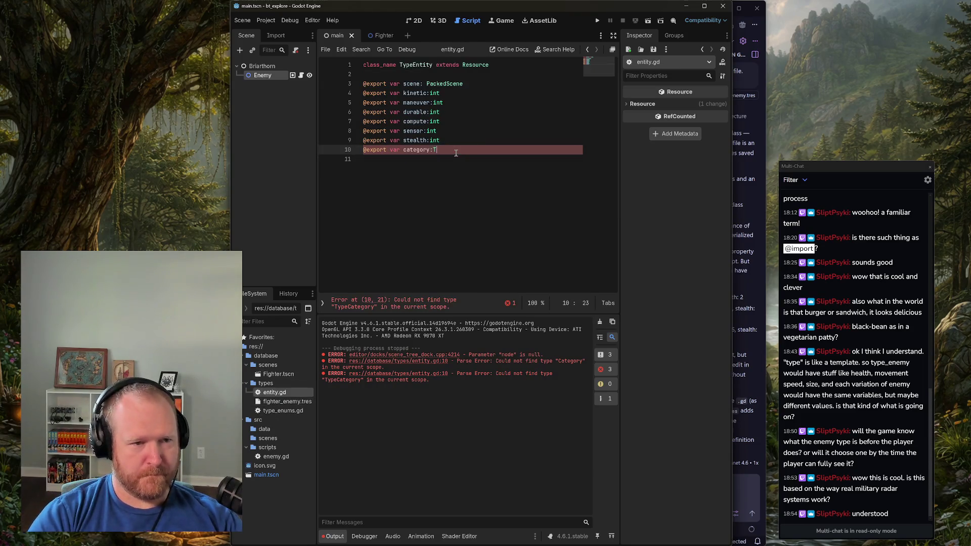
{"action": "type", "text": "ms.Category"}
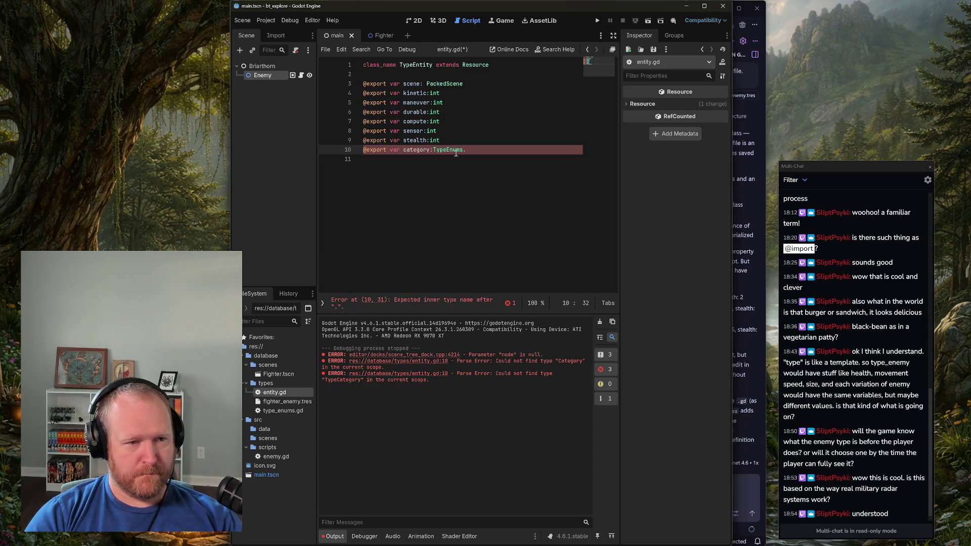
{"action": "key", "text": "ctrl+s"}
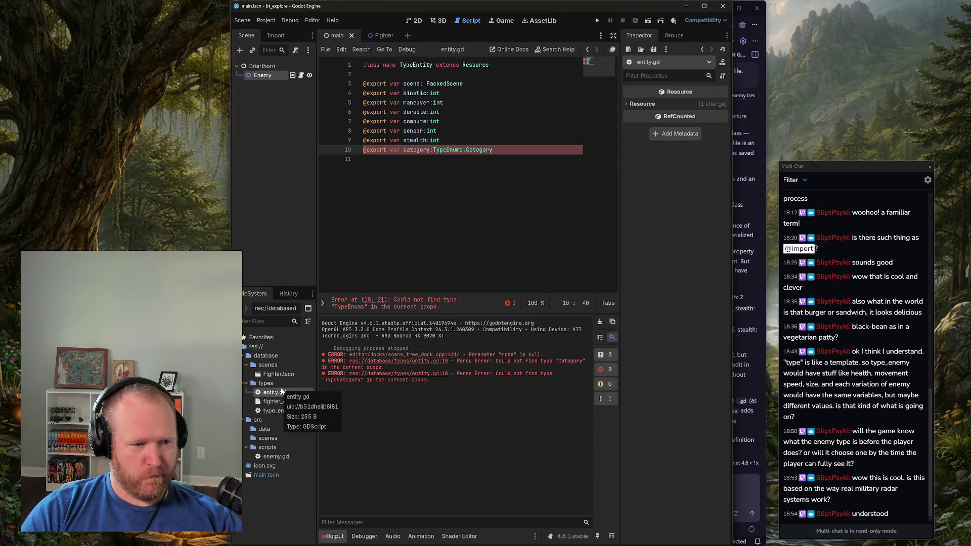
Add 'extends Resource' after class_name TypeEnums in type_enums.gd and save.
{"action": "double_click", "coordinate": [283, 412]}
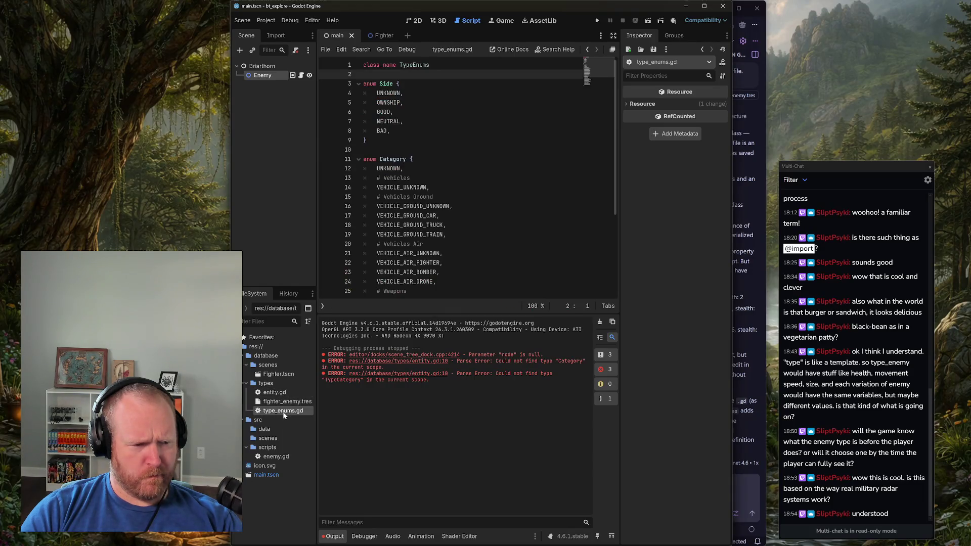
{"action": "left_click", "coordinate": [412, 66]}
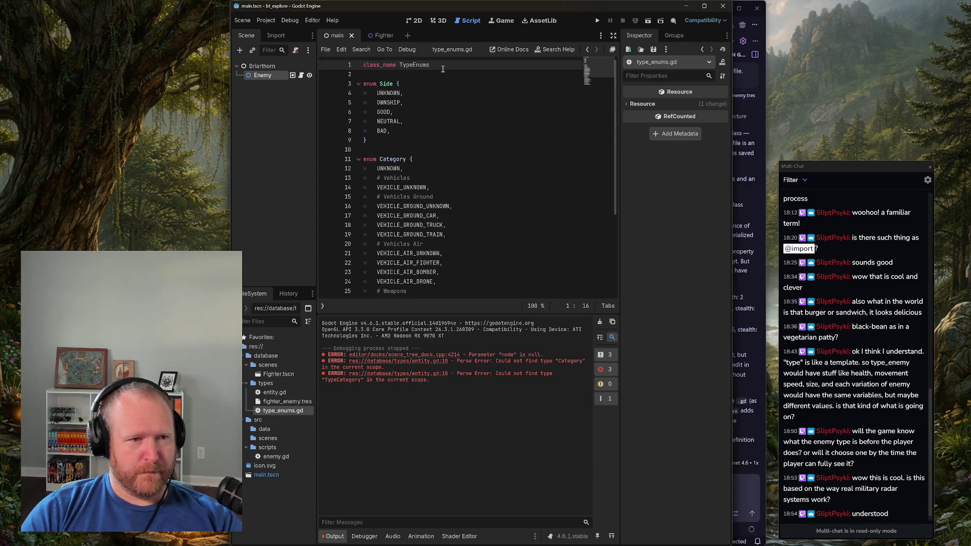
{"action": "type", "text": "extends res"}
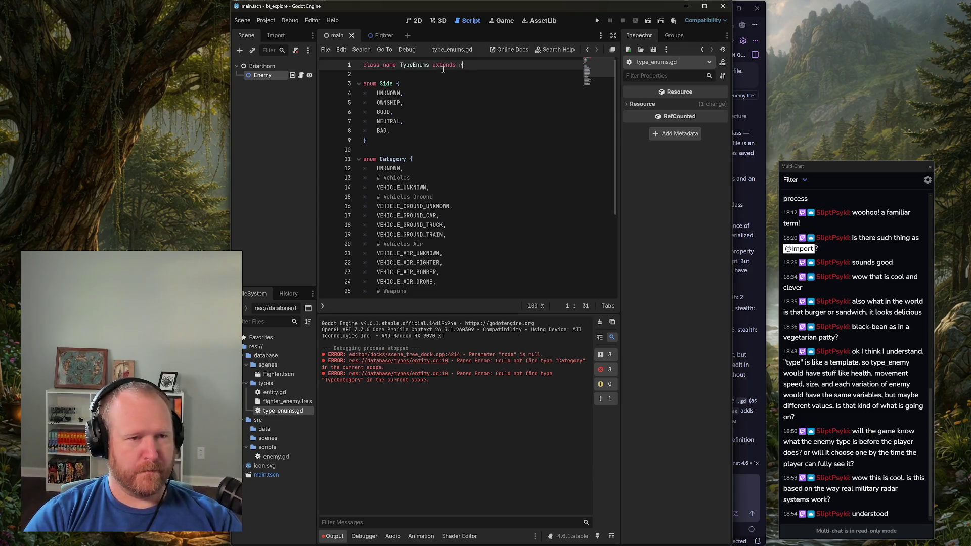
{"action": "key", "text": "BackSpace"}
{"action": "key", "text": "BackSpace"}
{"action": "key", "text": "BackSpace"}
{"action": "type", "text": "Resource"}
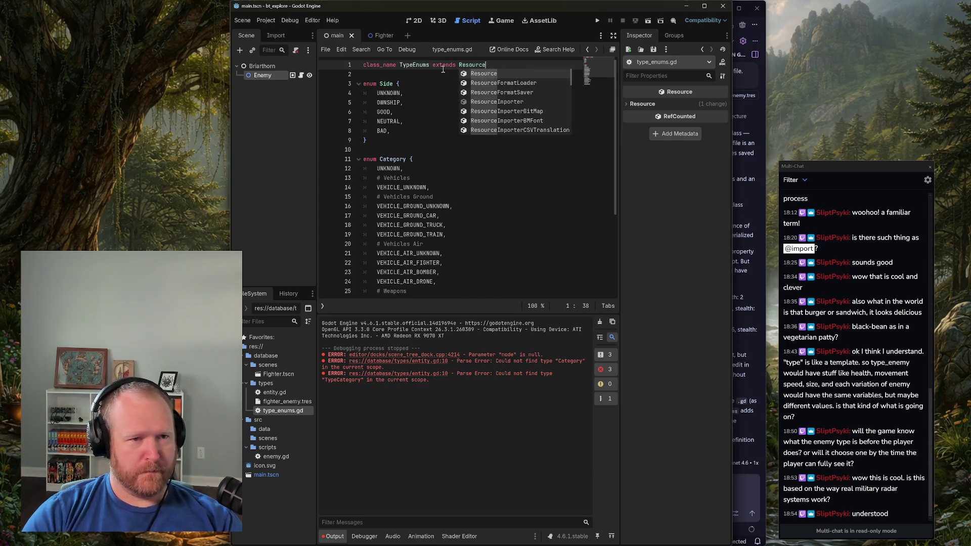
{"action": "key", "text": "ctrl+s"}
Recheck entity.gd for the error, then select fighter_enemy.tres to view its properties.
{"action": "double_click", "coordinate": [274, 393]}
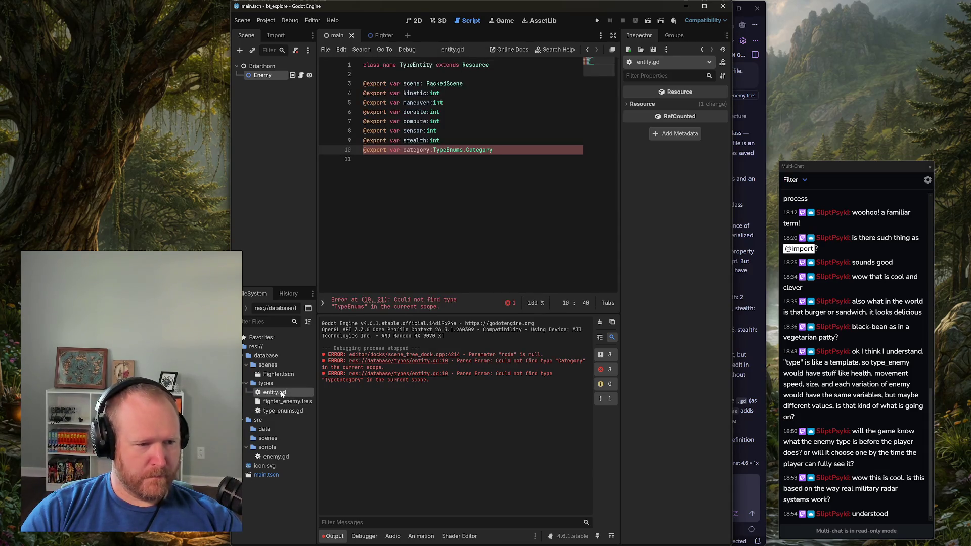
{"action": "left_click", "coordinate": [455, 171]}
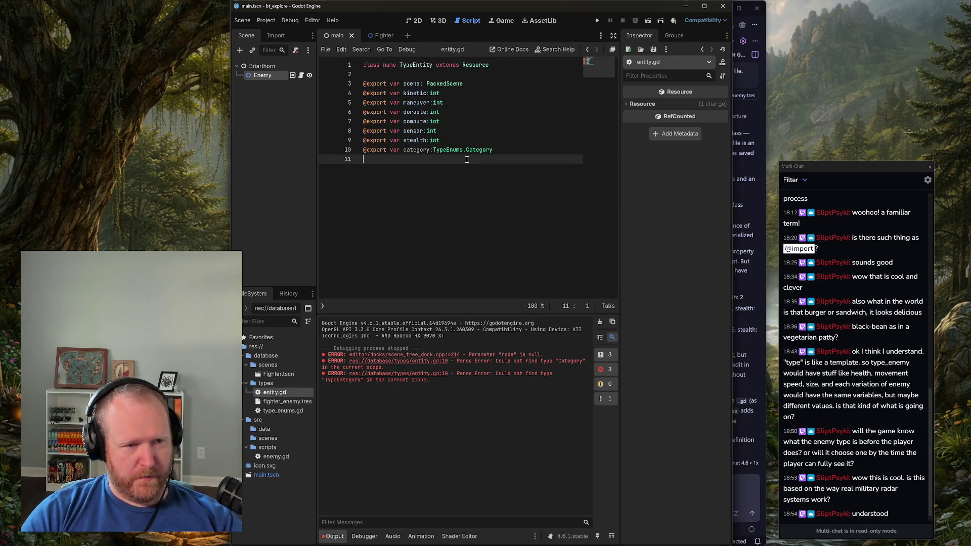
{"action": "left_click", "coordinate": [281, 403]}
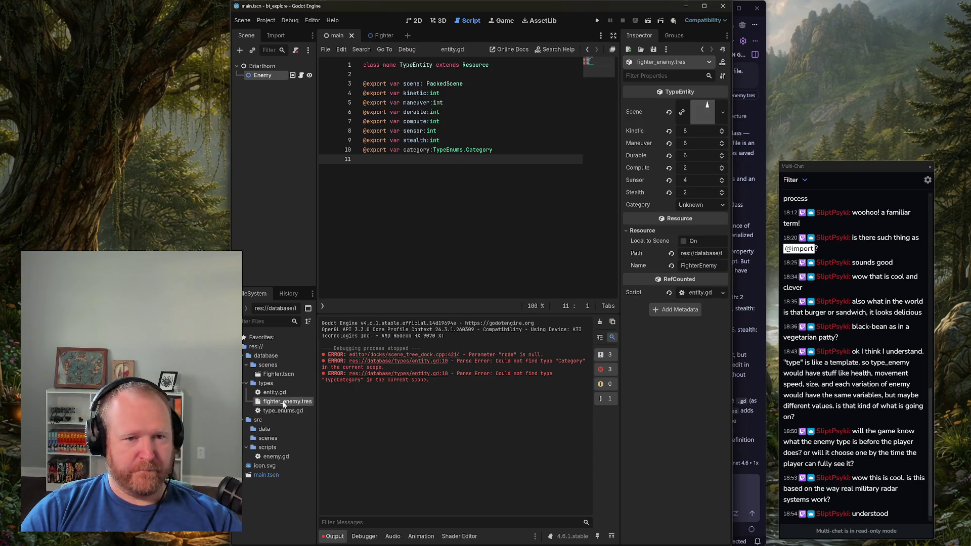
Choose Vehicle Air Fighter in fighter_enemy.tres's Category list, save, and select the line-3 scene export.
{"action": "left_click", "coordinate": [722, 205]}
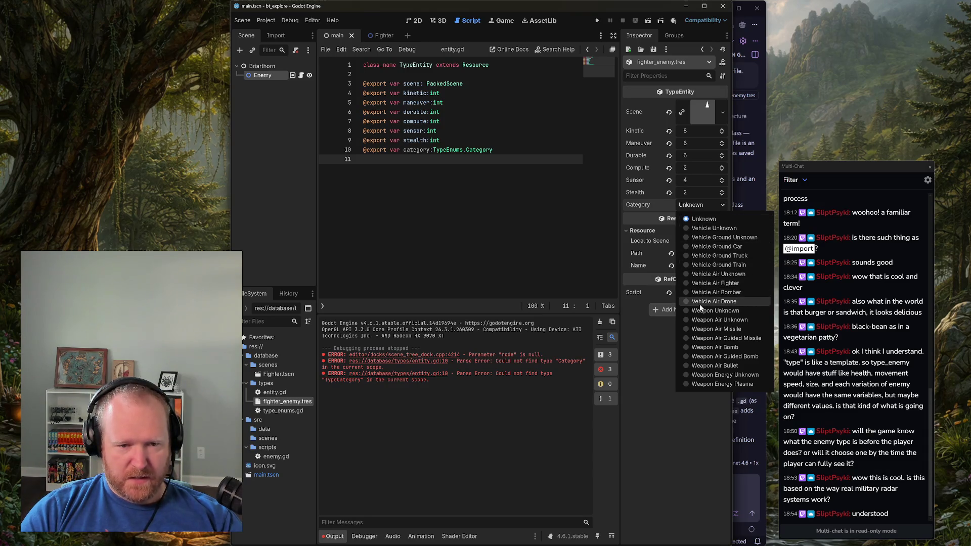
{"action": "left_click", "coordinate": [708, 283]}
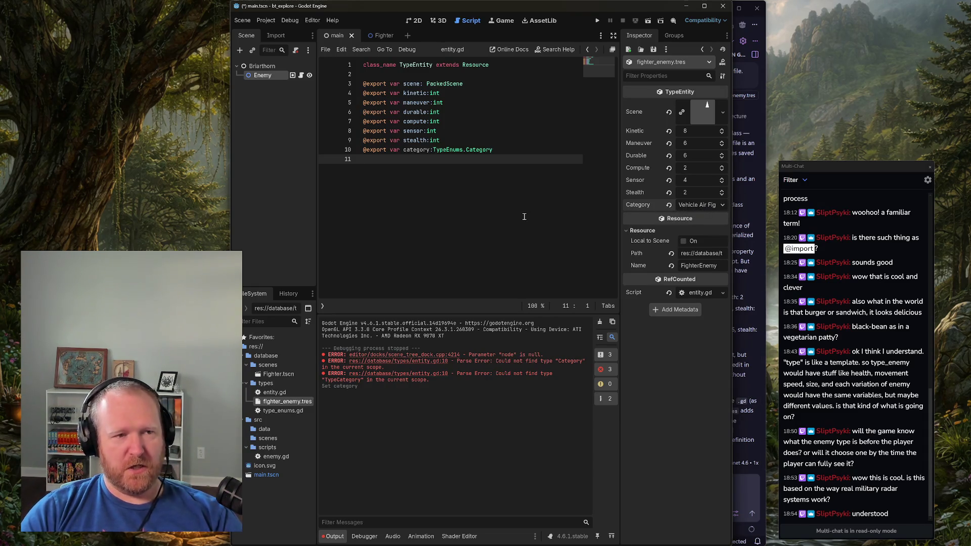
{"action": "key", "text": "ctrl+s"}
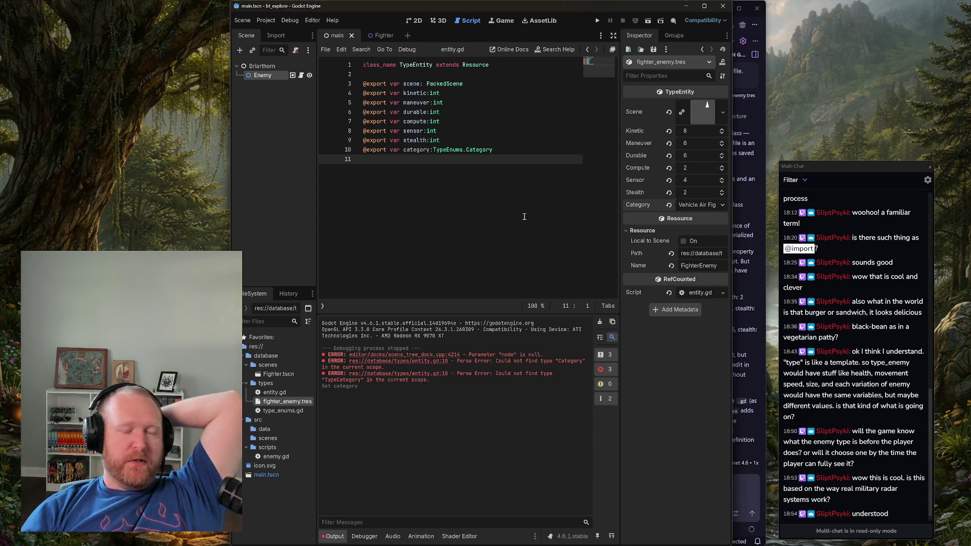
{"action": "left_click_drag", "start_coordinate": [479, 84], "coordinate": [347, 89]}
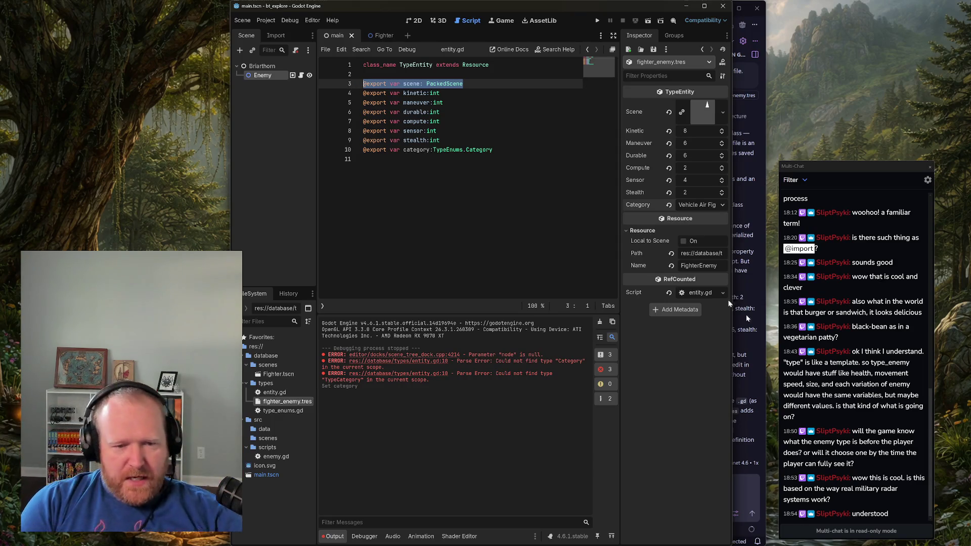
{"action": "left_click", "coordinate": [744, 350]}
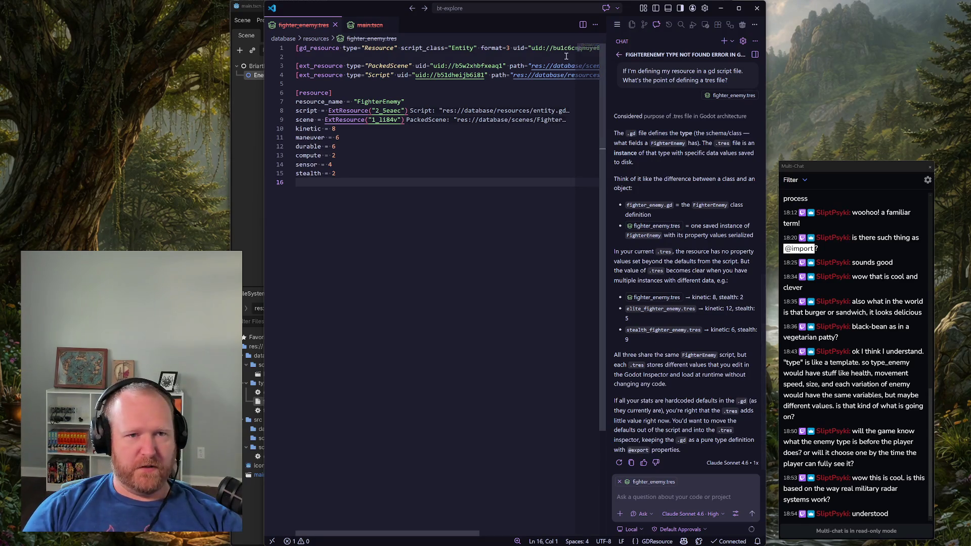
Open entity.gd and type_enums.gd from the VS Code Explorer's types folder.
{"action": "left_click", "coordinate": [632, 27]}
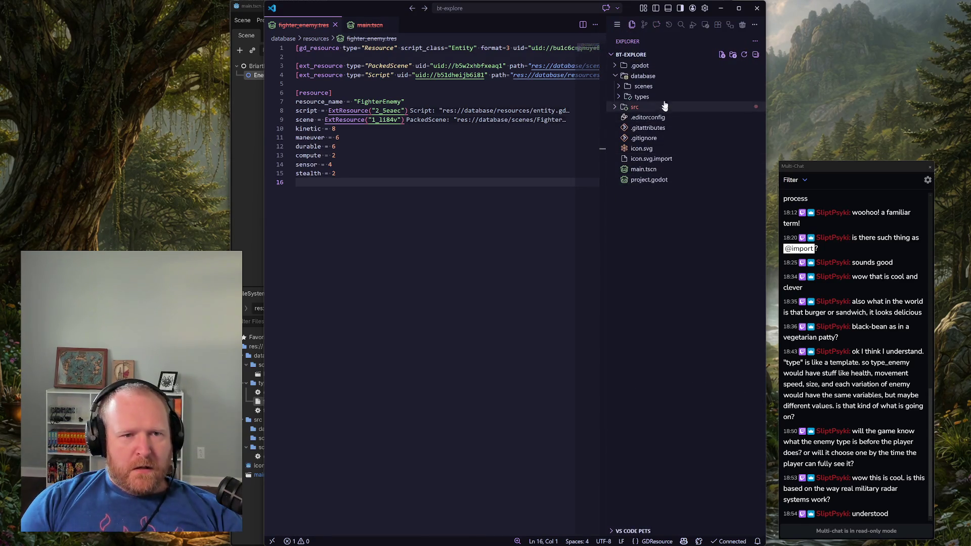
{"action": "left_click", "coordinate": [642, 97]}
{"action": "left_click", "coordinate": [656, 108]}
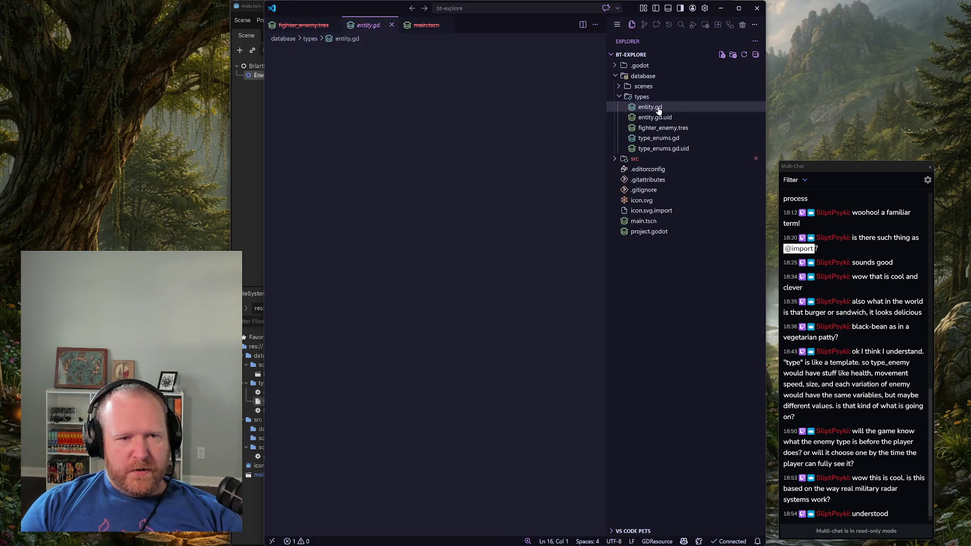
{"action": "left_click", "coordinate": [649, 140]}
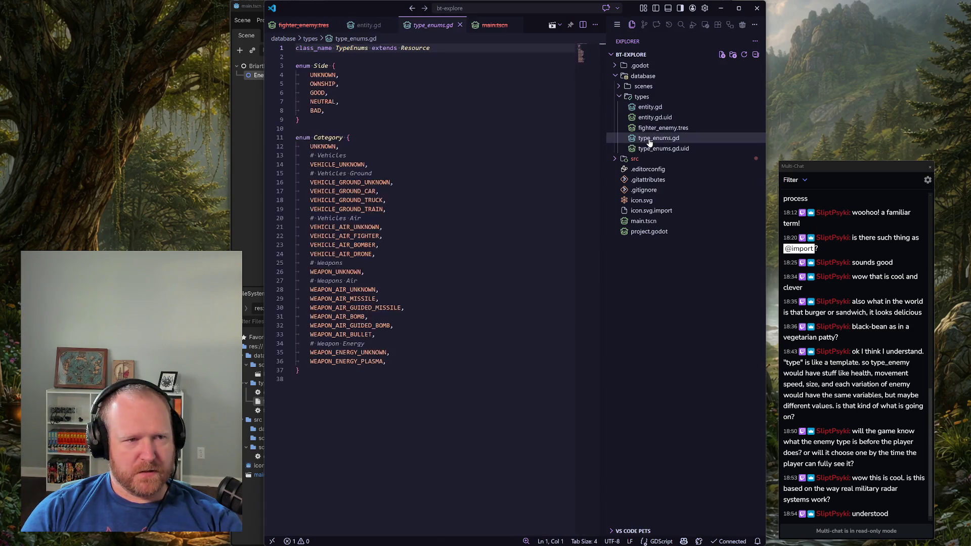
Start a new AI chat with entity.gd in view and place the cursor in the chat input.
{"action": "left_click", "coordinate": [656, 25]}
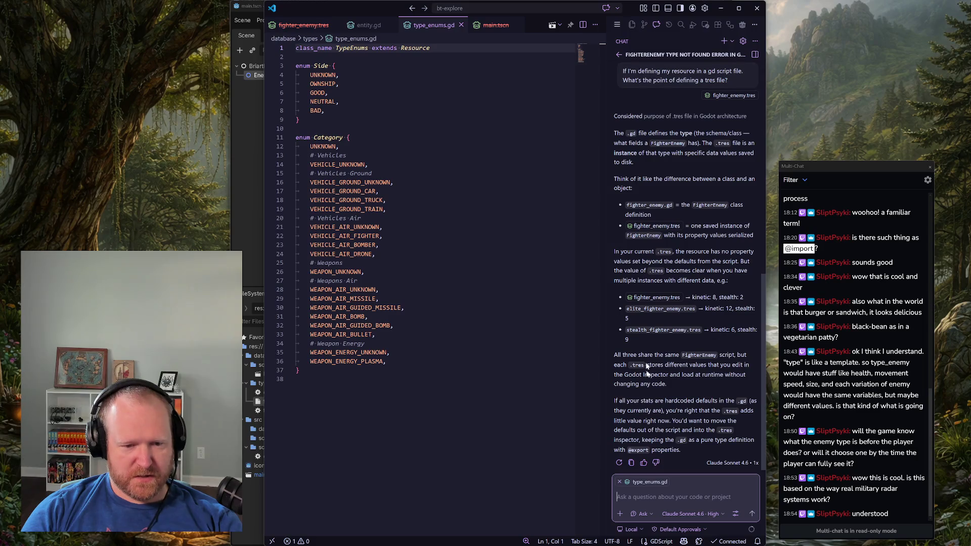
{"action": "left_click", "coordinate": [725, 42]}
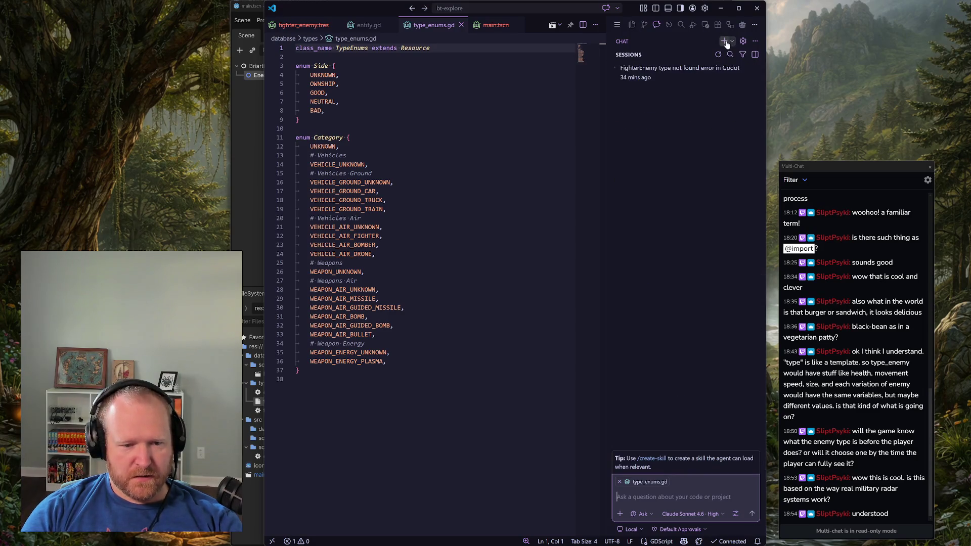
{"action": "left_click", "coordinate": [367, 27]}
{"action": "left_click", "coordinate": [680, 498]}
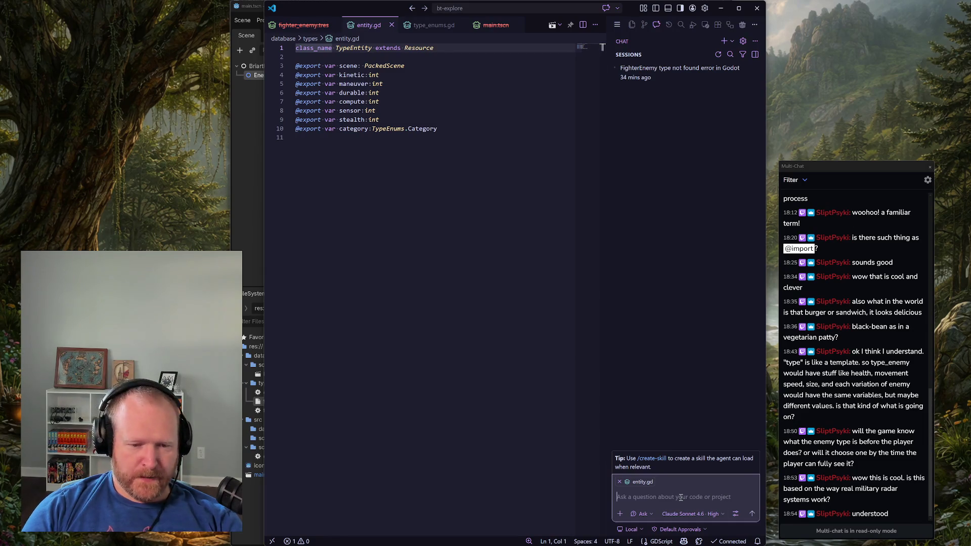
Write the chat's opening sentence about dynamic enemy visualization, where the enemy's visual representation will change.
{"action": "type", "text": "I'm "}
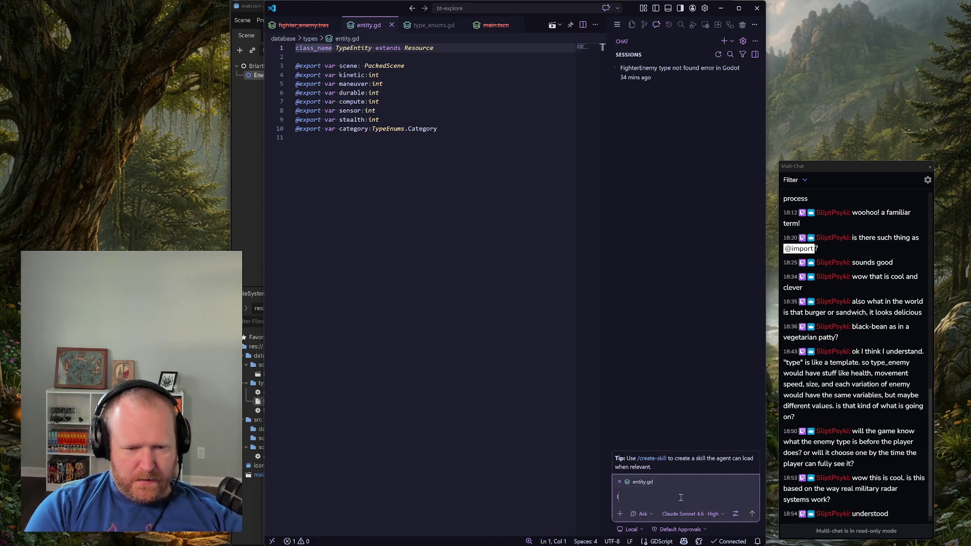
{"action": "type", "text": "implementing"}
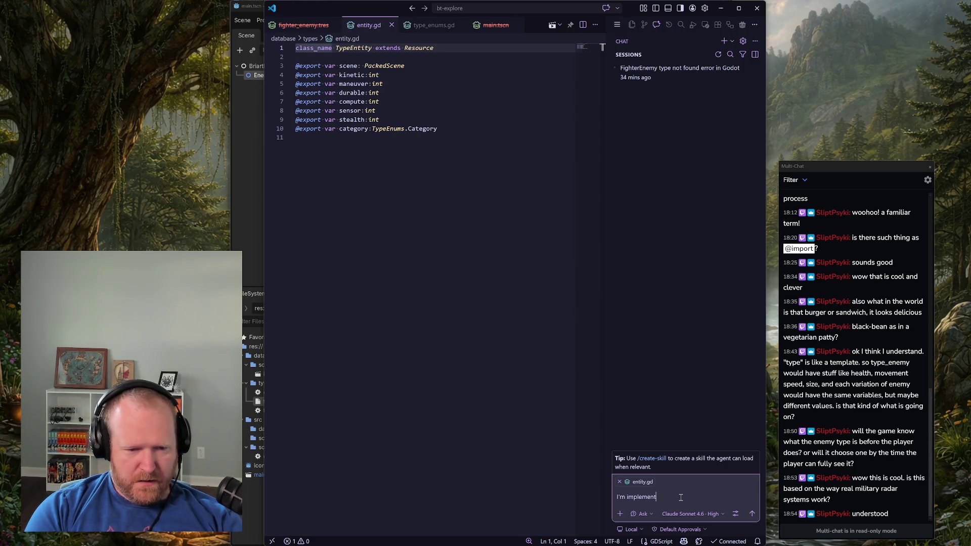
{"action": "type", "text": " a "}
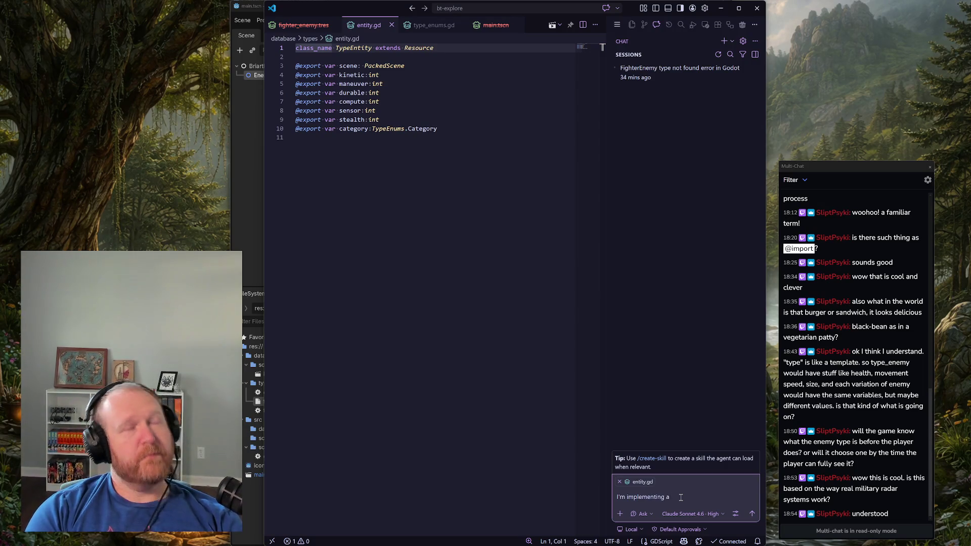
{"action": "type", "text": "solution for d"}
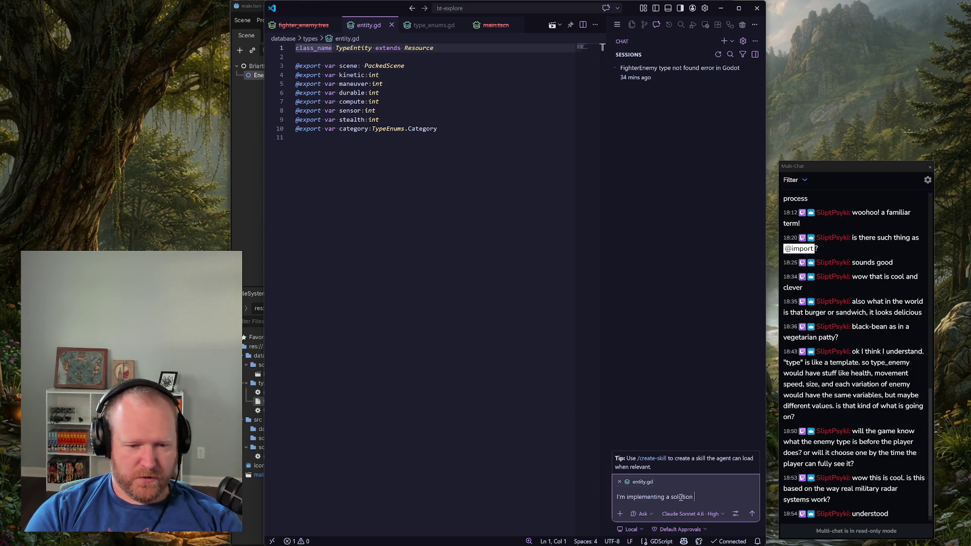
{"action": "type", "text": "ynamic"}
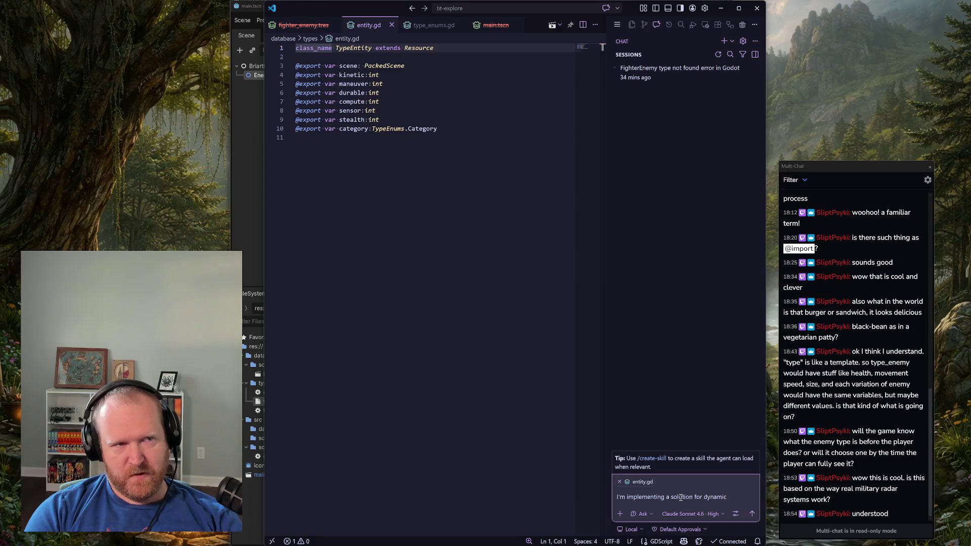
{"action": "type", "text": " visualization of enem"}
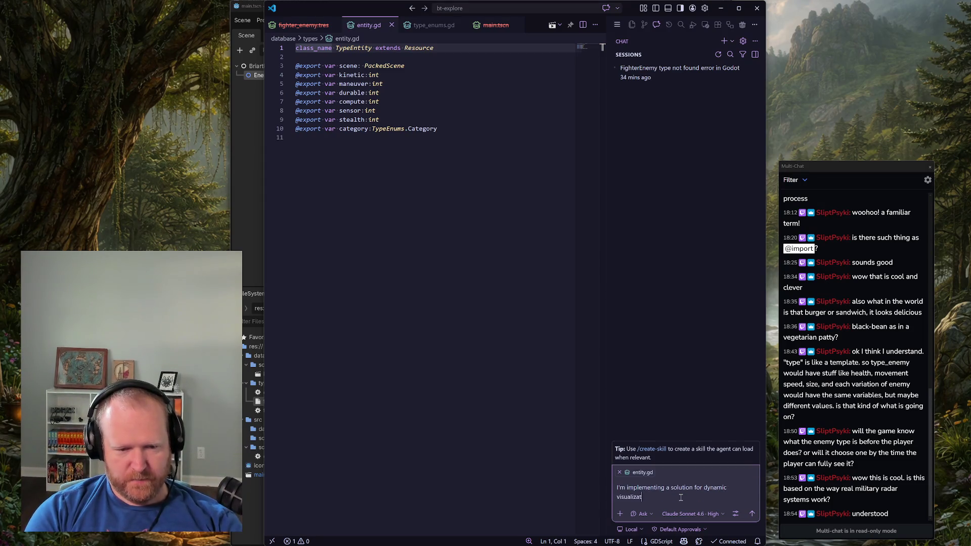
{"action": "type", "text": "ies. That mea"}
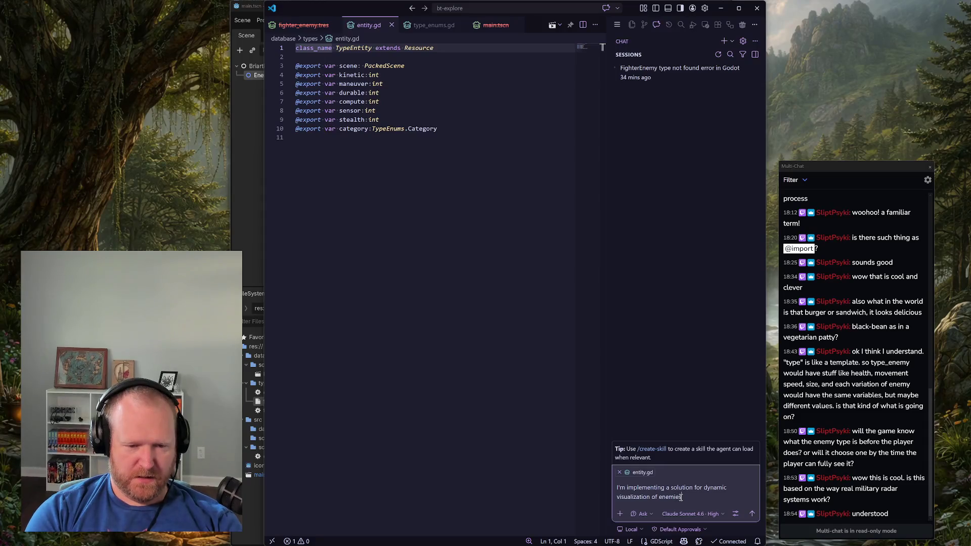
{"action": "type", "text": "ns based on the C"}
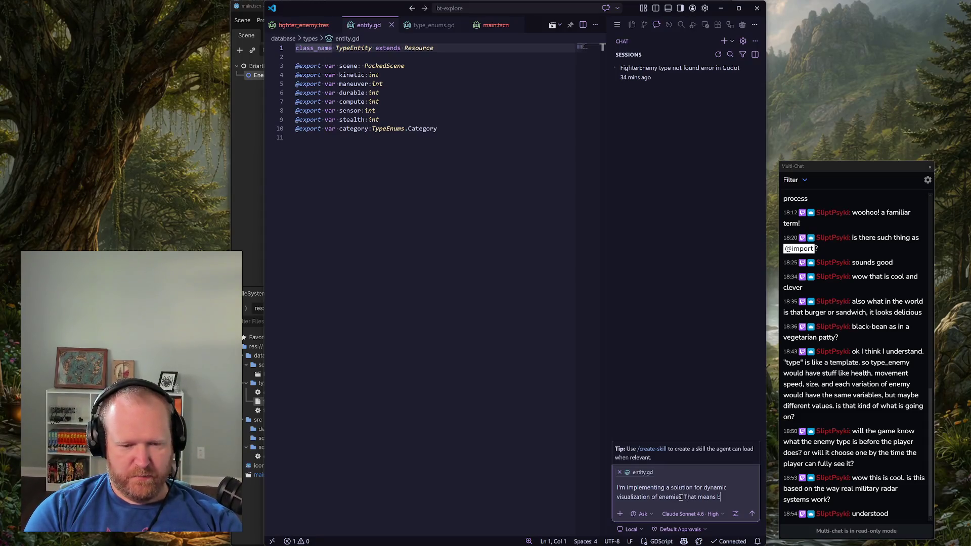
{"action": "type", "text": "ategory enum"}
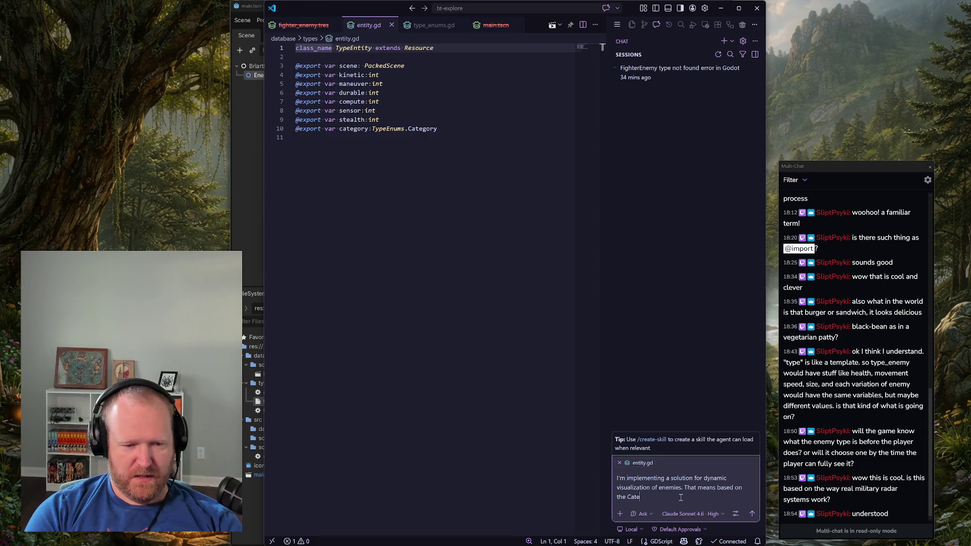
{"action": "type", "text": "enemy will b"}
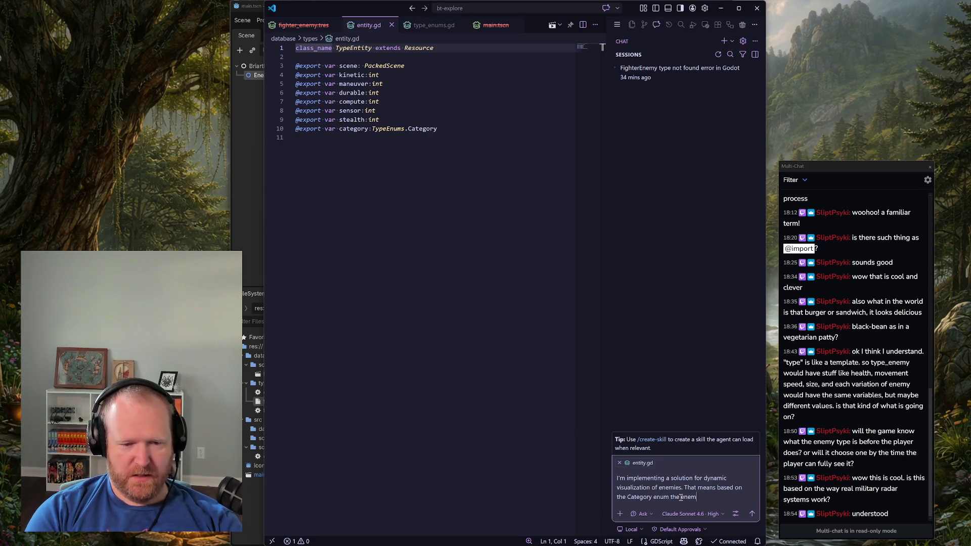
{"action": "type", "text": "e visually re"}
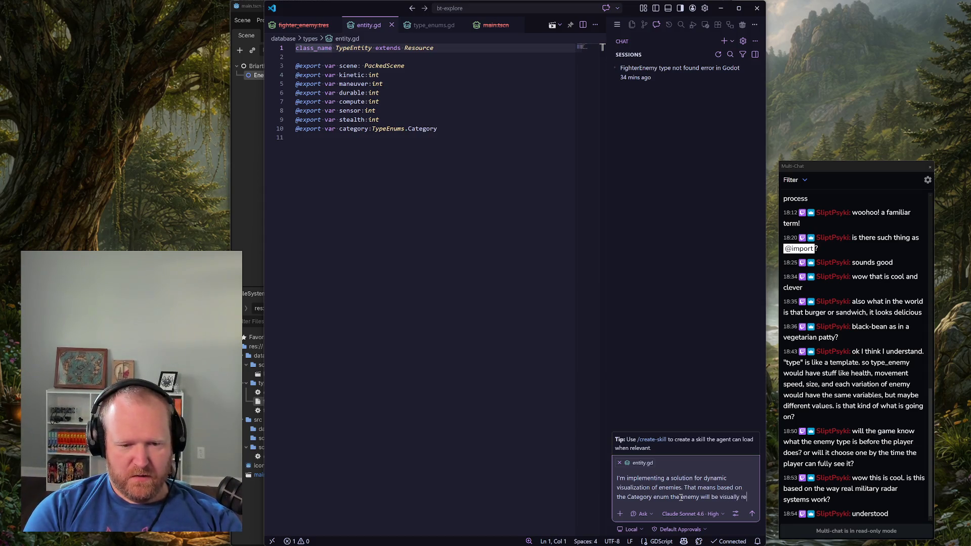
{"action": "type", "text": "presented"}
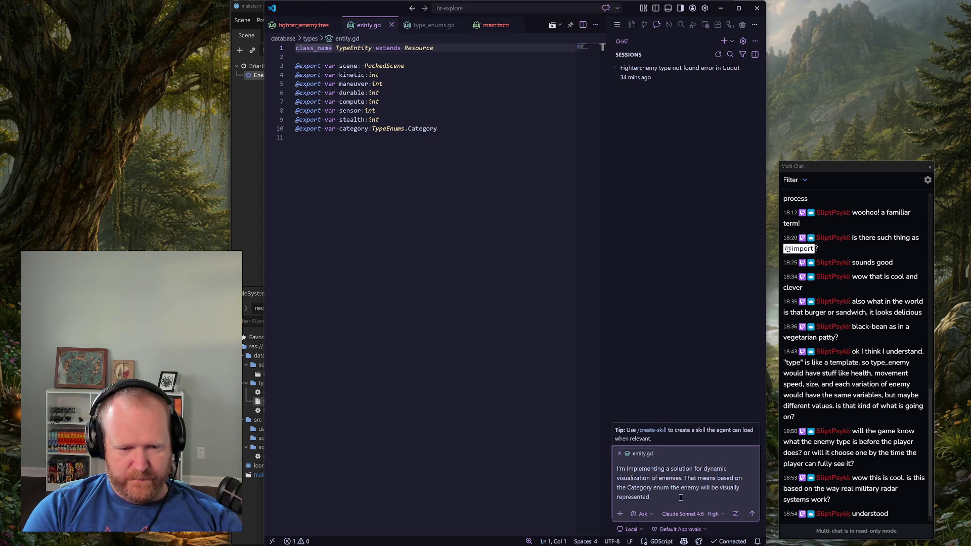
{"action": "key", "text": "BackSpace"}
{"action": "key", "text": "BackSpace"}
{"action": "key", "text": "BackSpace"}
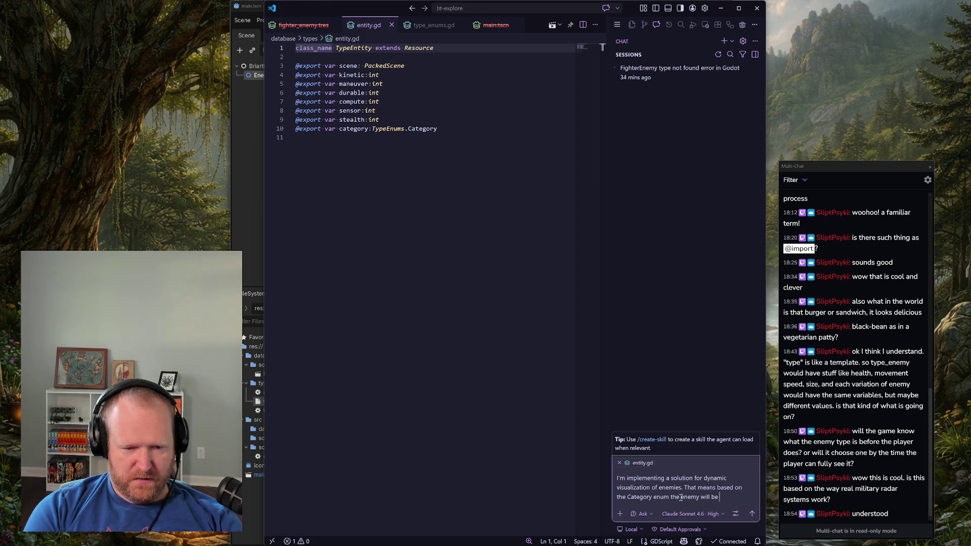
{"action": "key", "text": "BackSpace"}
{"action": "key", "text": "BackSpace"}
{"action": "key", "text": "BackSpace"}
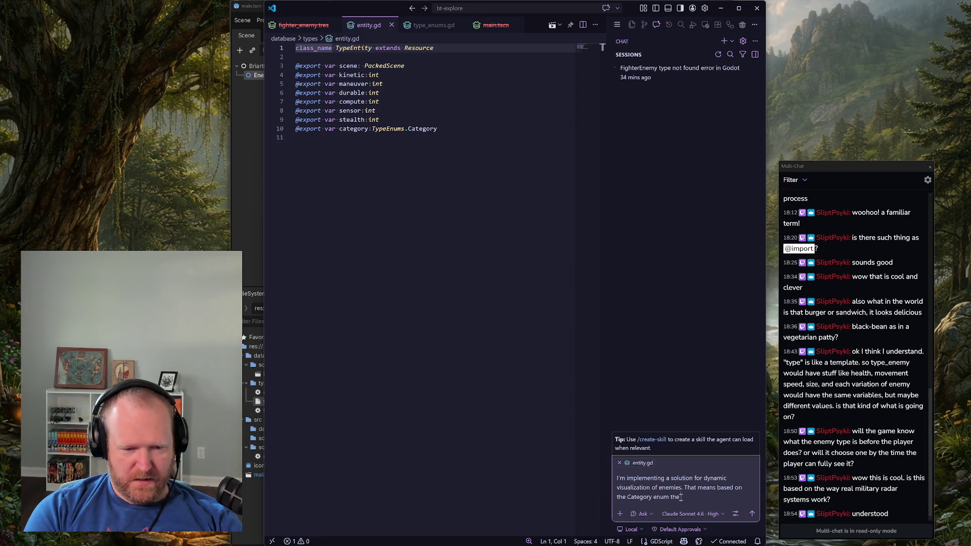
{"action": "type", "text": "enemy visual"}
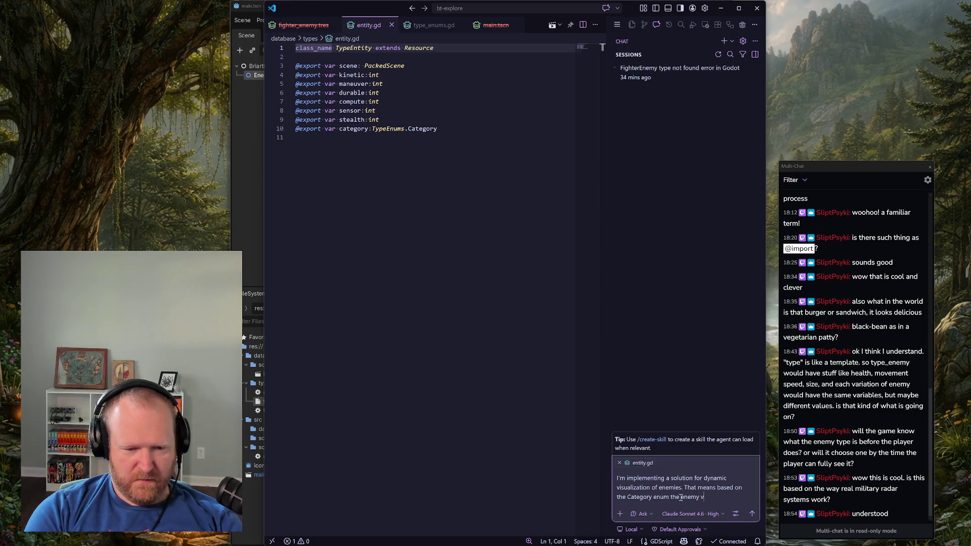
{"action": "type", "text": " representation will"}
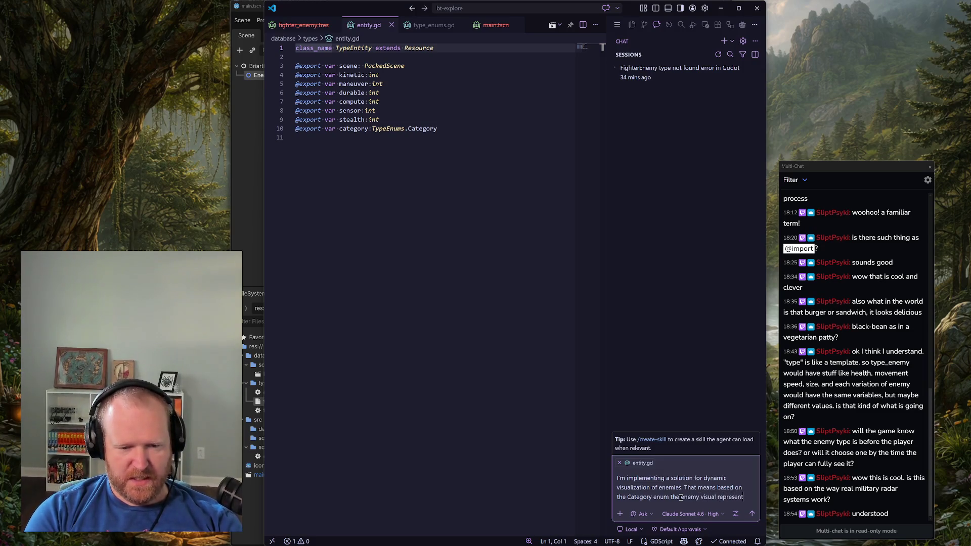
{"action": "type", "text": " change."}
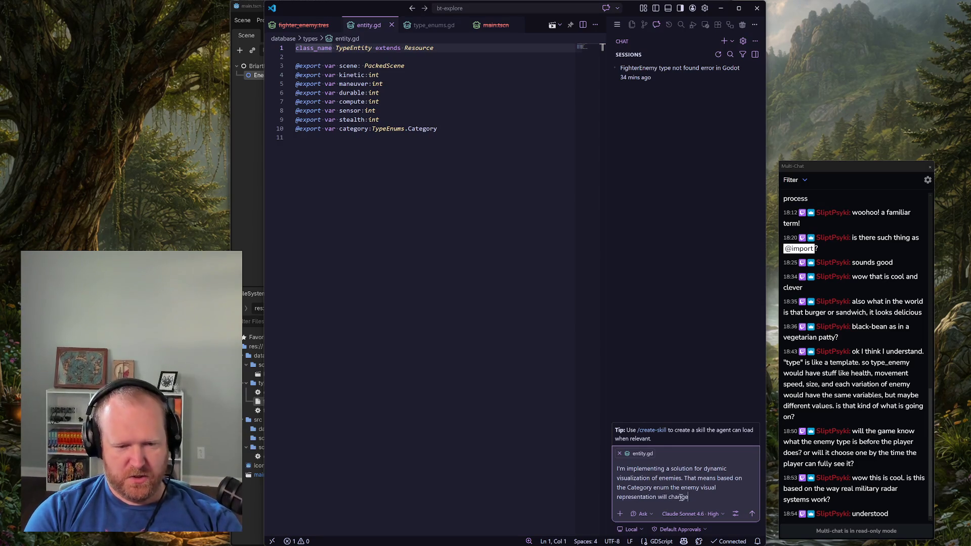
{"action": "key", "text": "shift+Return"}
Add that the scene is currently defined in entity.gd, then ask whether Godot offers any solutions.
{"action": "type", "text": "Currently, I d"}
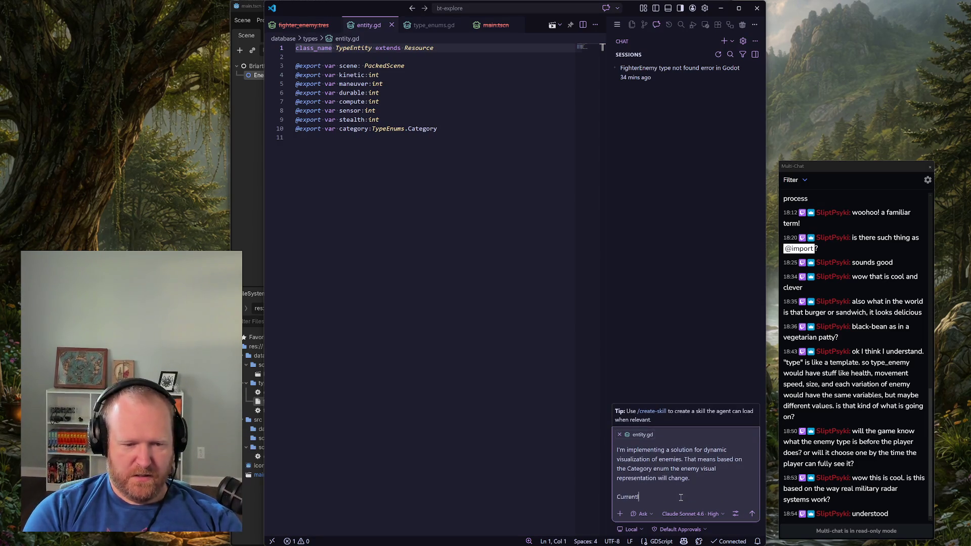
{"action": "type", "text": "efine a s"}
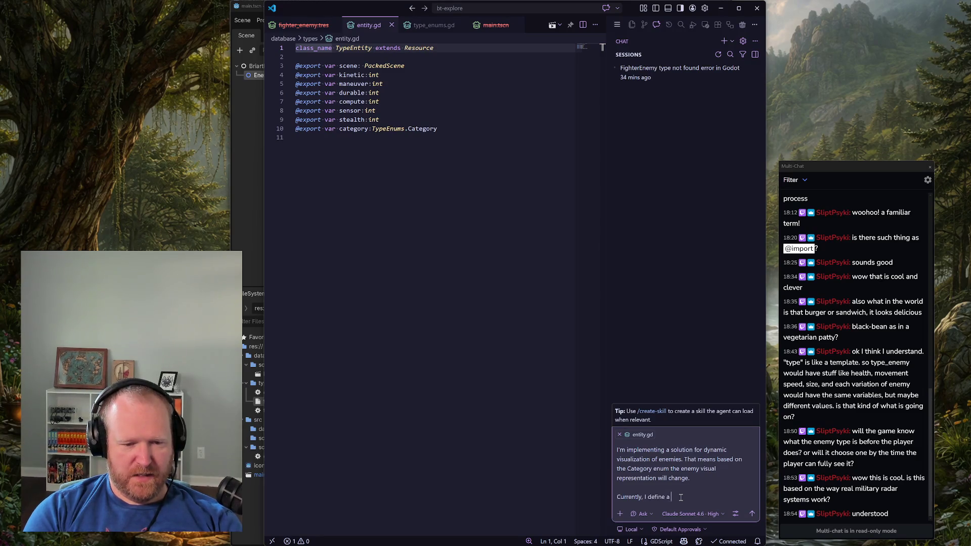
{"action": "type", "text": "cene"}
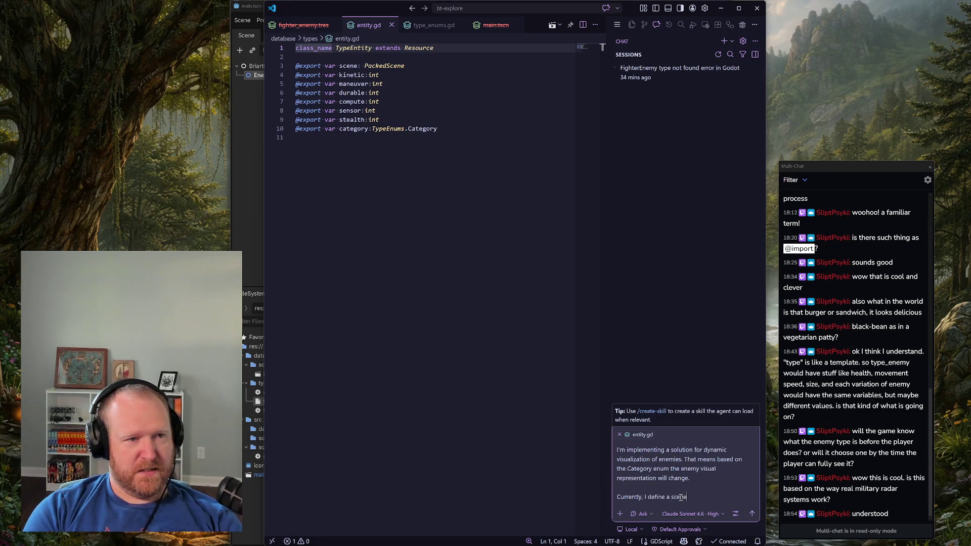
{"action": "type", "text": " in the entity.gd f"}
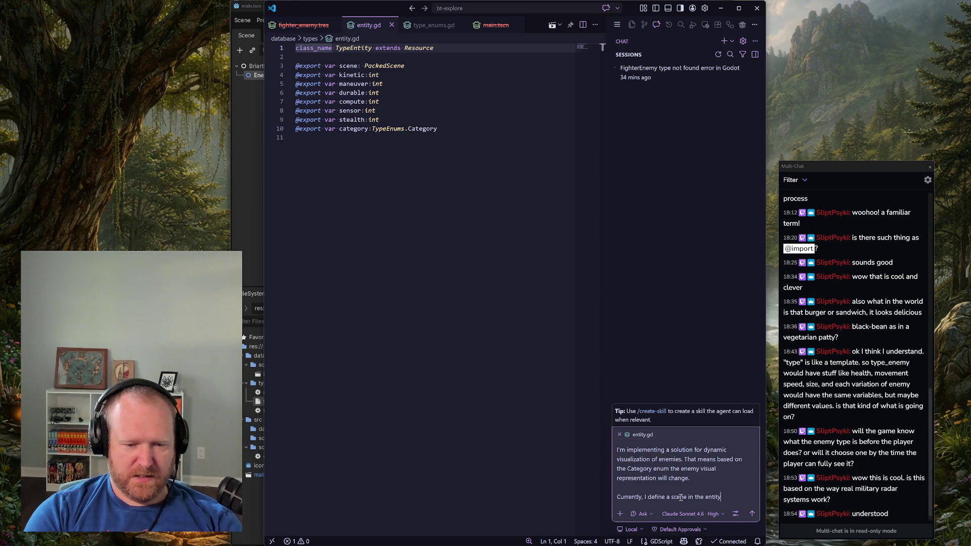
{"action": "type", "text": "ile but I wonder if"}
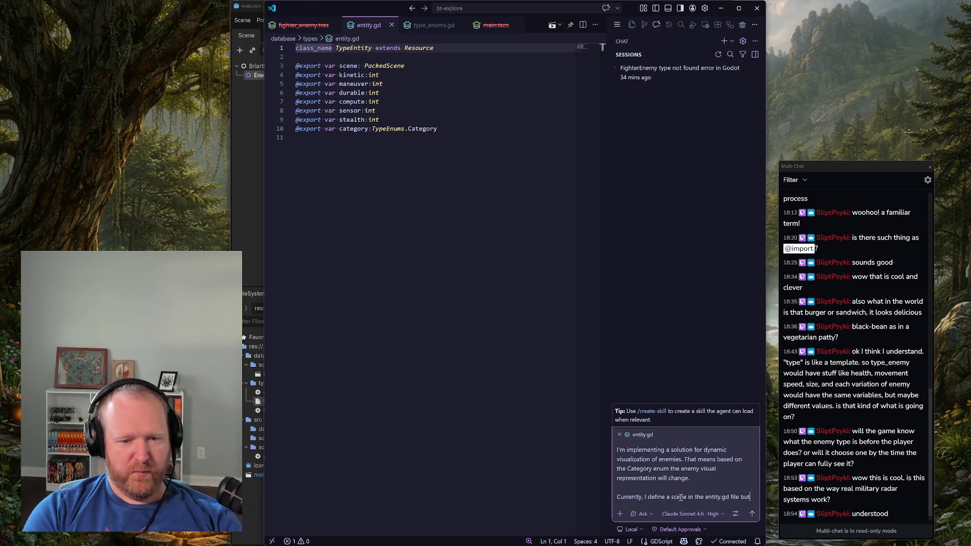
{"action": "type", "text": " I need to do this "}
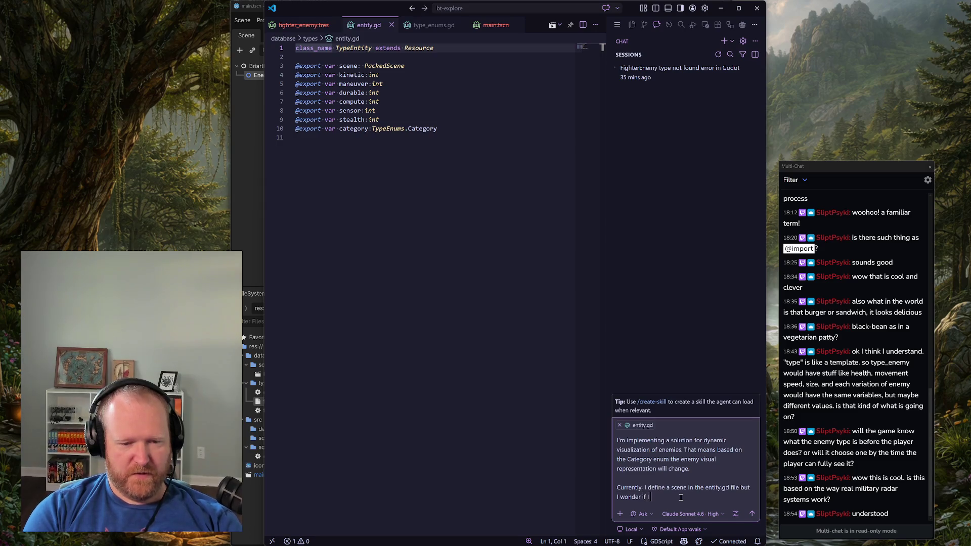
{"action": "type", "text": "differently so that "}
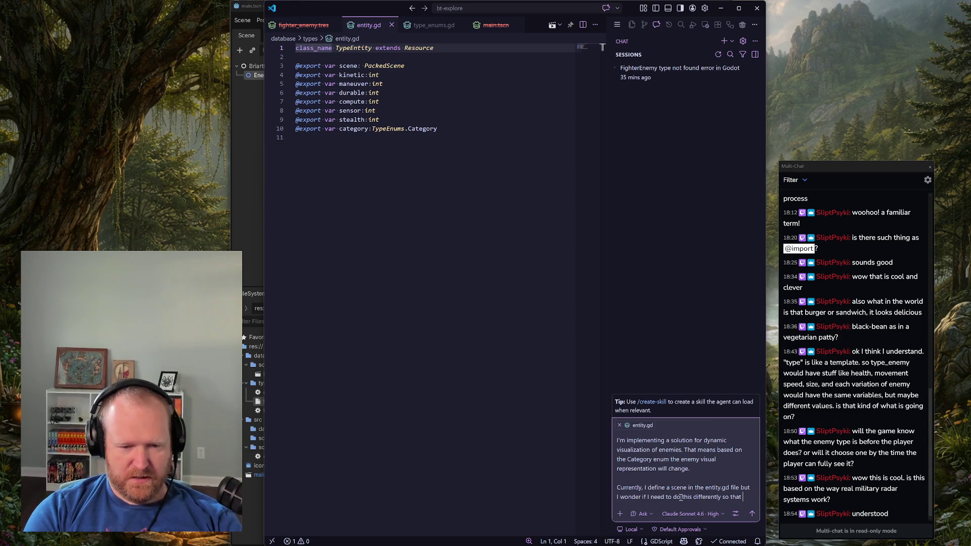
{"action": "type", "text": "I can have entity"}
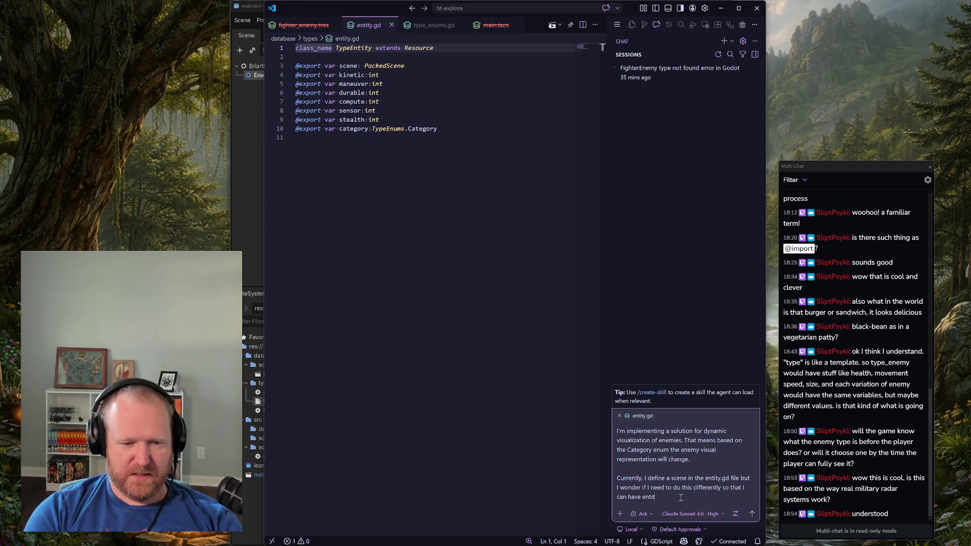
{"action": "type", "text": " visual represe"}
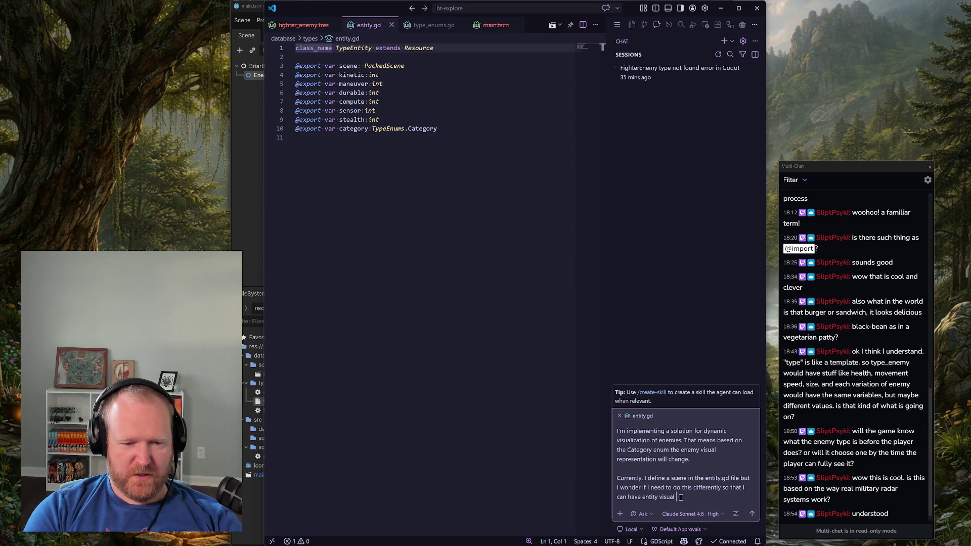
{"action": "type", "text": "ntations "}
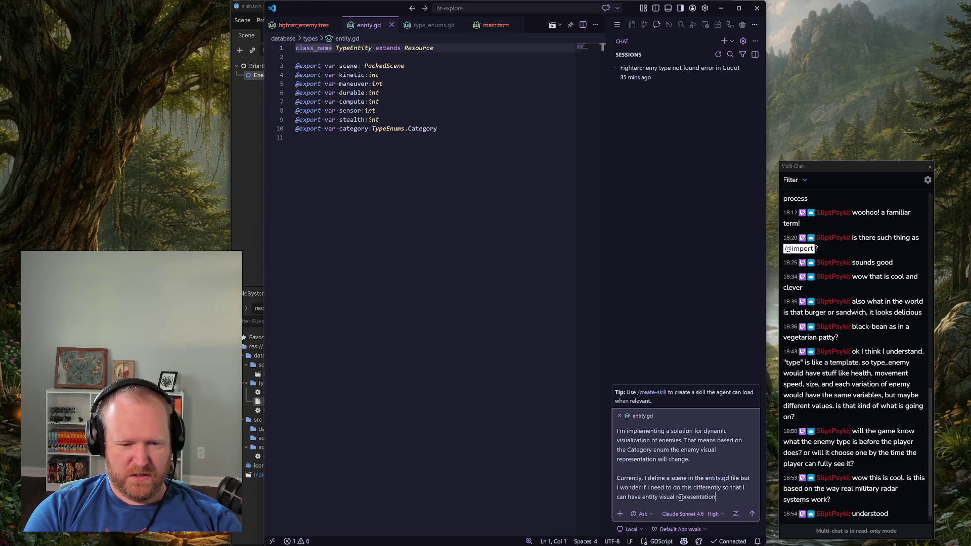
{"action": "type", "text": "change."}
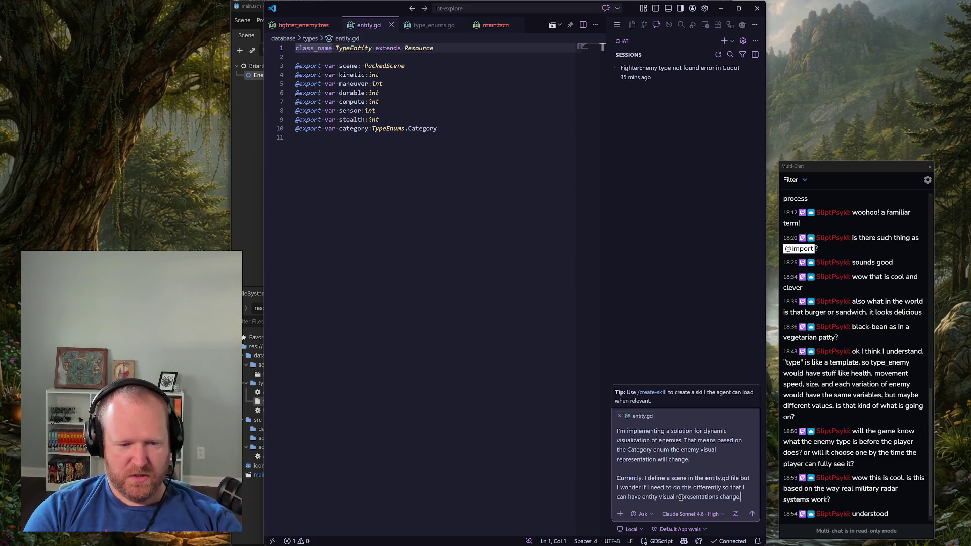
{"action": "key", "text": "shift+Return"}
{"action": "key", "text": "shift+Return"}
{"action": "type", "text": "Does godot off"}
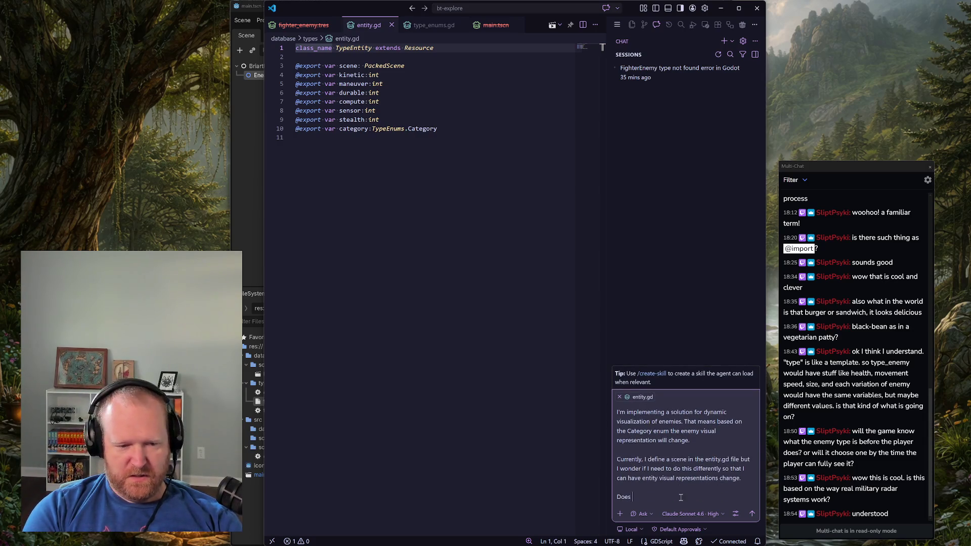
{"action": "type", "text": "er any solutions f"}
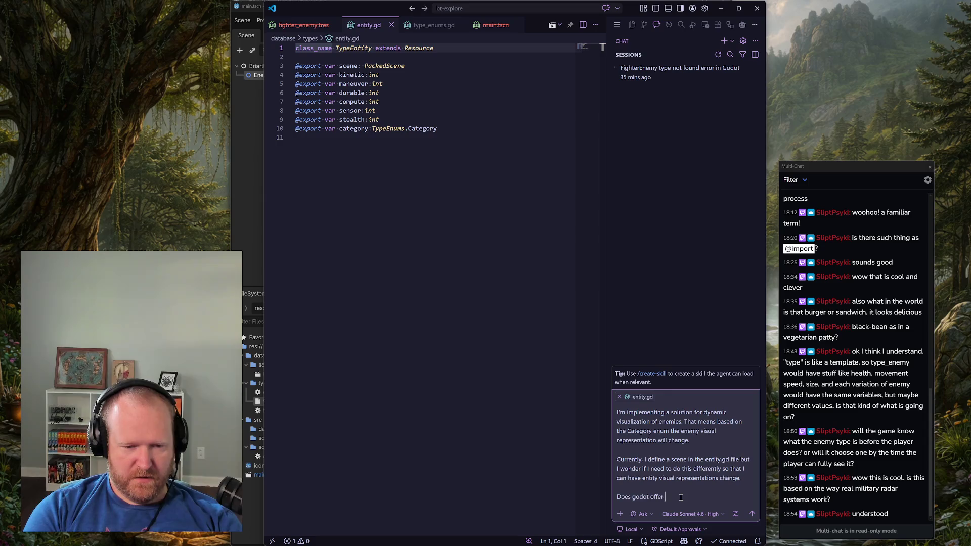
{"action": "type", "text": "or this"}
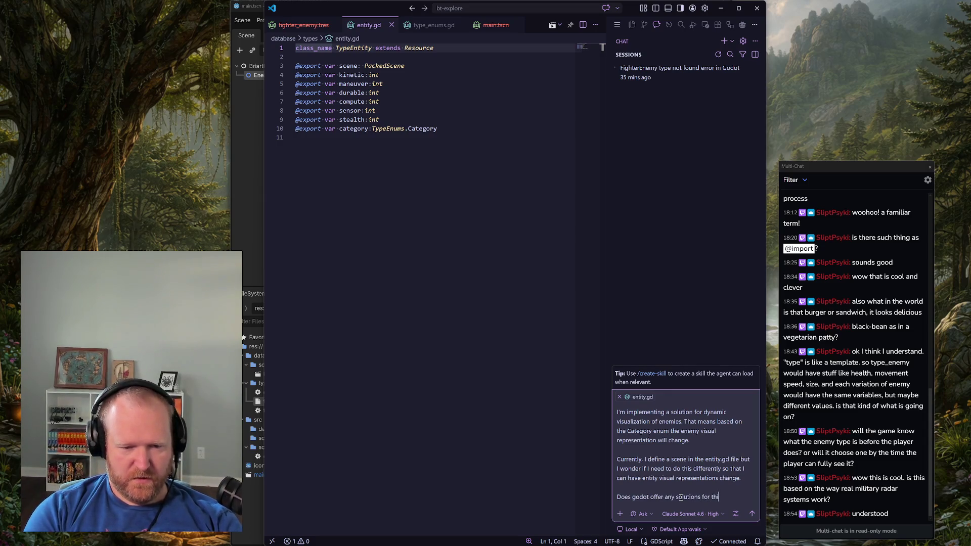